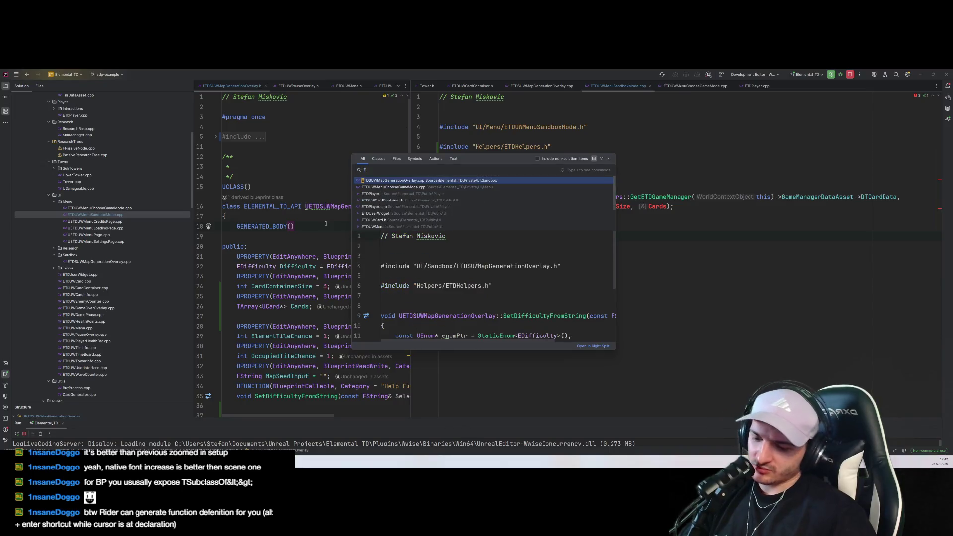
Open ETDUWMenuSandboxMode.h through Search Everywhere, then bring up ETDSUWMapGenerationOverlay.h in the left editor
type("MenuSand")
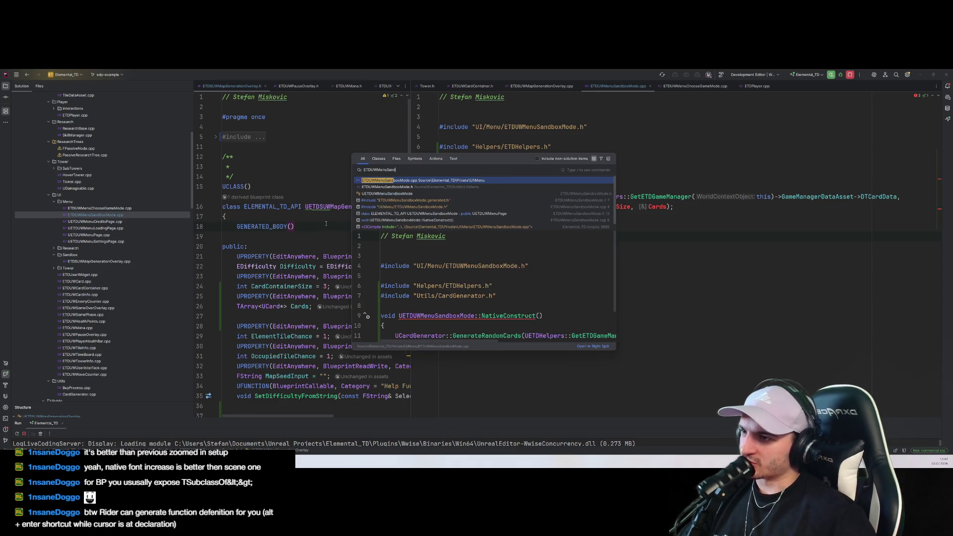
key("Down")
key("Return")
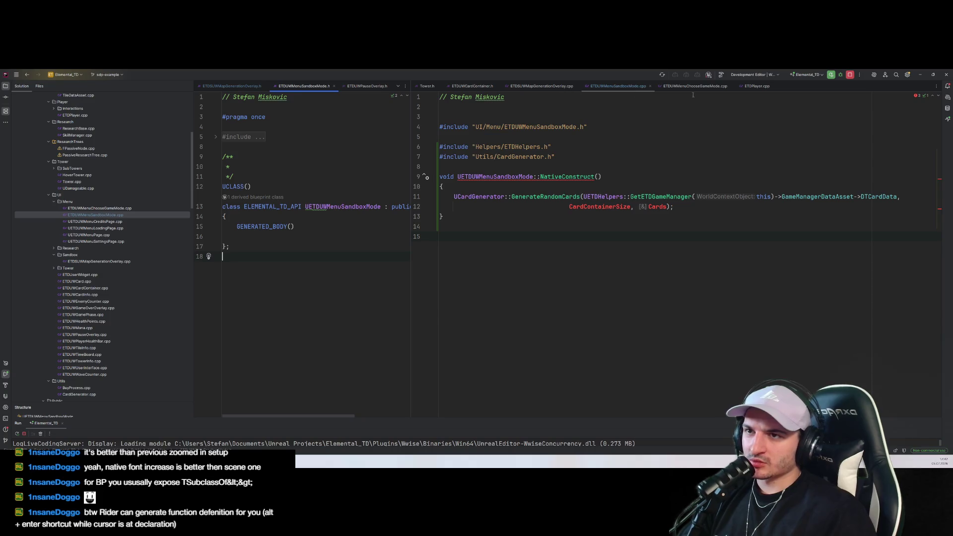
left_click(698, 88)
left_click(548, 89)
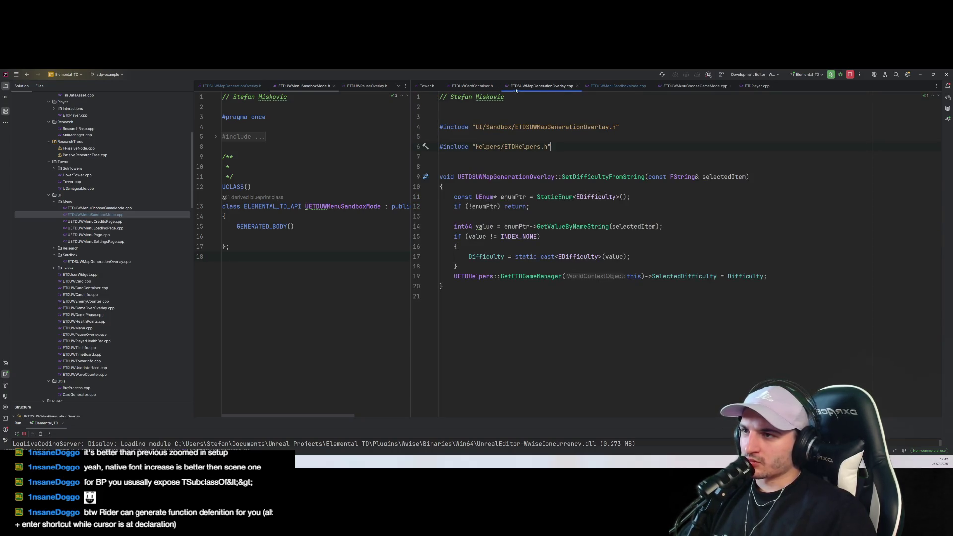
key("ctrl+t")
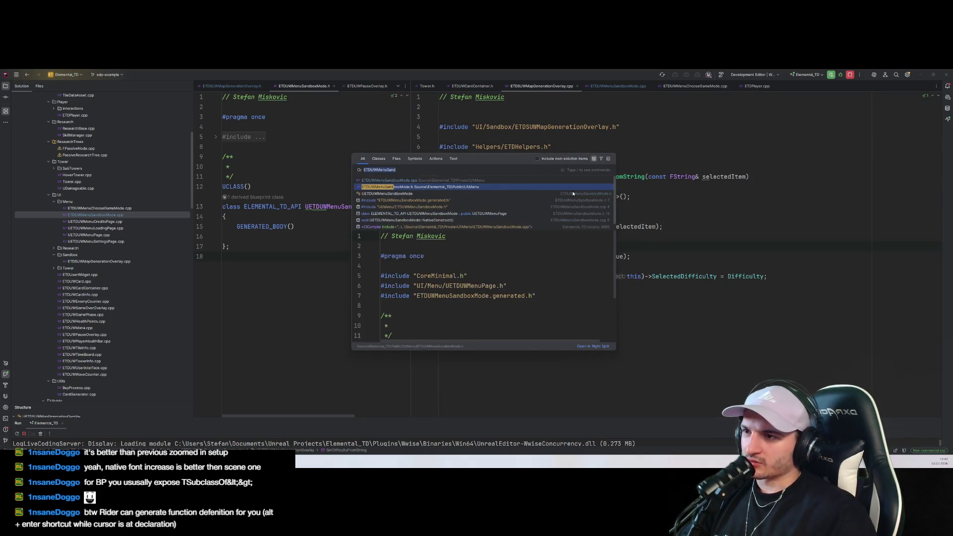
key("Escape")
left_click(616, 127, "ctrl")
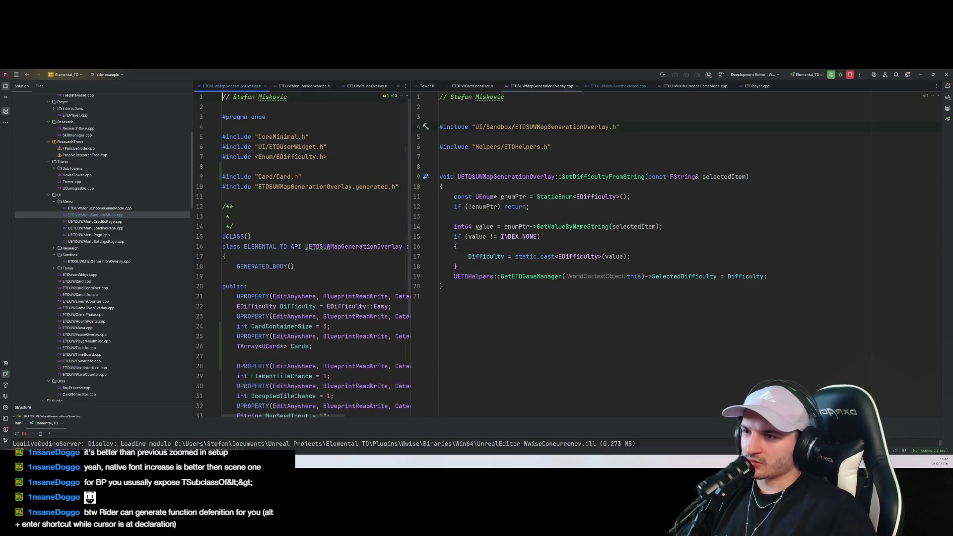
Remove the CardContainerSize and Cards property lines from the overlay header
scroll(270, 245, "down", 4)
left_click(269, 245)
left_click_drag(270, 245, 209, 206)
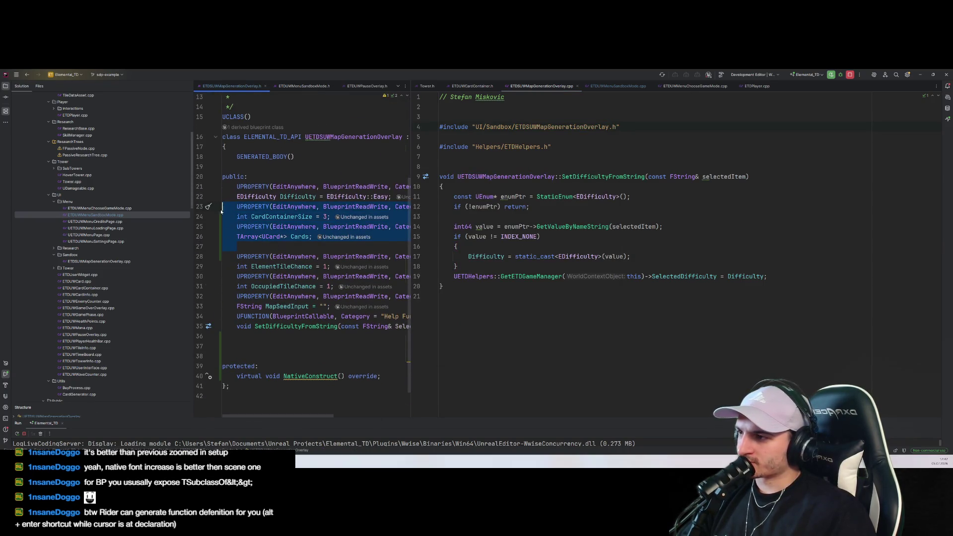
key("BackSpace")
Switch to ETDUWMenuSandboxMode.cpp and open its ETDUWMenuSandboxMode.h header inside the class
left_click(684, 176)
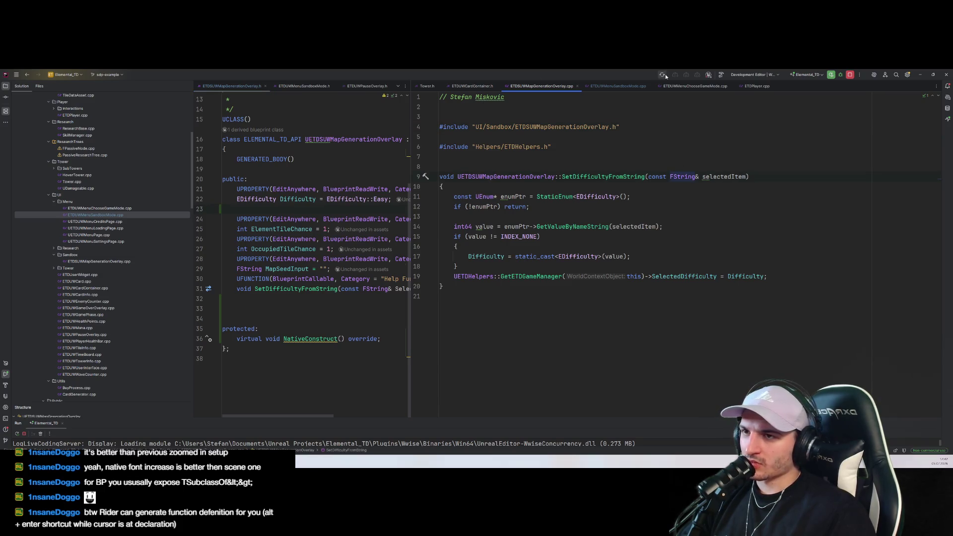
key("alt+Right")
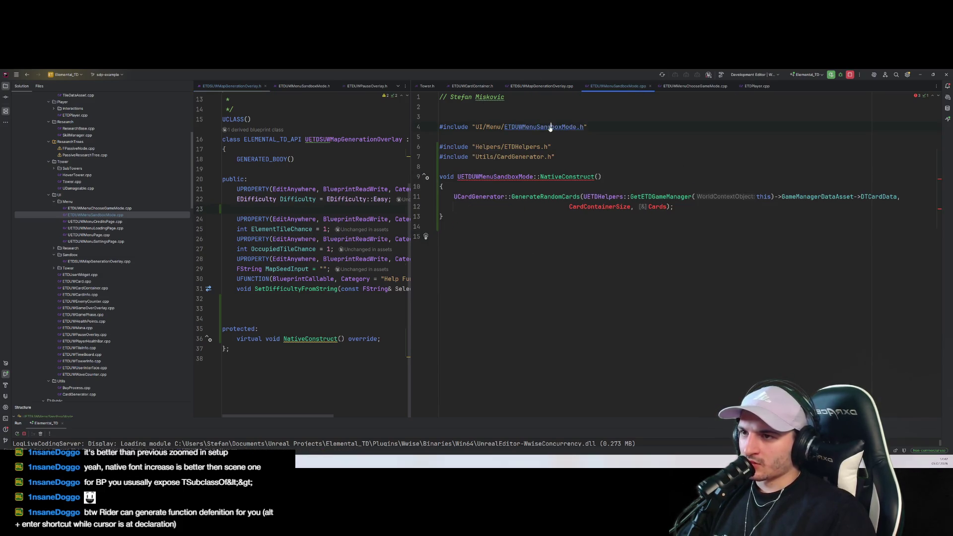
left_click(548, 127, "ctrl")
left_click(295, 247)
Add a public: section to the sandbox mode class and paste the CardContainerSize and Cards properties
key("Return")
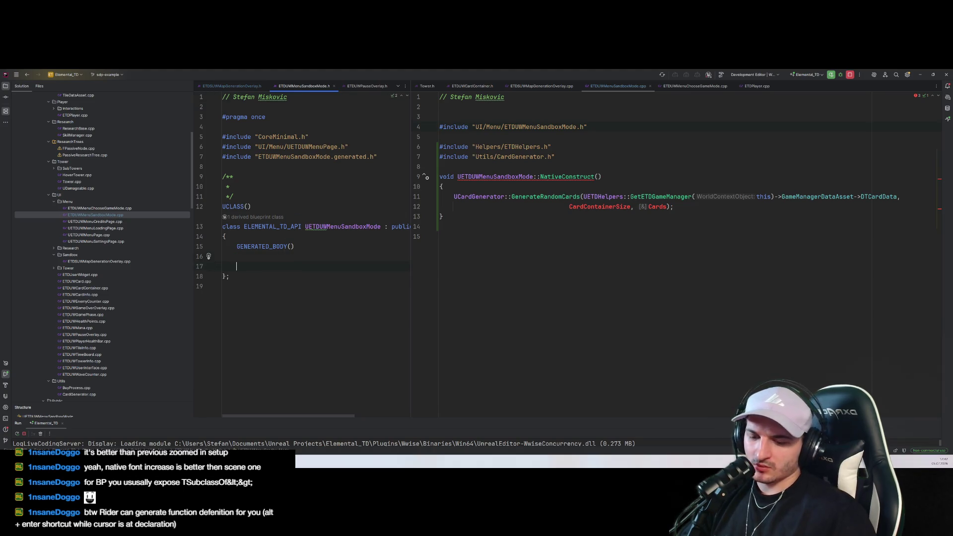
type("public:")
key("Return")
key("ctrl+v")
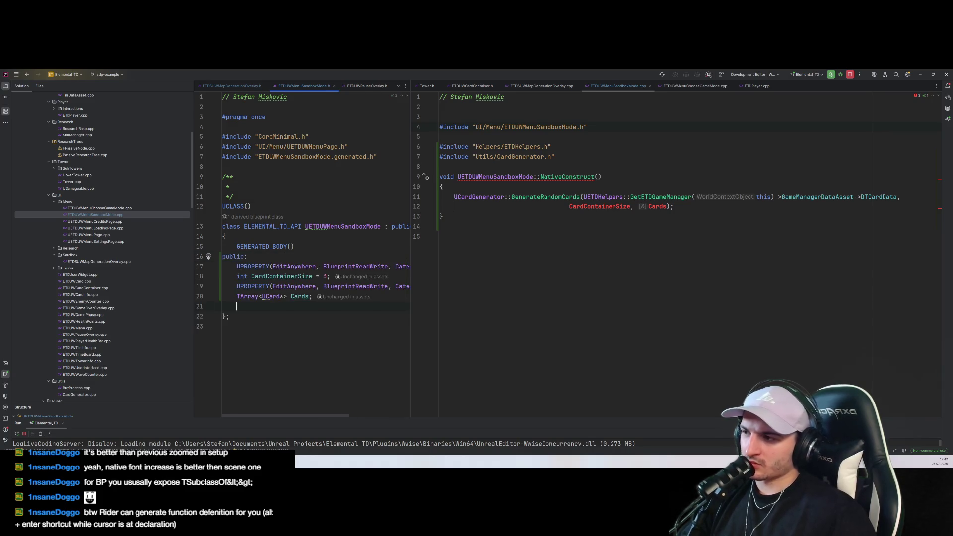
Add a protected: section below the pasted properties
left_click(601, 285)
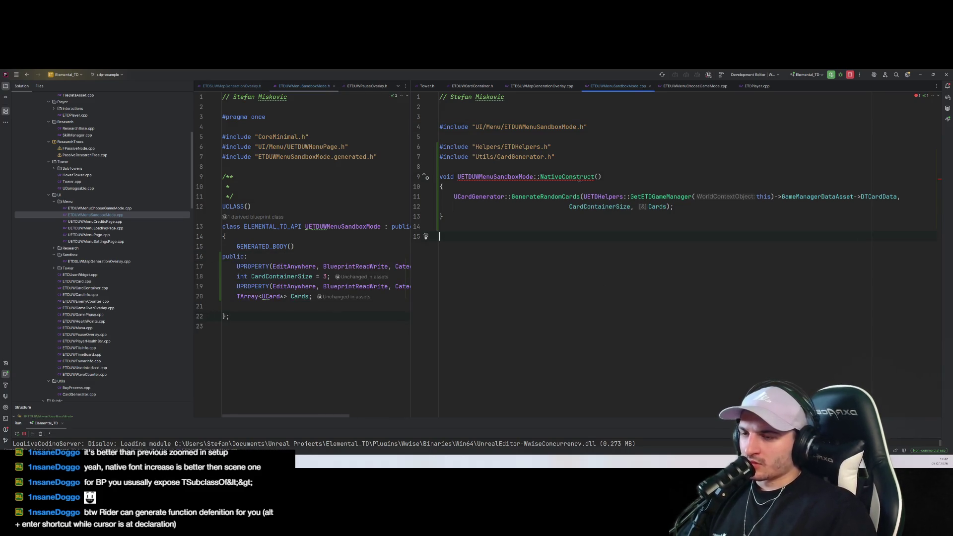
left_click(287, 307)
key("Return")
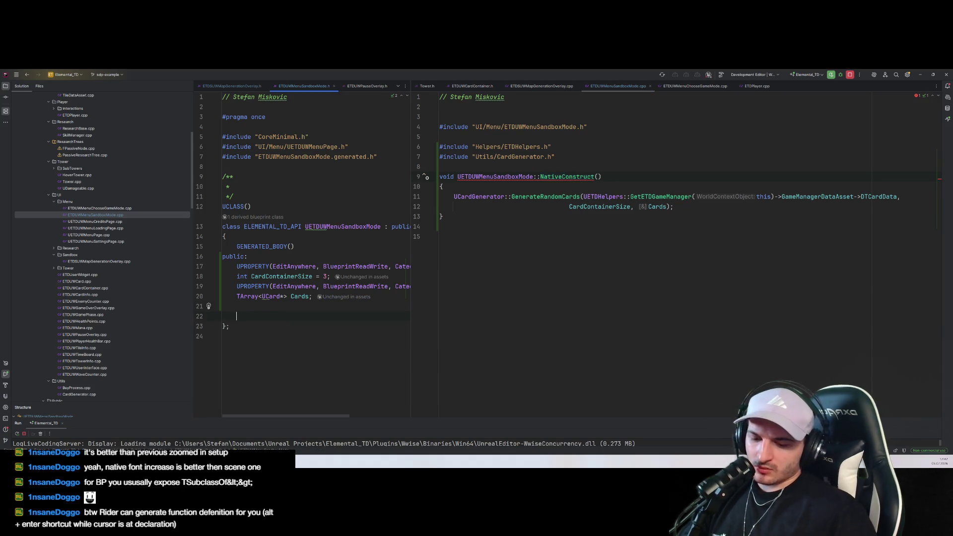
type("pr")
key("Down")
key("Return")
key("Return")
Declare virtual void NativeConstruct() override; under protected:, then stop the running session
type("virt")
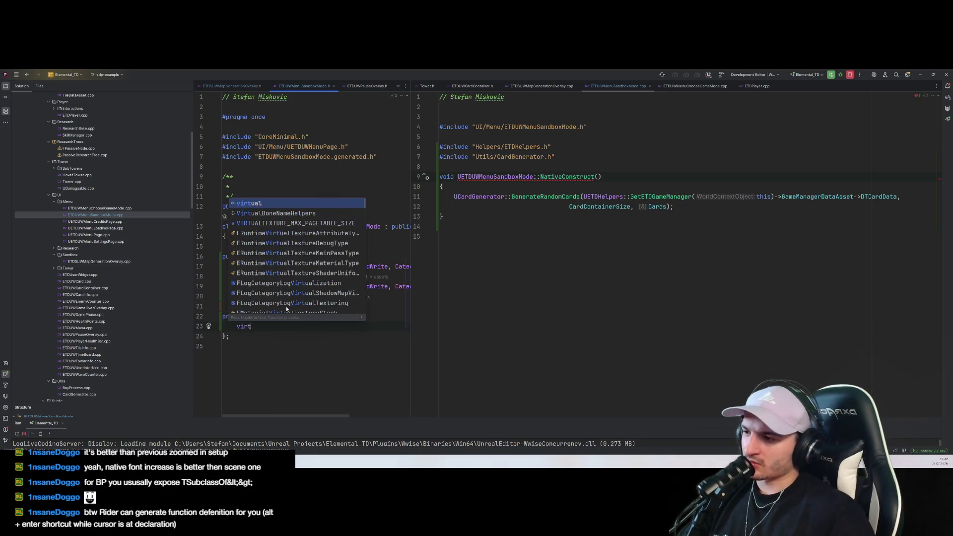
type("ual void")
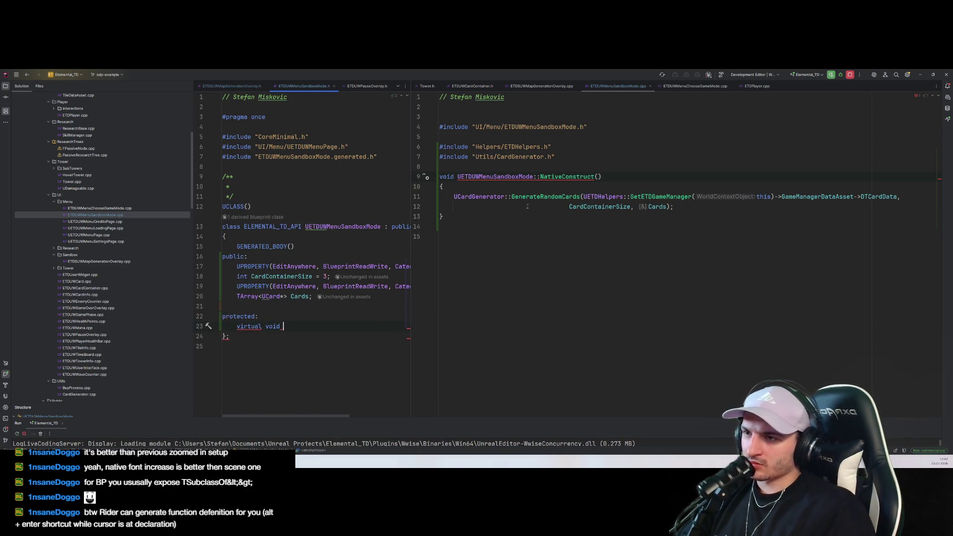
left_click_drag(601, 177, 544, 177)
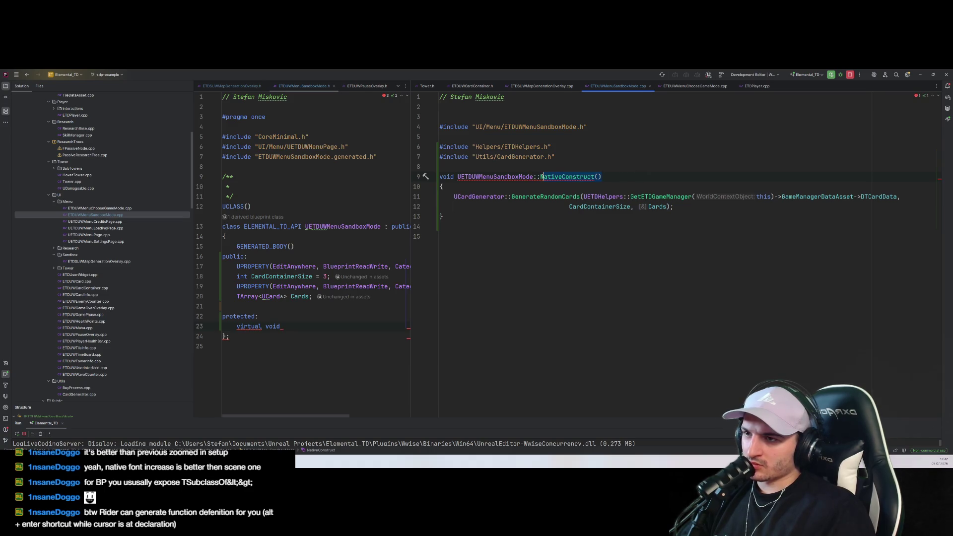
key("ctrl+c")
left_click(282, 326)
key("ctrl+v")
type("ov")
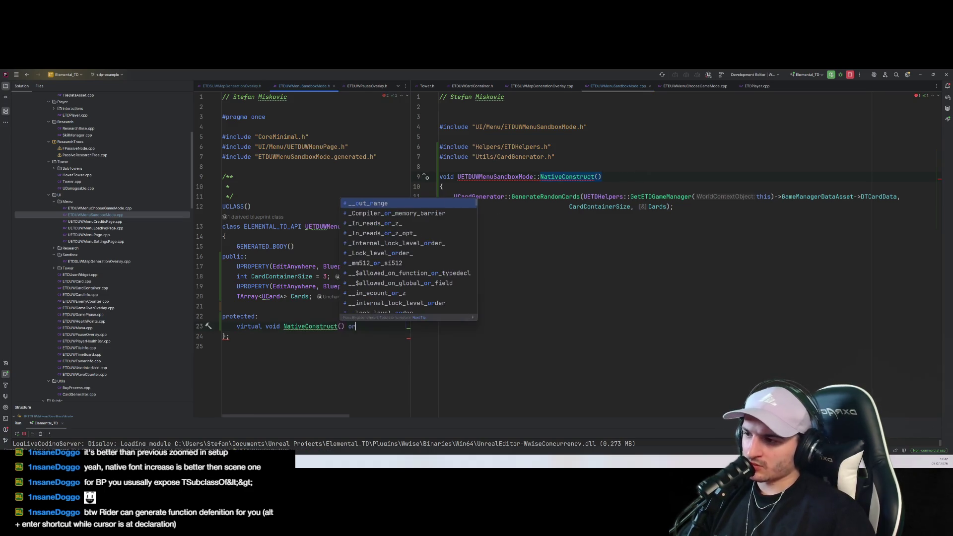
key("Return")
type(";")
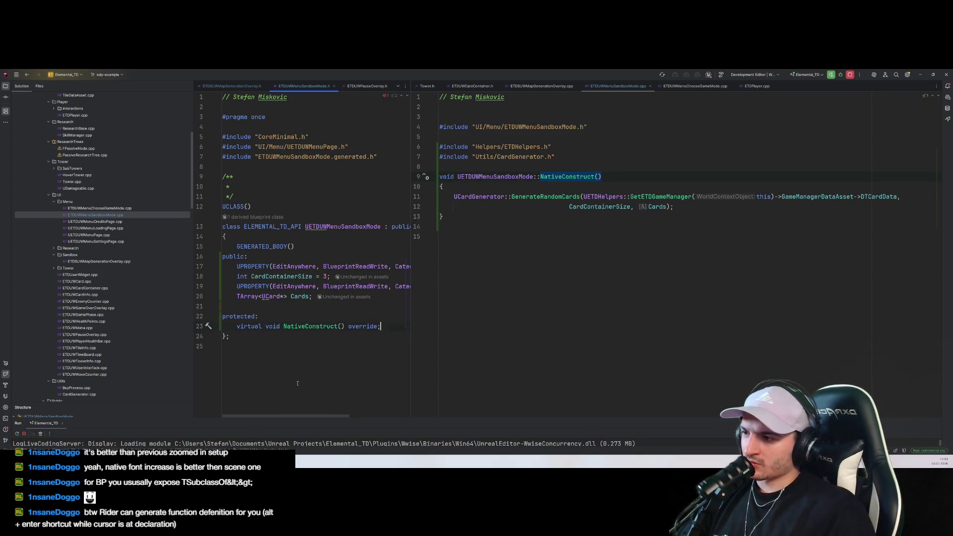
left_click(547, 298)
left_click(831, 76)
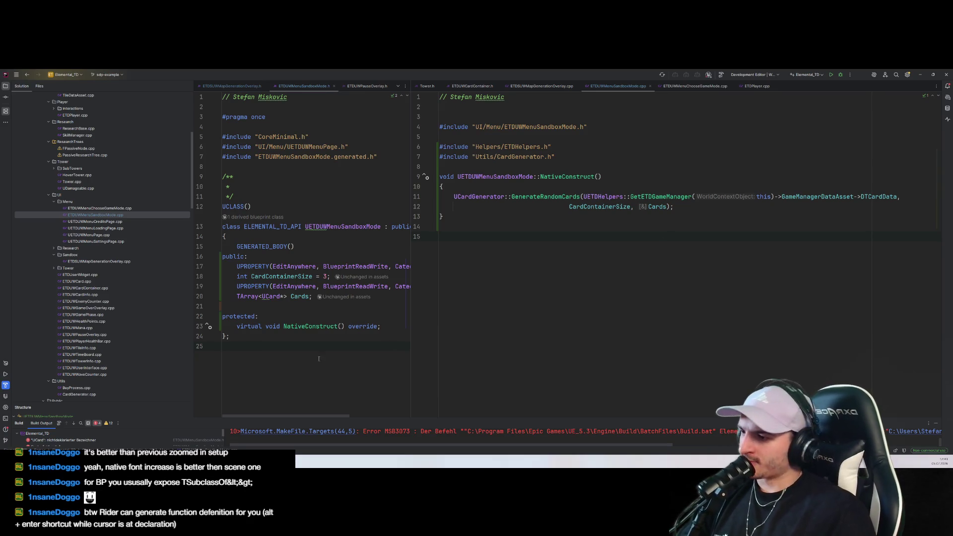
Enlarge the Build Output pane and jump to the undeclared UCard error in the header
left_click_drag(347, 418, 348, 294)
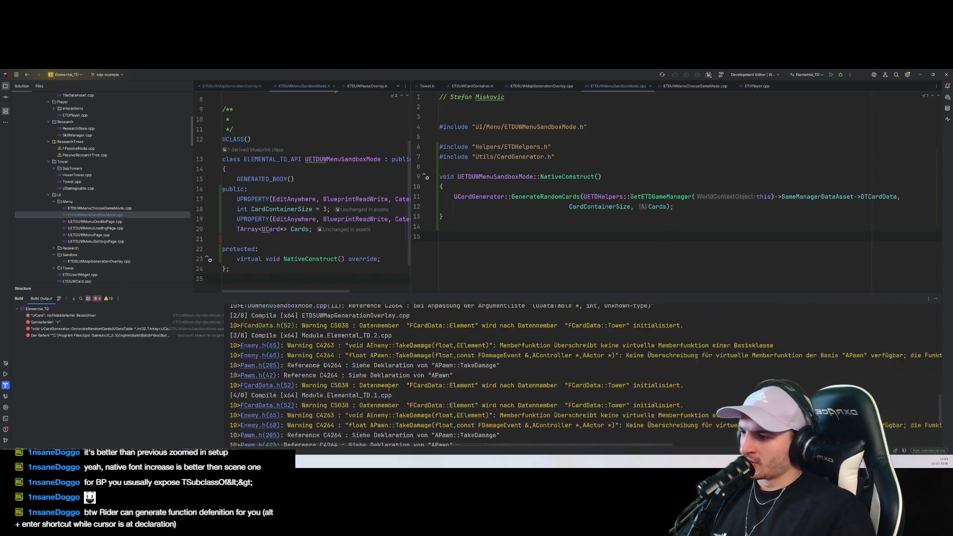
scroll(347, 400, "up", 1)
left_click(317, 408)
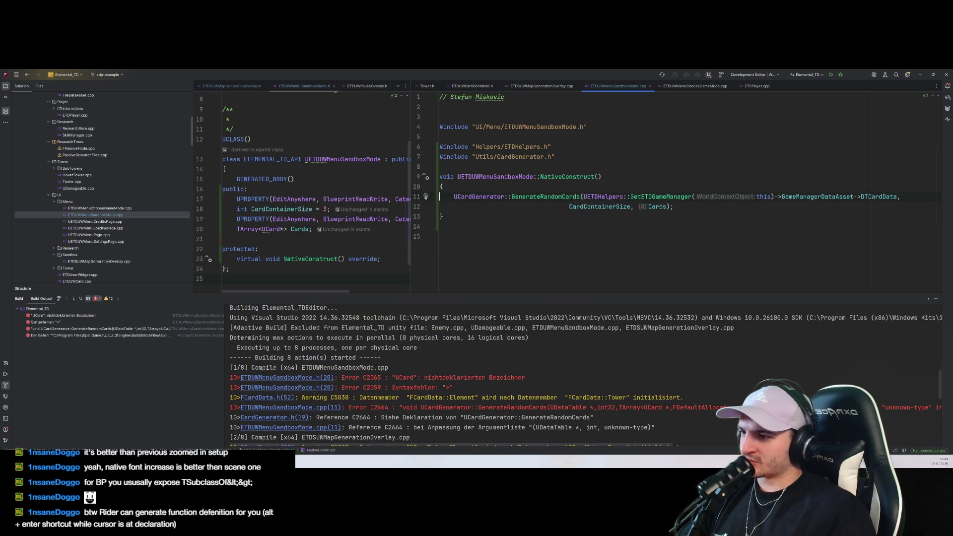
left_click(310, 388)
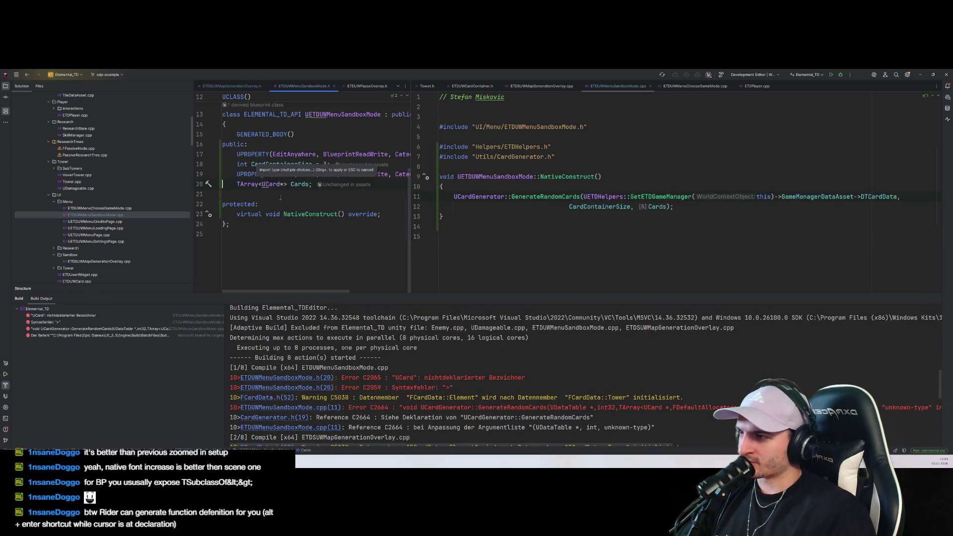
scroll(280, 197, "up", 4)
scroll(288, 214, "down", 3)
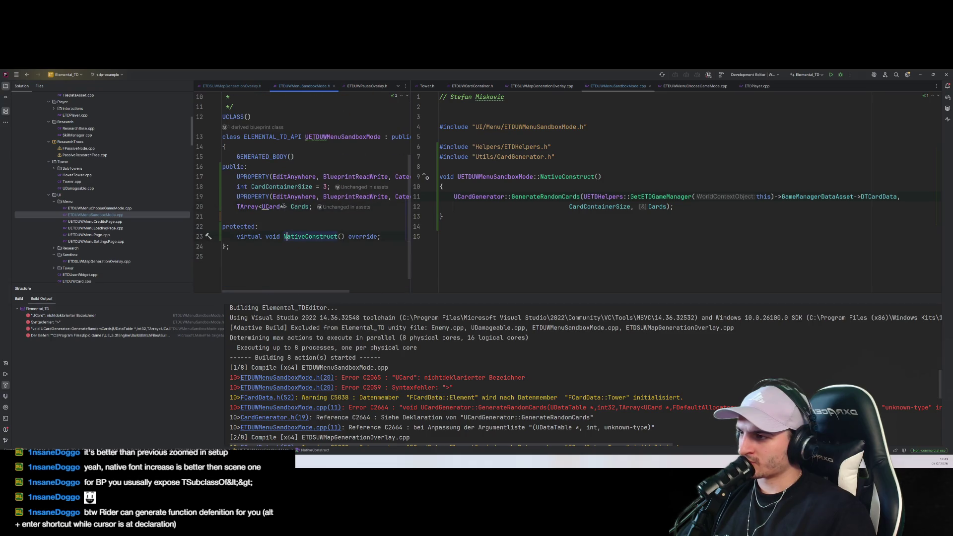
Complete UCard to add the Card/Card.h include, then rebuild the project twice
key("ctrl+space")
key("Return")
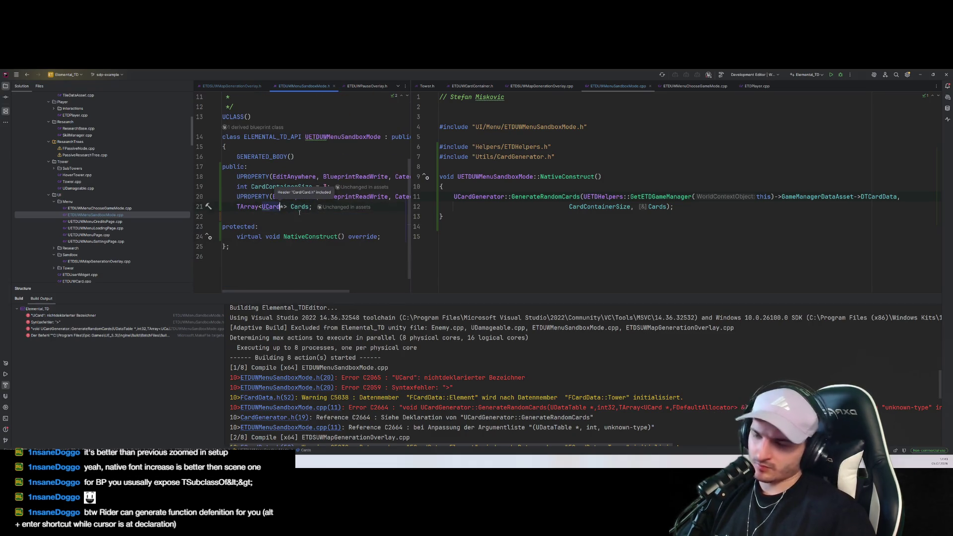
left_click(311, 219)
key("ctrl+shift+b")
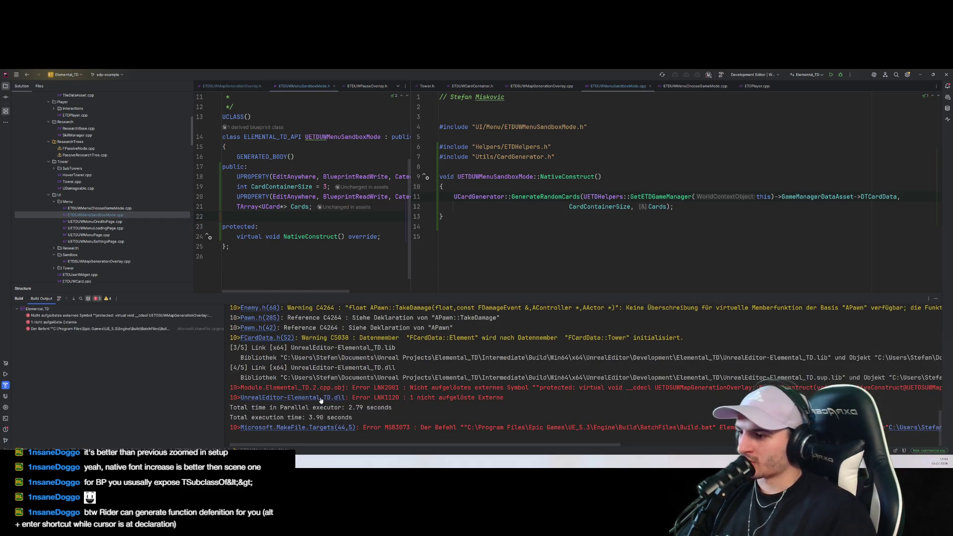
scroll(321, 401, "up", 10)
scroll(321, 412, "down", 10)
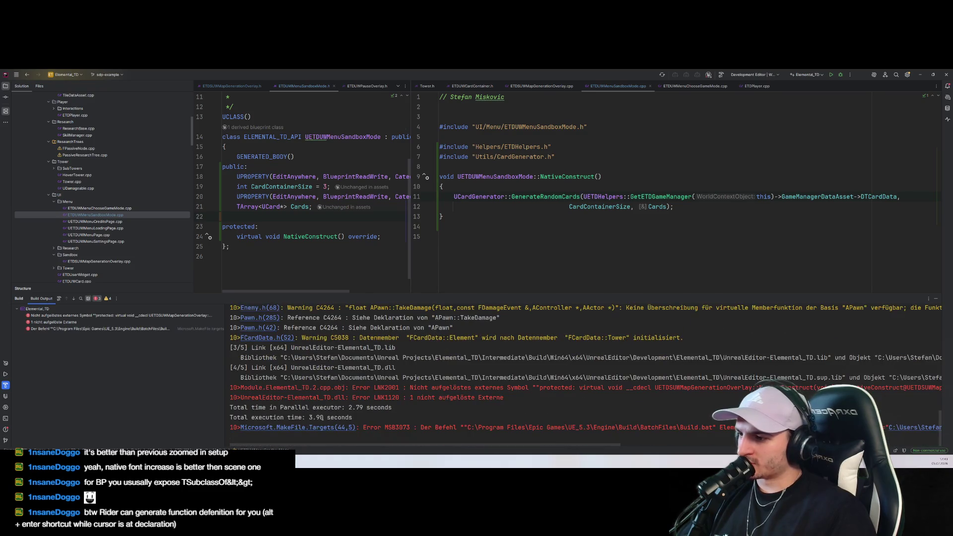
key("ctrl+shift+b")
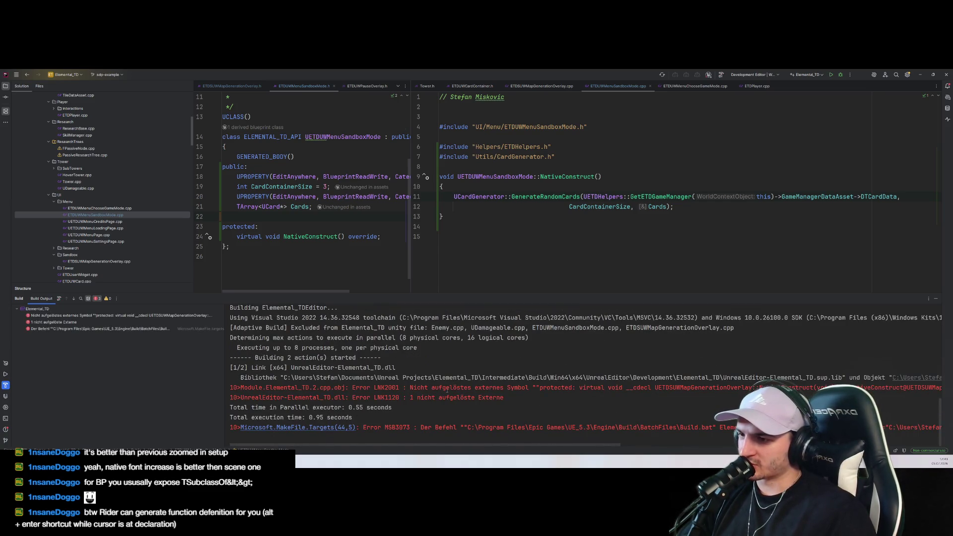
left_click(340, 245)
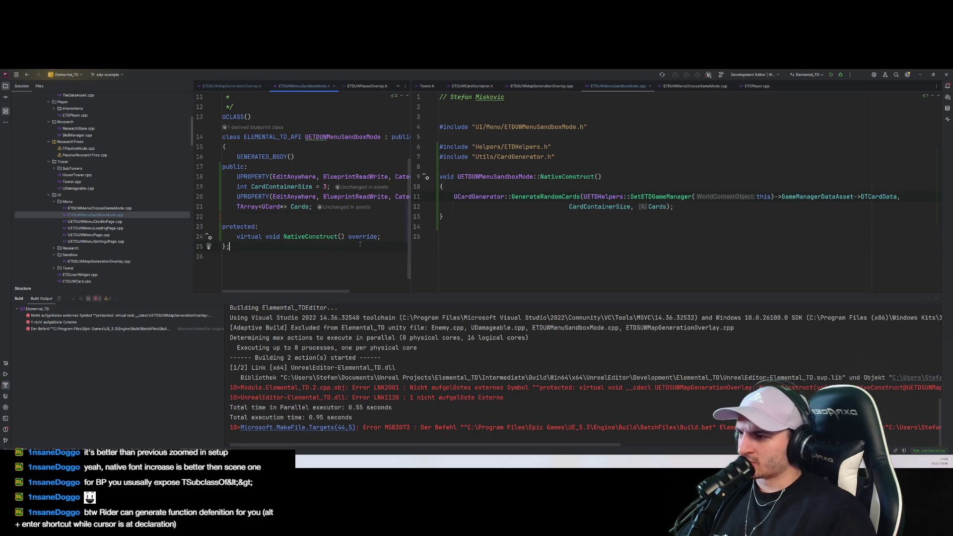
Open ETDSUWMapGenerationOverlay.h and delete its protected NativeConstruct() override declaration
left_click(541, 86)
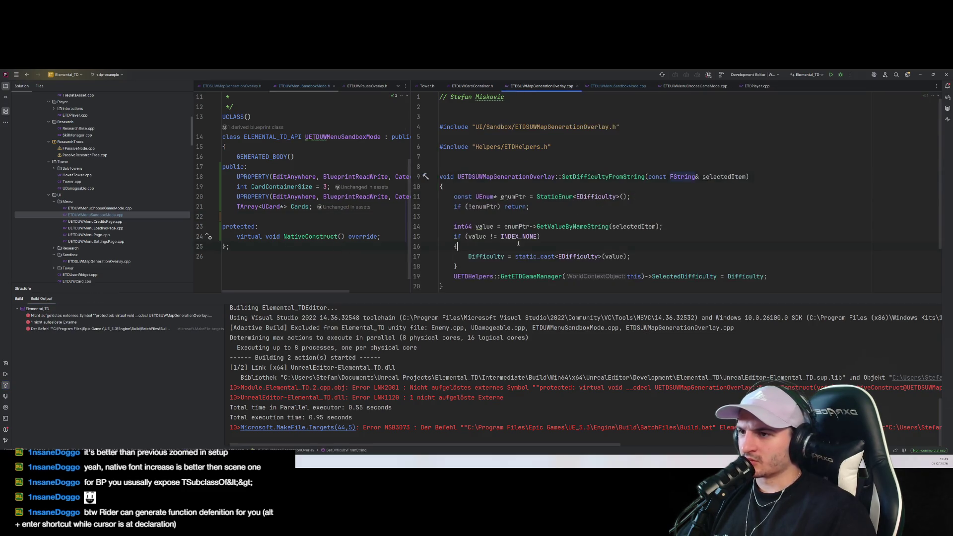
scroll(546, 173, "up", 2)
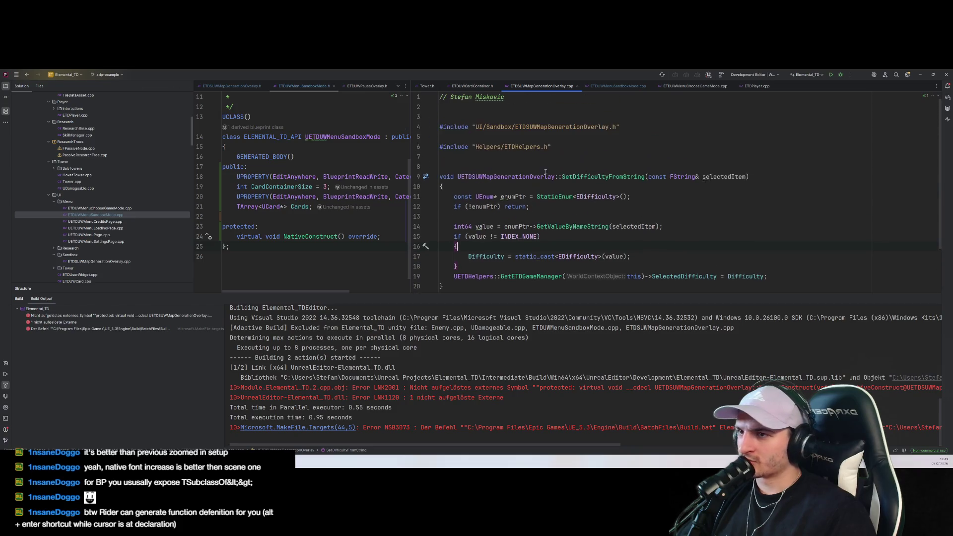
left_click(546, 127, "ctrl")
scroll(304, 227, "down", 5)
scroll(304, 227, "down", 2)
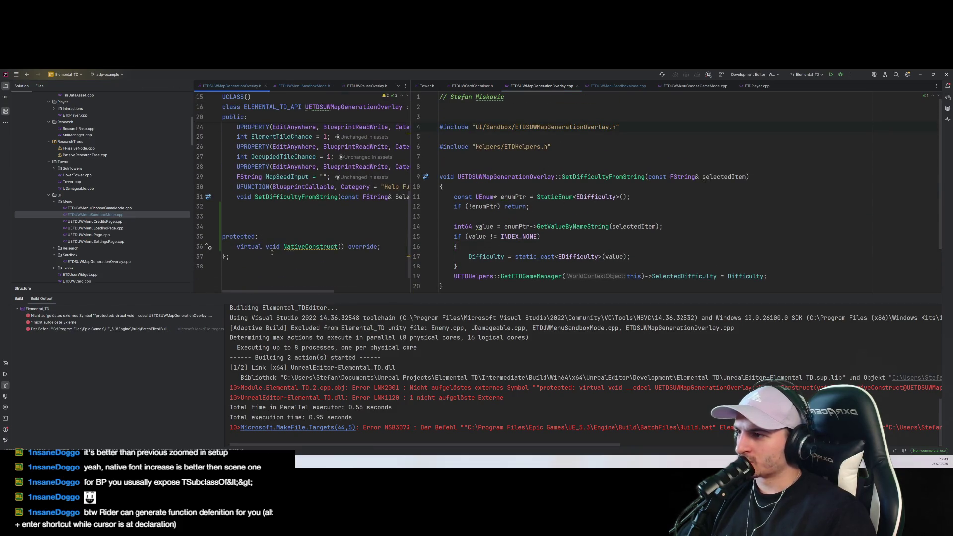
left_click_drag(387, 248, 384, 228)
key("BackSpace")
Remove the unused Card/Card.h include, then rebuild and relaunch Unreal
scroll(385, 228, "up", 5)
left_click(330, 170)
key("ctrl+x")
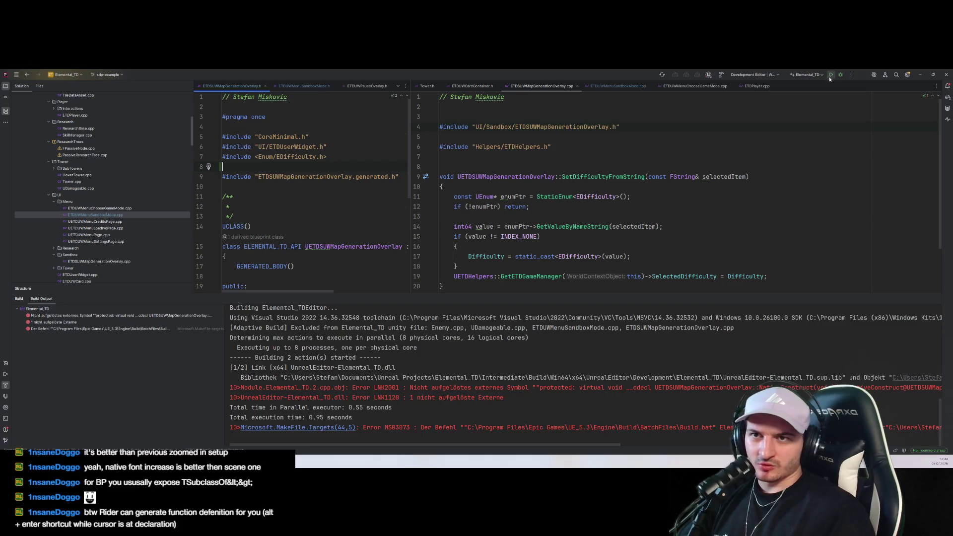
left_click(831, 75)
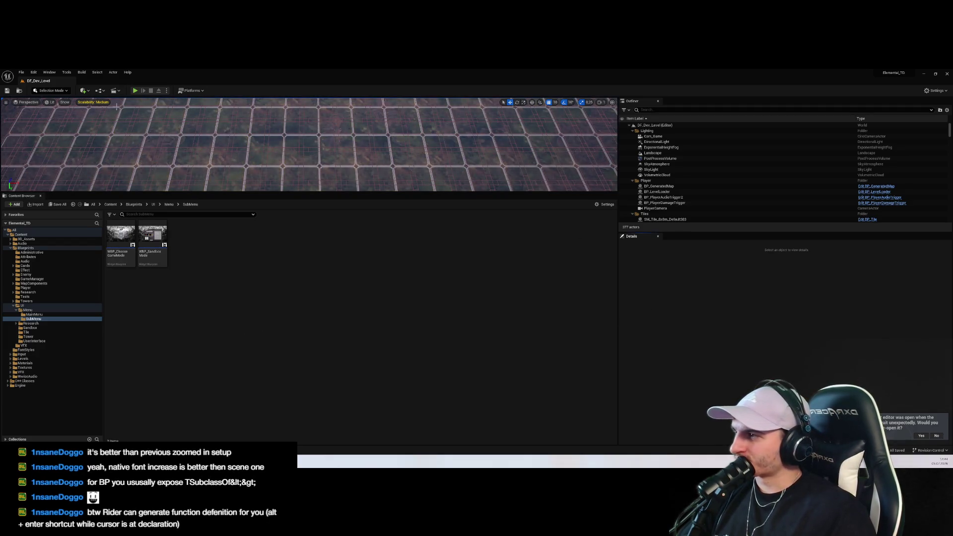
Open WBP_SandboxMode's event graph and add a Card Container Size getter node
double_click(152, 237)
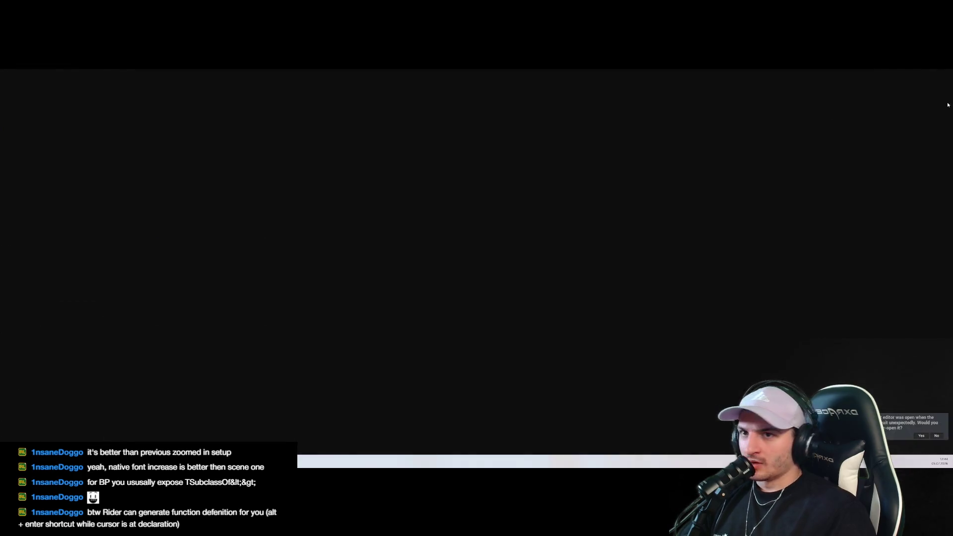
left_click(936, 92)
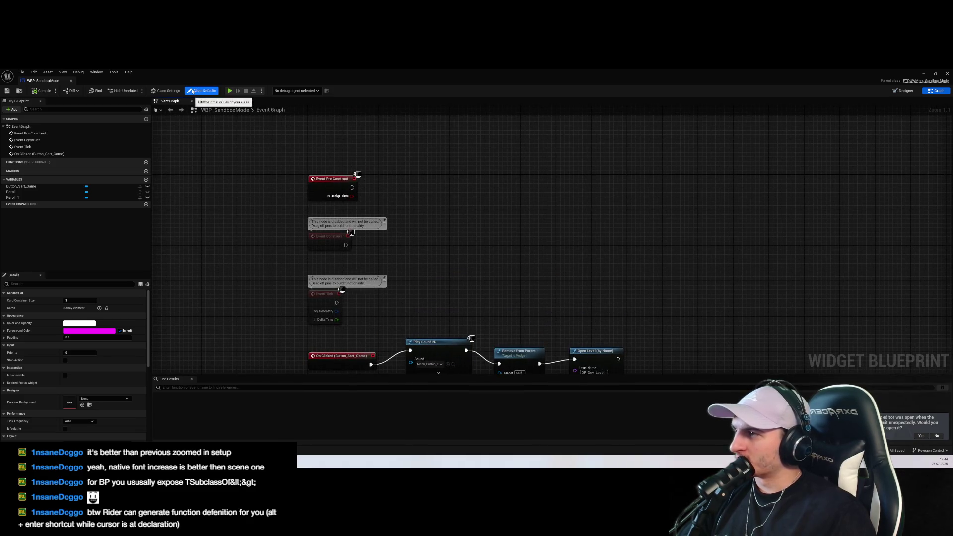
right_click(497, 235)
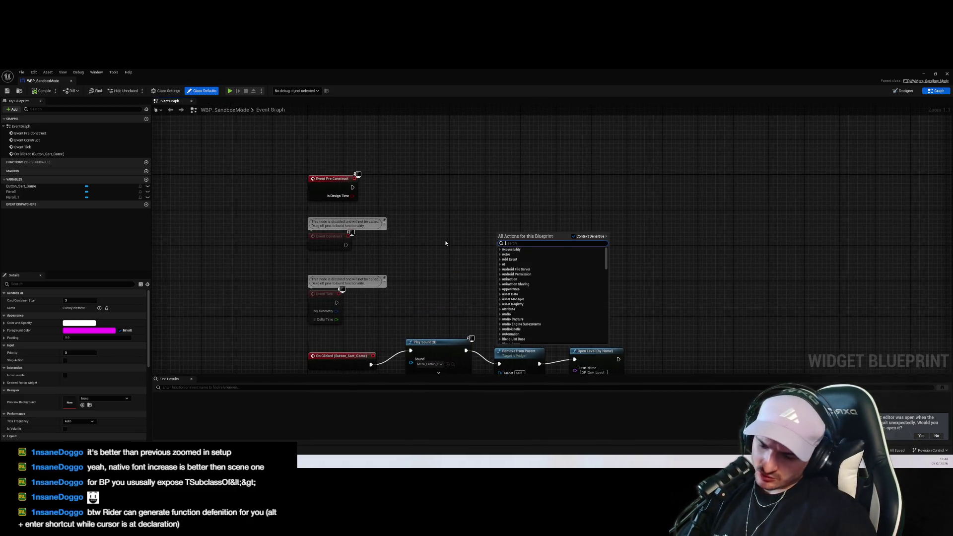
type("card")
scroll(546, 308, "down", 10)
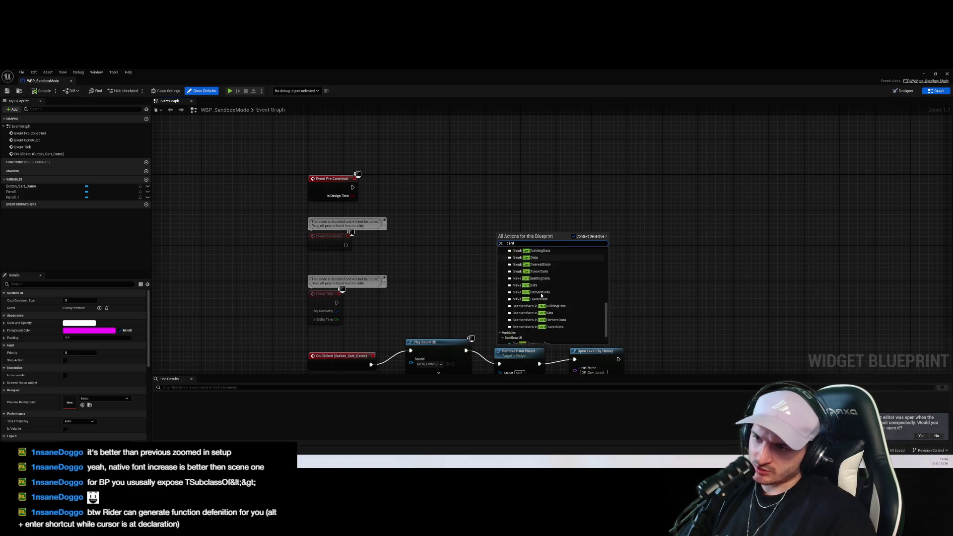
left_click(532, 320)
Delete the Card Container Size node, then drag a wire from Event Construct's execution pin
left_click_drag(516, 235, 414, 237)
right_click(441, 209)
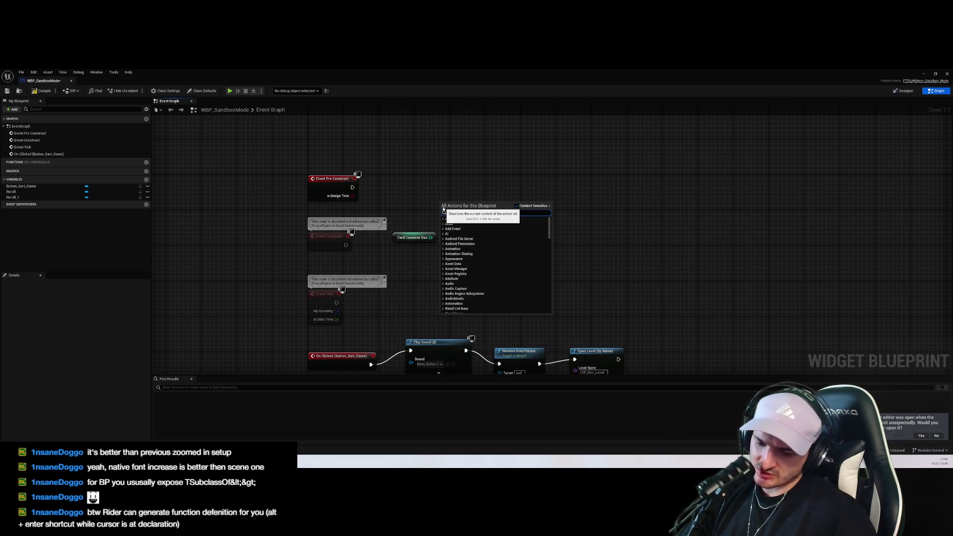
key("Escape")
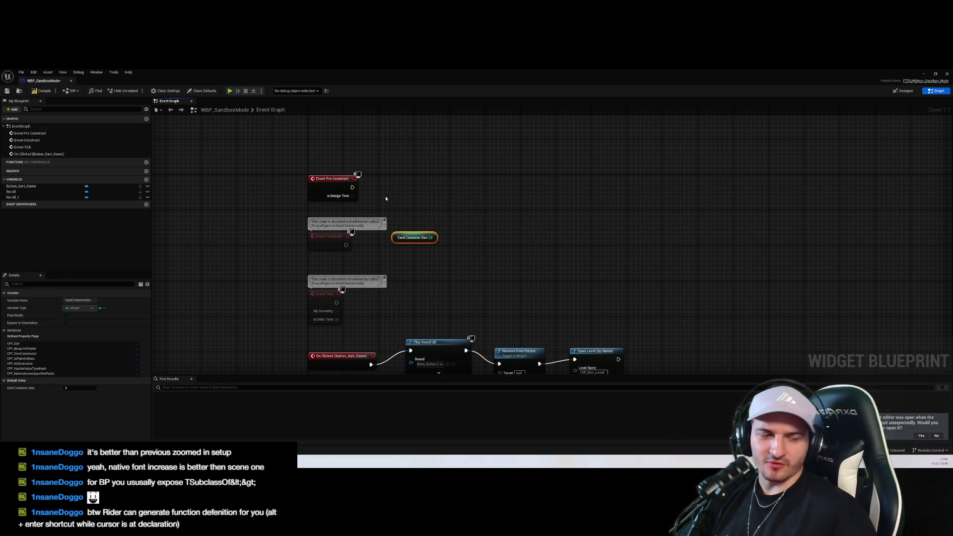
key("Delete")
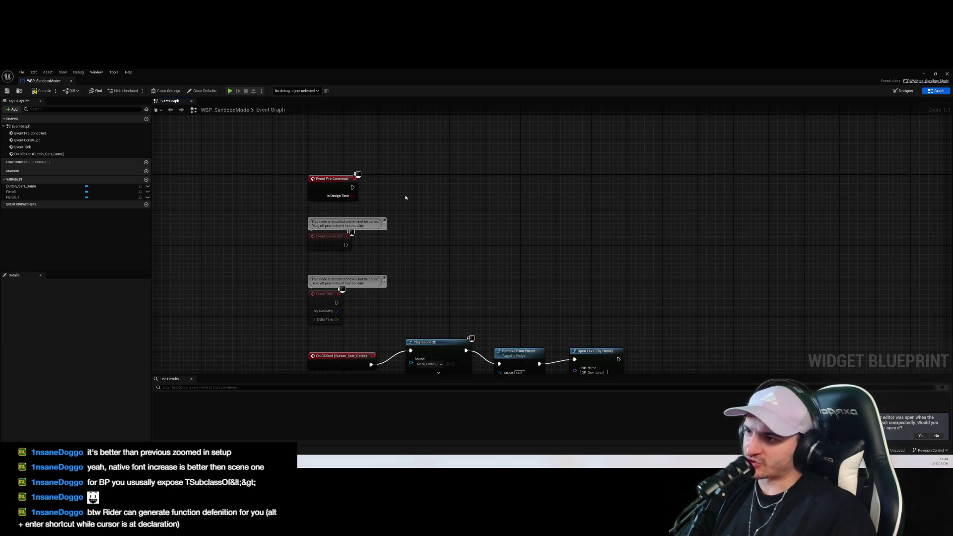
mouse_move(346, 245)
left_mouse_down()
mouse_move(479, 221)
mouse_move(381, 246)
mouse_move(479, 221)
mouse_move(675, 266)
left_mouse_up()
Add a Print String node off Event Construct and a getter for the Cards variable
left_click(422, 221)
type("print")
key("Return")
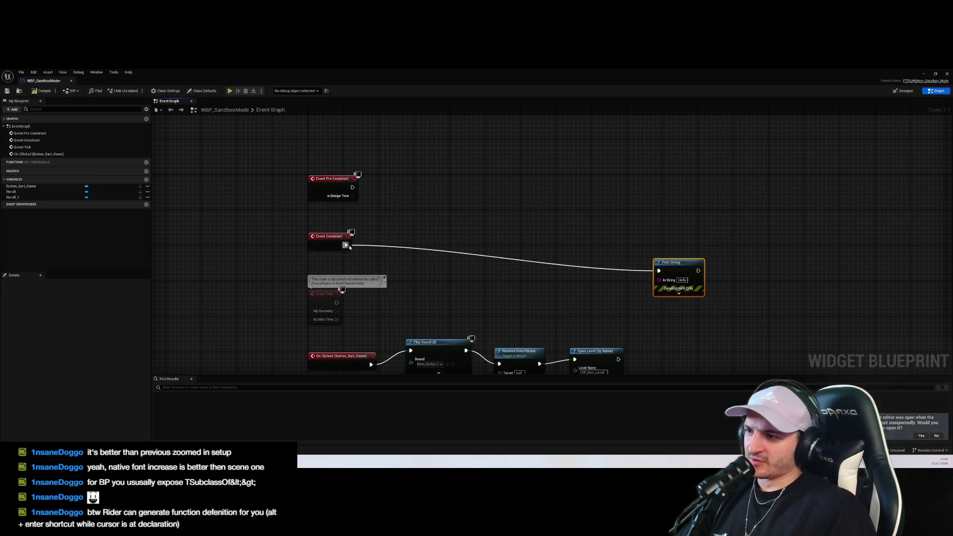
left_click_drag(349, 246, 425, 244)
type("card")
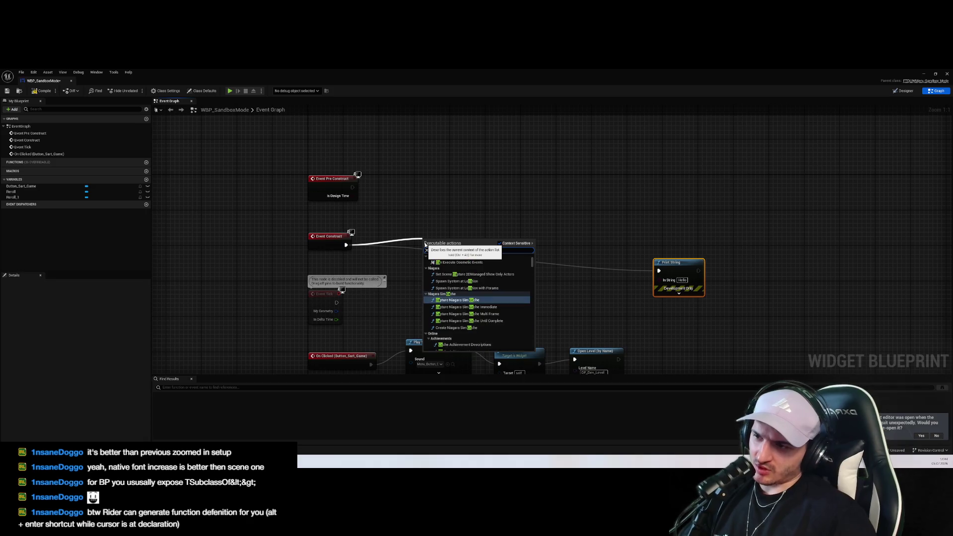
key("BackSpace")
key("BackSpace")
key("BackSpace")
type("cards")
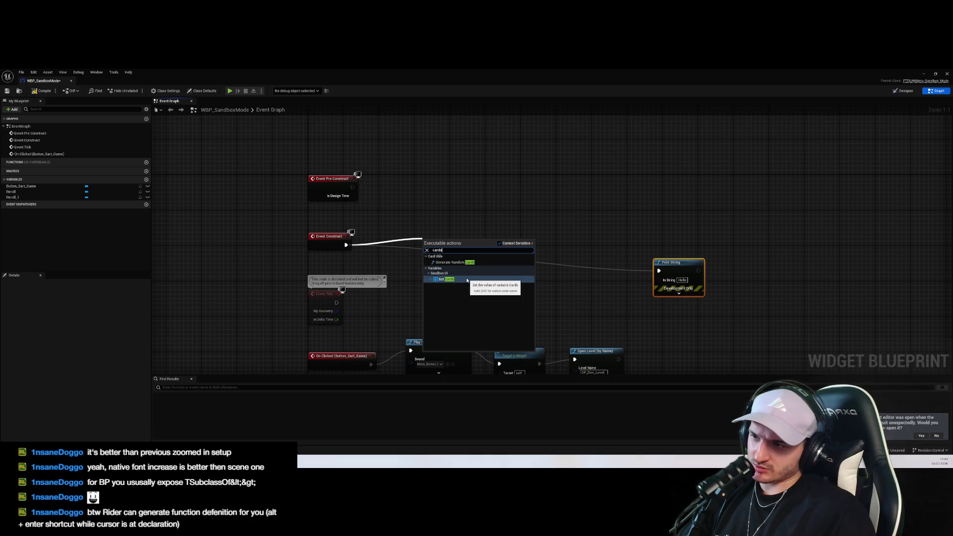
key("Escape")
right_click(408, 270)
type("cards")
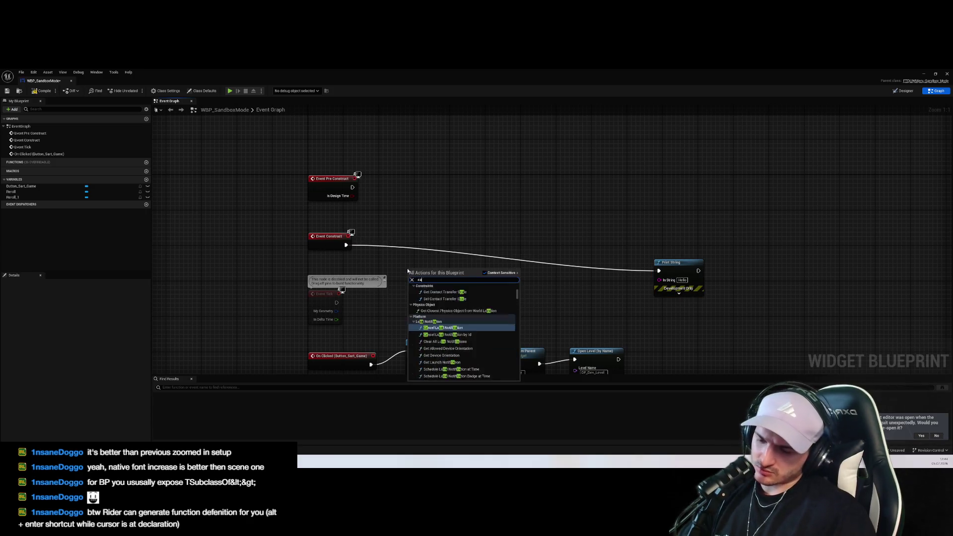
left_click(466, 313)
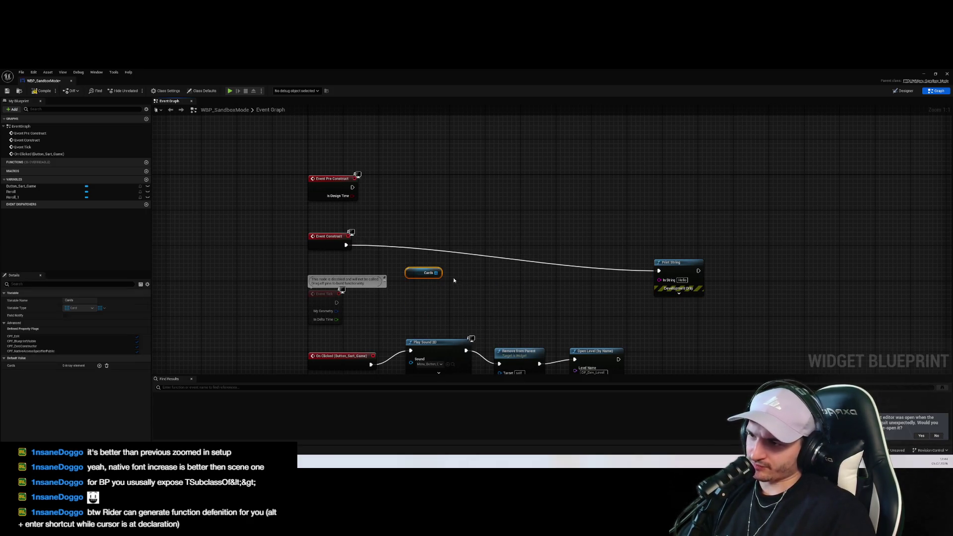
Loop over Cards with For Each Loop printing each display name, then close the blueprint and play
left_click_drag(437, 272, 473, 243)
type("for")
left_click(501, 276)
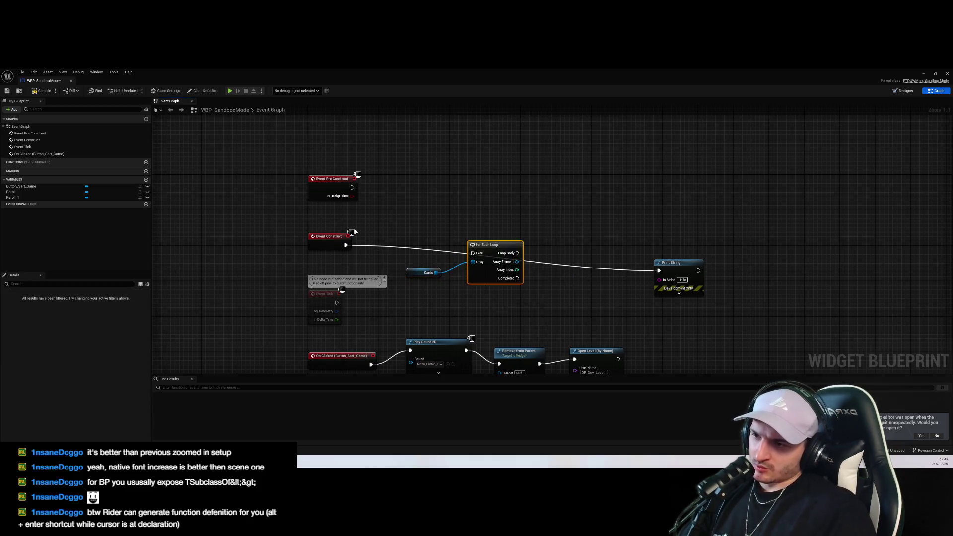
left_click_drag(346, 245, 661, 272)
left_click_drag(517, 261, 665, 280)
left_click_drag(675, 263, 652, 223)
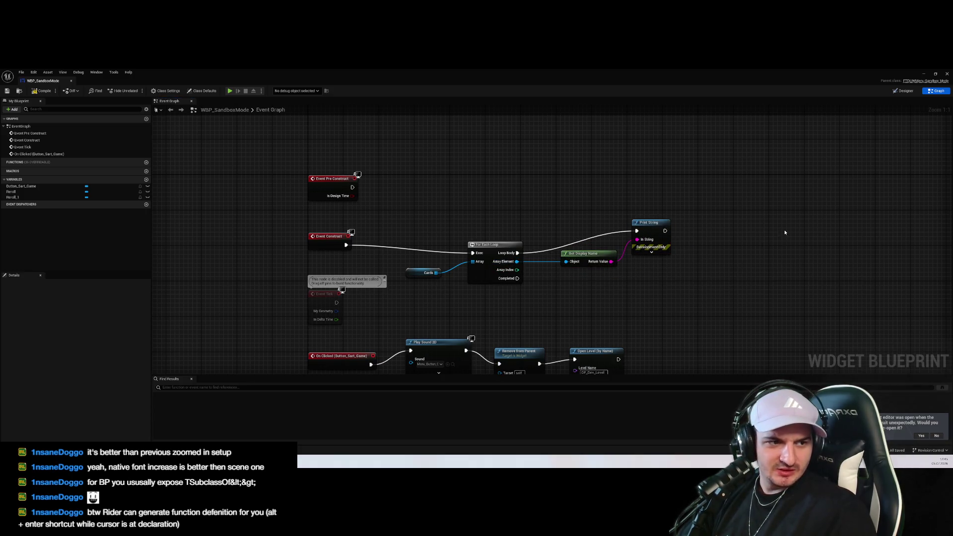
left_click_drag(785, 234, 748, 246)
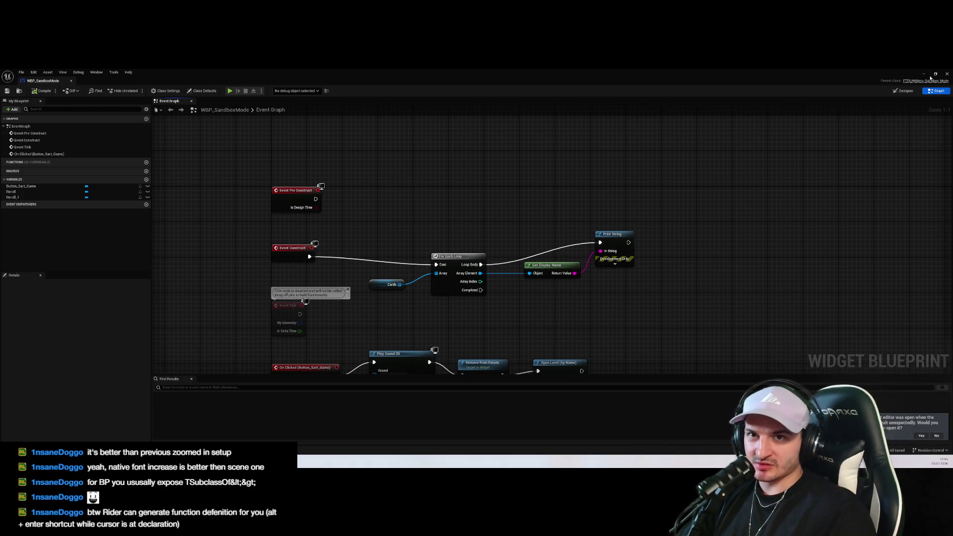
left_click(924, 74)
key("alt+p")
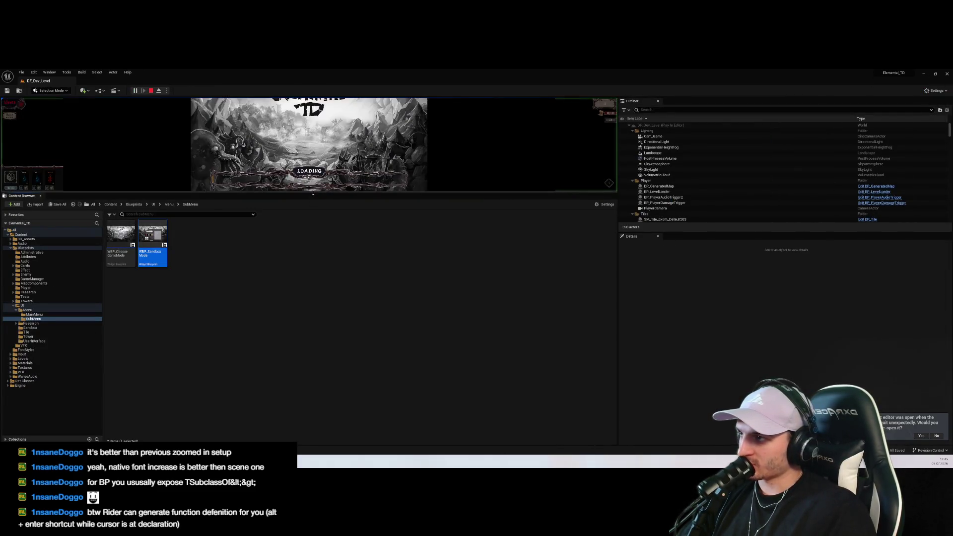
Stop play, load ETD_MainMenu from the Levels folder, play it and press Start, then return to Rider
left_click_drag(312, 195, 312, 303)
key("Escape")
scroll(34, 392, "down", 5)
left_click(23, 405)
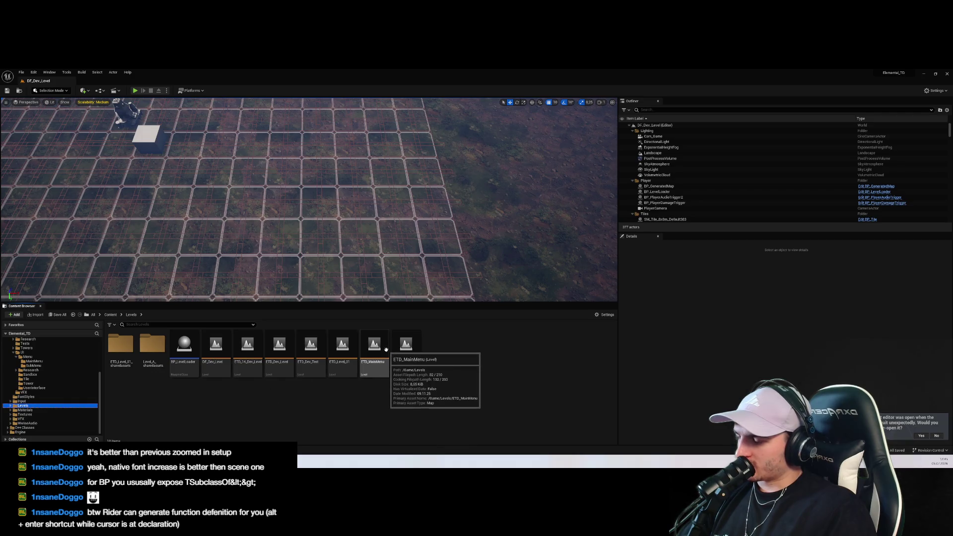
double_click(385, 359)
left_click(136, 93)
left_click(307, 258)
key("alt+Tab")
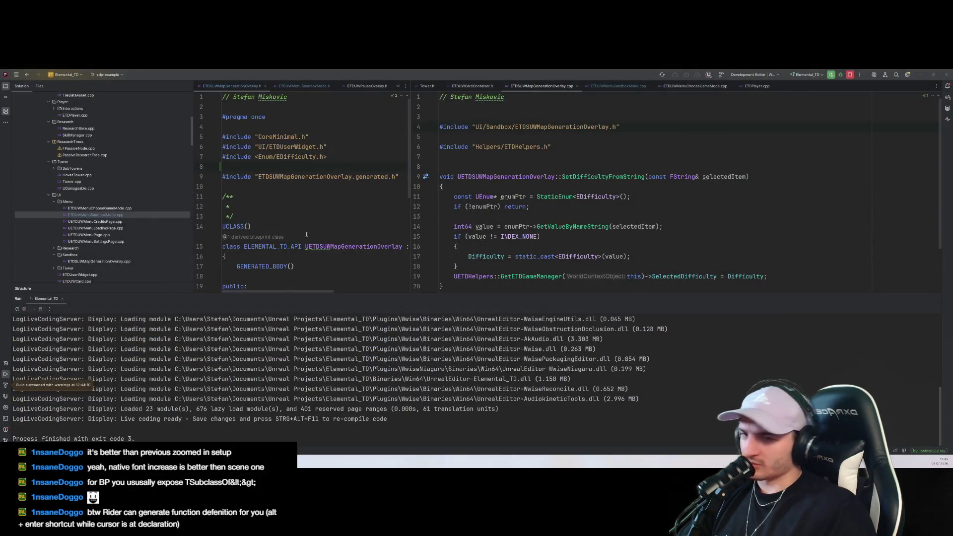
left_click_drag(796, 198, 437, 199)
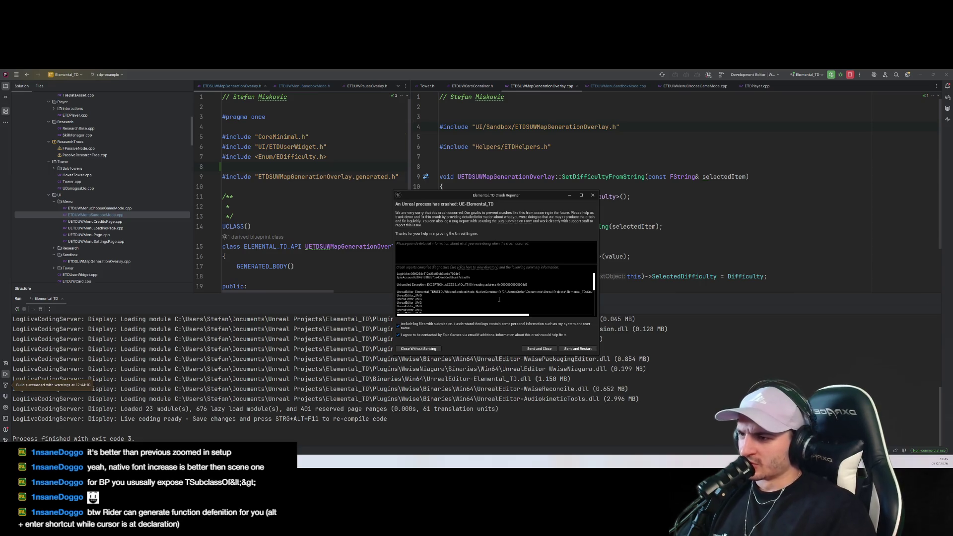
scroll(481, 292, "down", 1)
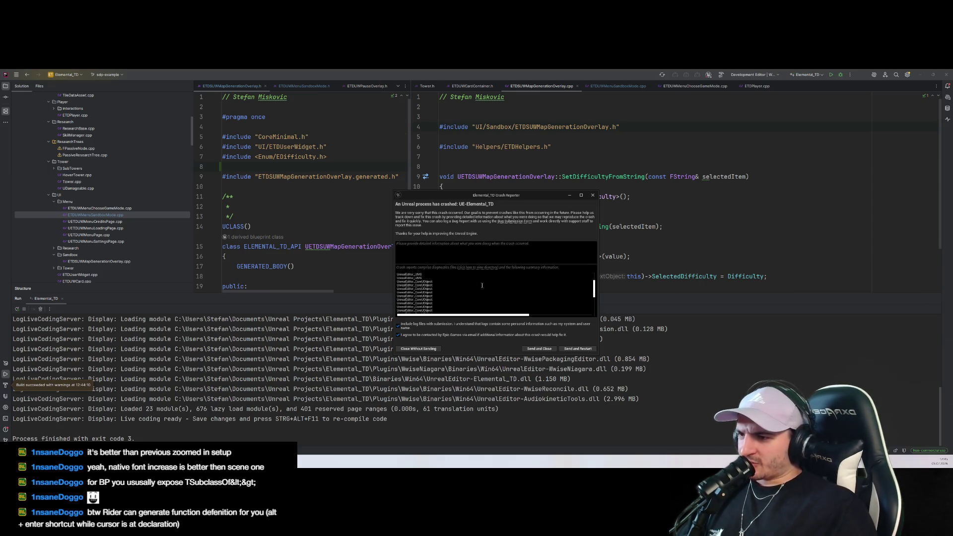
left_click_drag(507, 317, 588, 323)
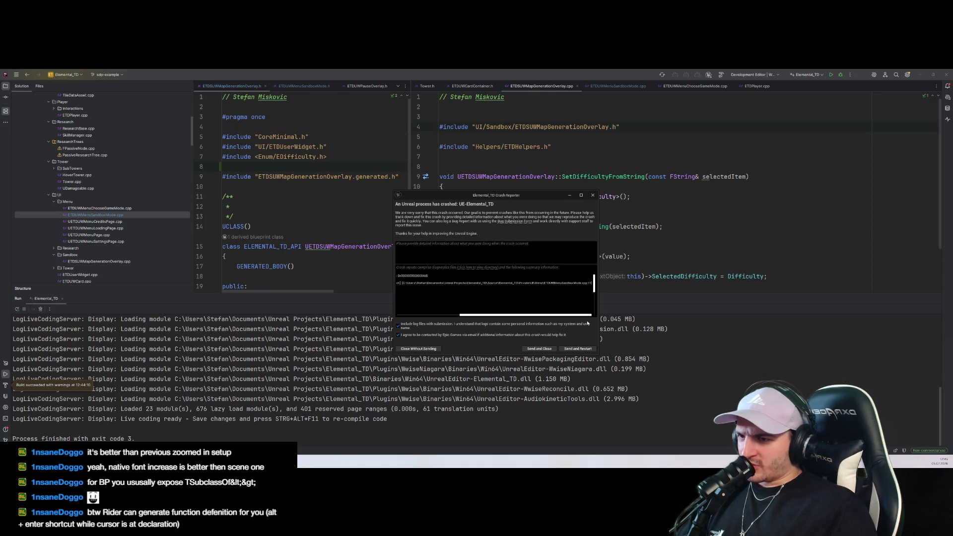
mouse_move(507, 199)
left_mouse_down()
mouse_move(764, 306)
mouse_move(714, 296)
left_mouse_up()
left_click(615, 162)
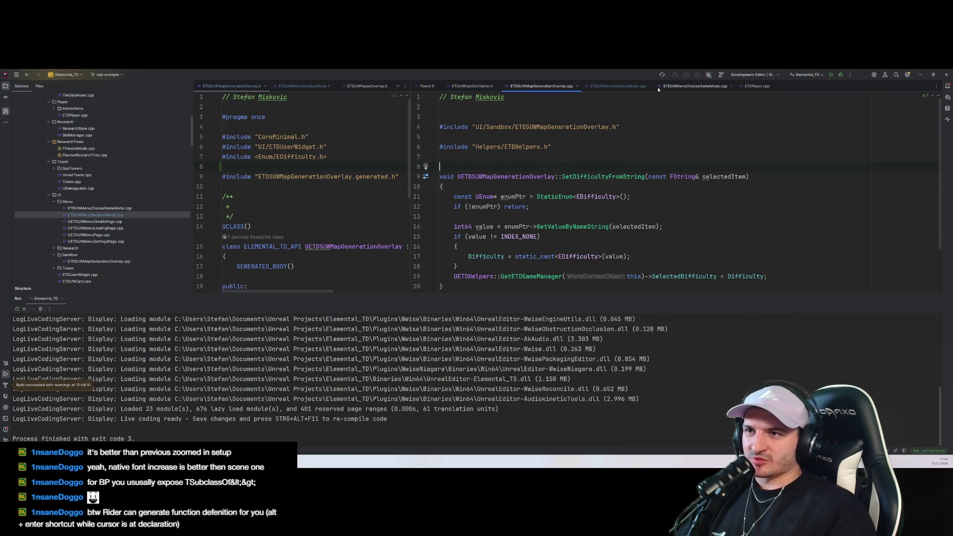
Open ETDUWMenuSandboxMode.cpp and select the GenerateRandomCards call and its this argument
left_click(621, 86)
mouse_move(572, 190)
left_mouse_down()
mouse_move(903, 198)
mouse_move(745, 209)
left_mouse_up()
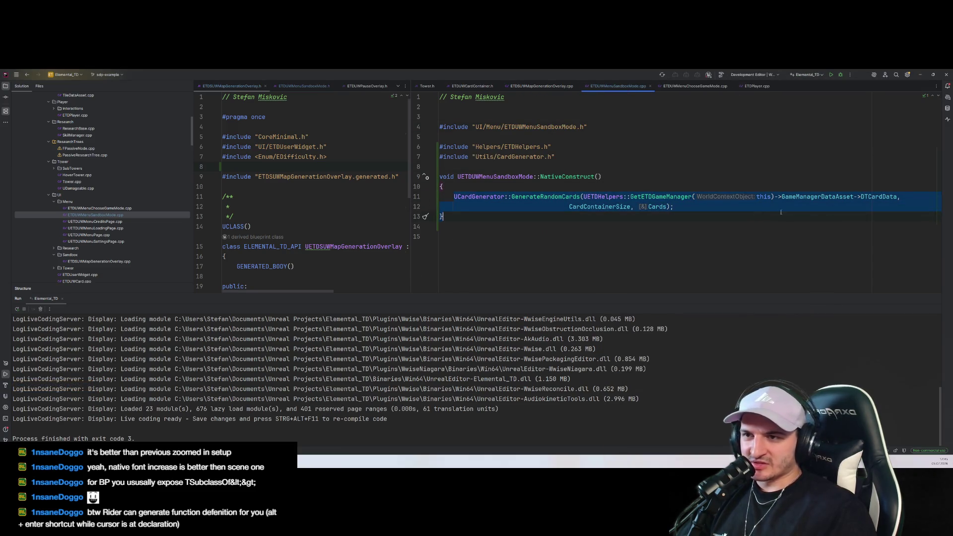
double_click(764, 197)
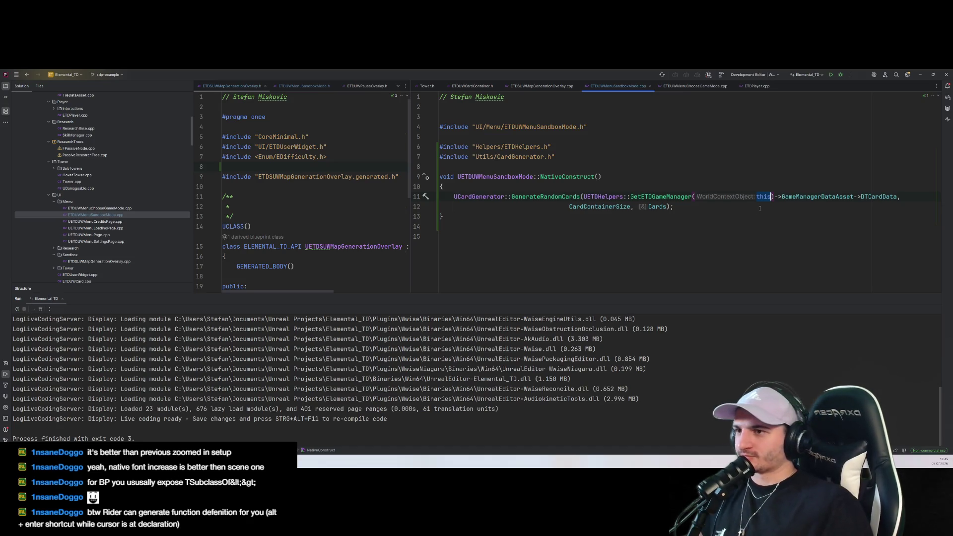
left_click(712, 231)
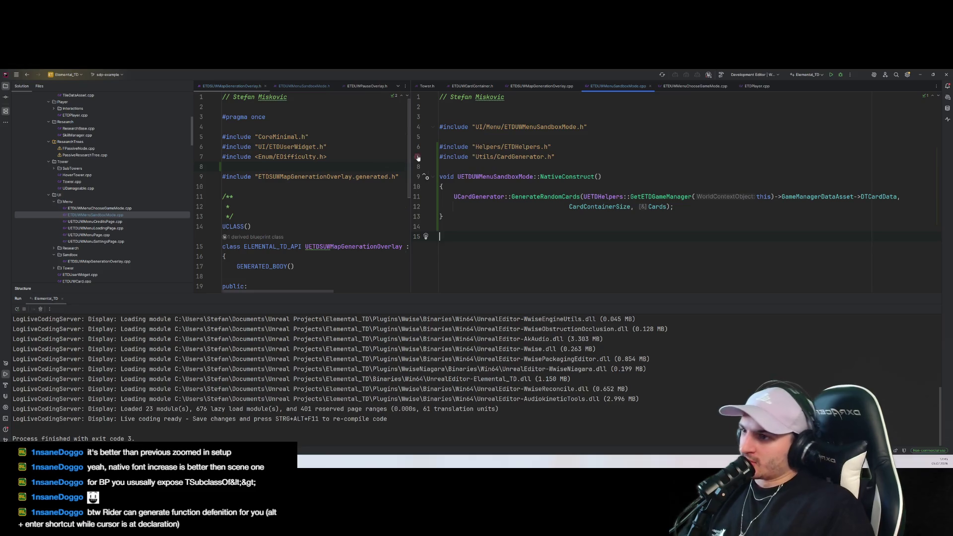
Widen both editor panes, shrink the output panel, and put the caret on Cards in the call
mouse_move(411, 149)
left_mouse_down()
mouse_move(589, 143)
mouse_move(523, 143)
left_mouse_up()
left_click(393, 266)
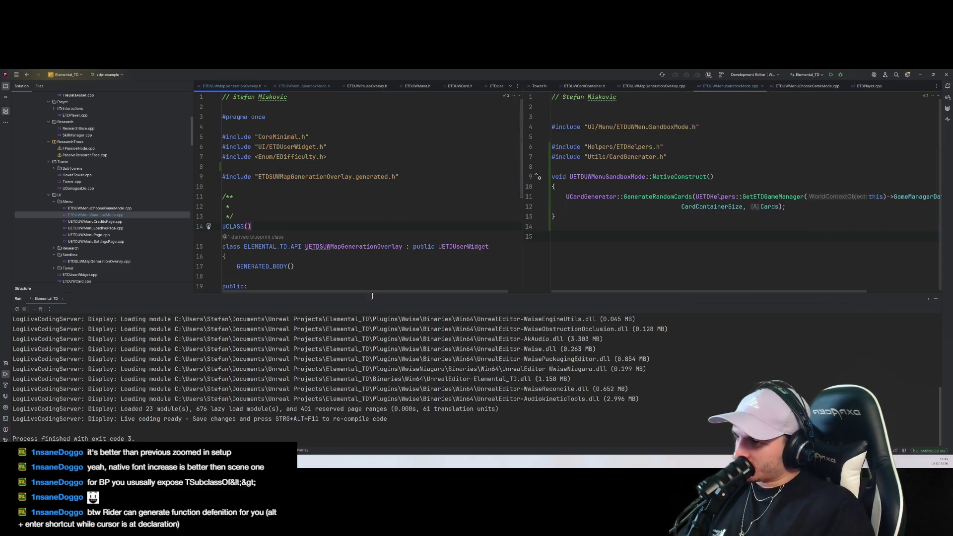
left_click_drag(372, 294, 372, 374)
left_click(555, 217)
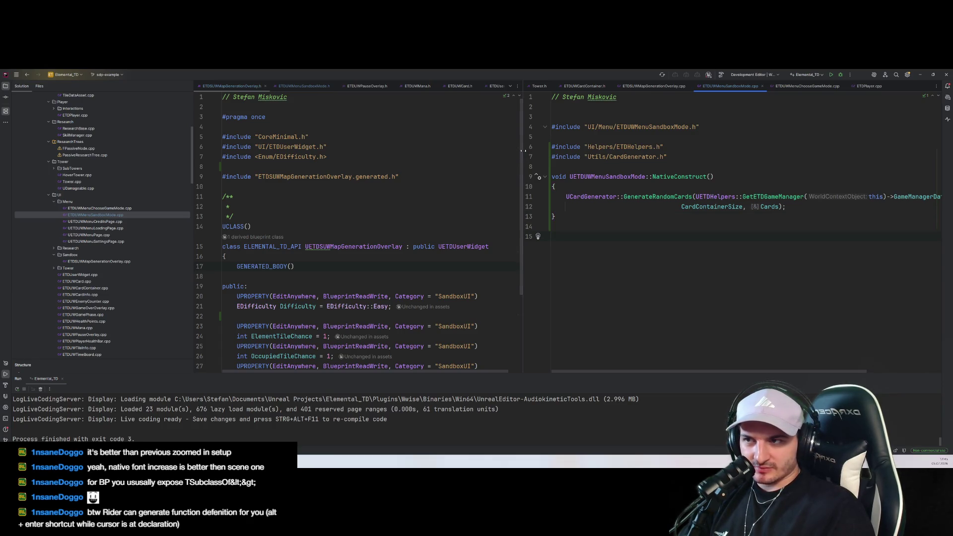
left_click_drag(523, 213, 338, 213)
left_click(576, 206)
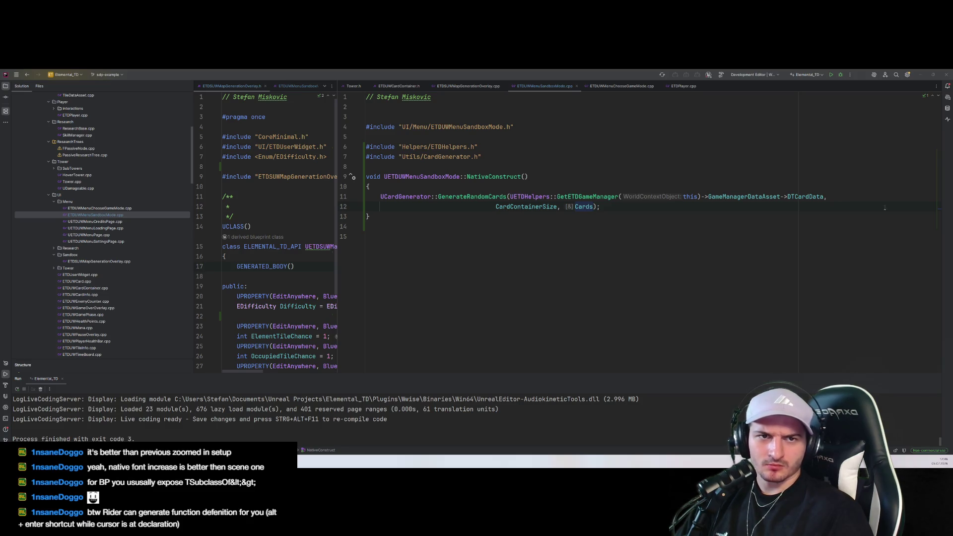
Replace this with PlayerController in the GetETDGameManager call on line 11, dismissing the fix popups
left_click(697, 196)
key("Down")
key("Down")
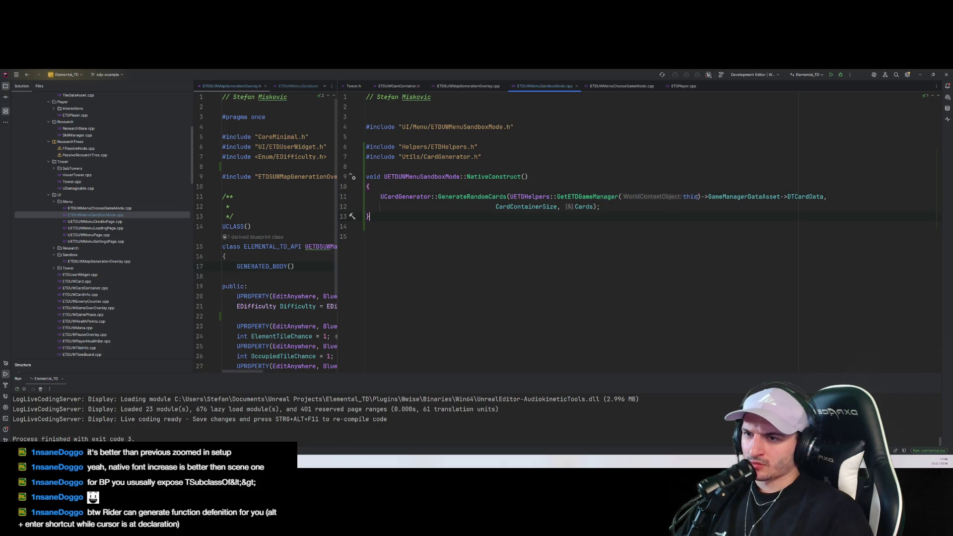
left_click_drag(510, 197, 701, 196)
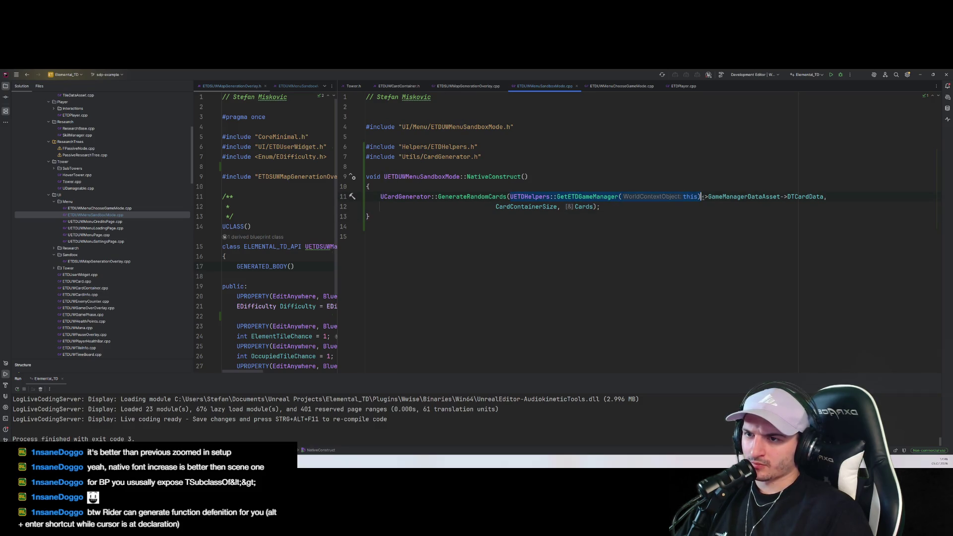
double_click(690, 197)
type("PlayerController")
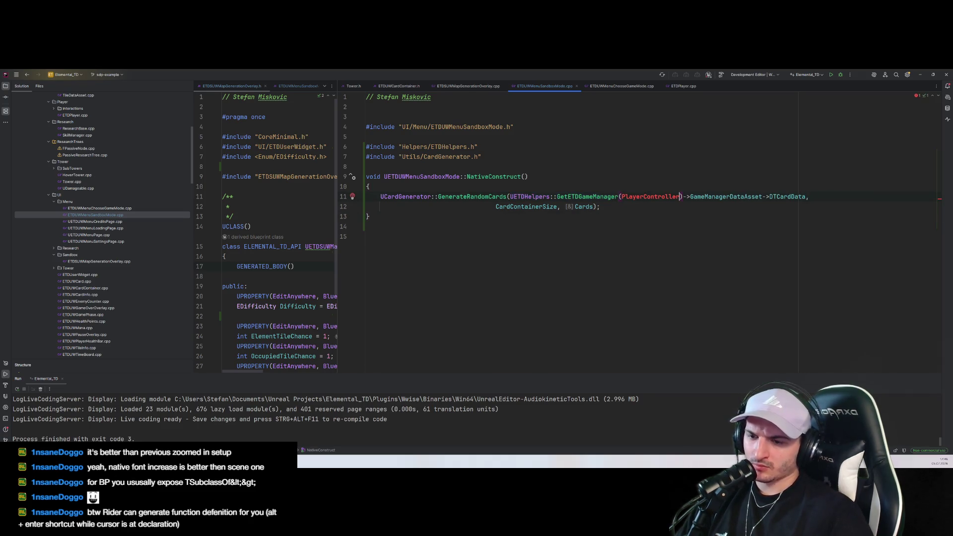
key("alt+Return")
key("Escape")
left_click(680, 197)
key("ctrl+space")
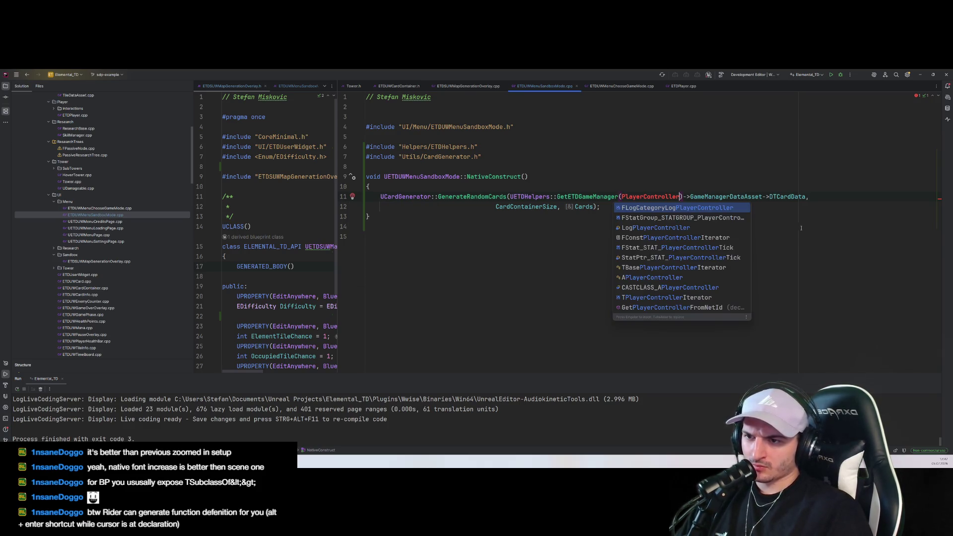
key("Escape")
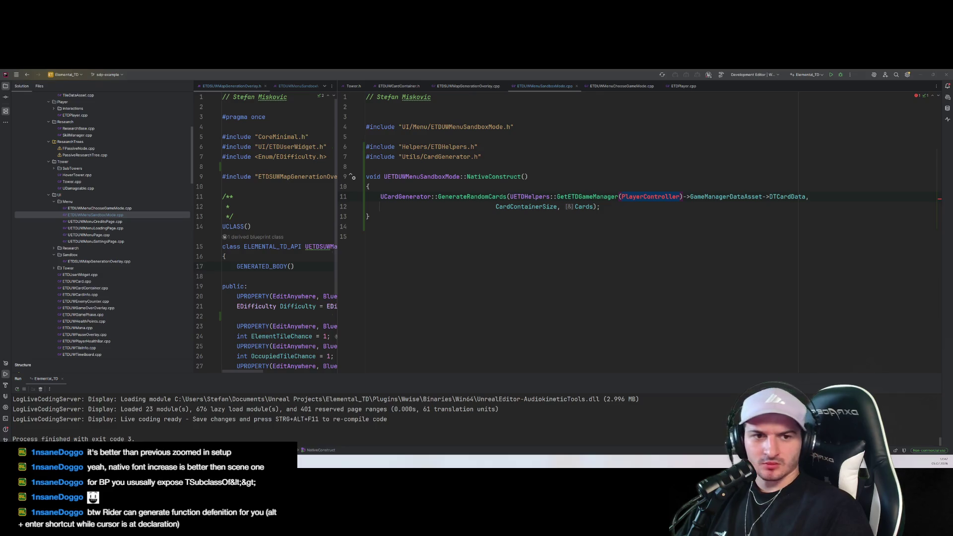
left_click(278, 217)
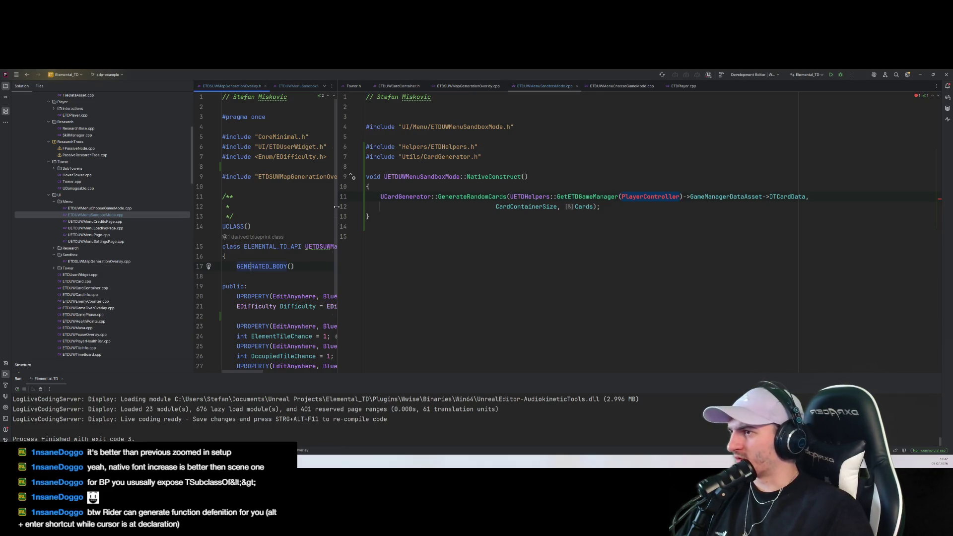
Widen the left pane and open ETDUserWidget.cpp, ETDUserWidget.h, ETDUWCard.h and ETDUWCardContainer.h
left_click_drag(337, 219, 484, 219)
scroll(95, 292, "down", 5)
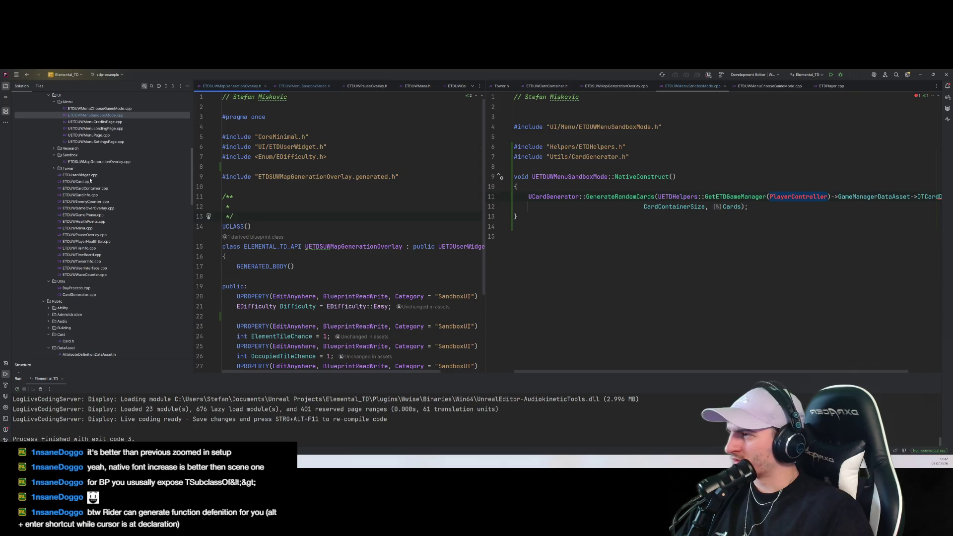
double_click(79, 174)
scroll(78, 300, "down", 10)
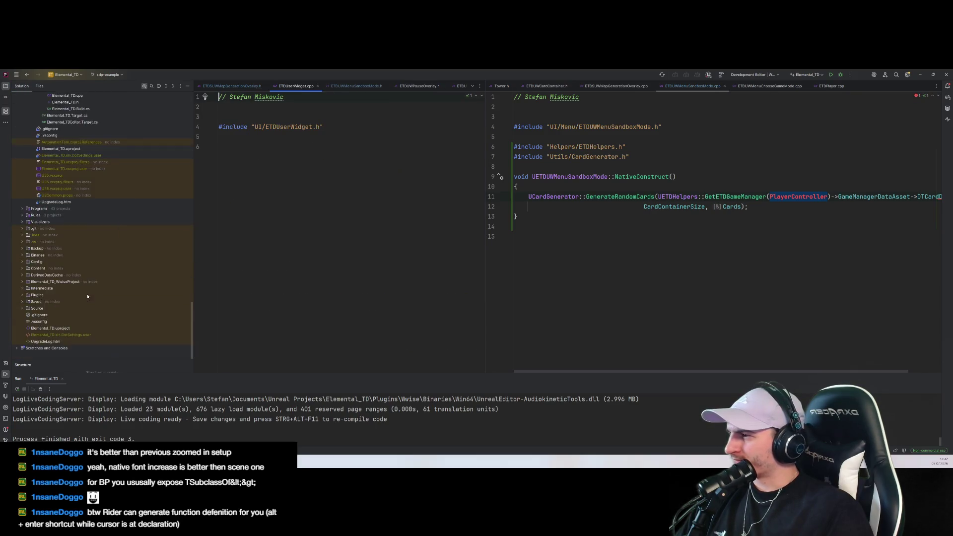
scroll(86, 233, "up", 2)
double_click(78, 182)
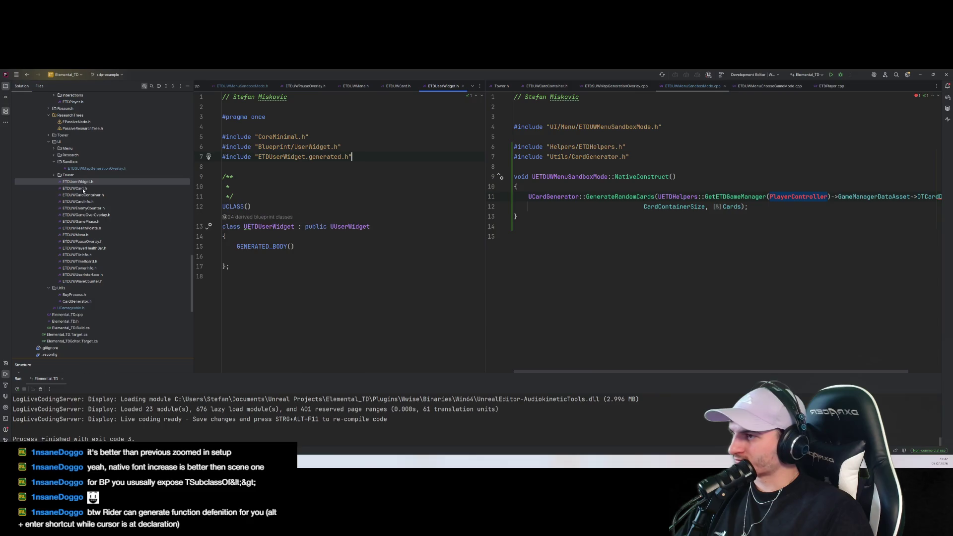
double_click(84, 190)
scroll(259, 253, "down", 5)
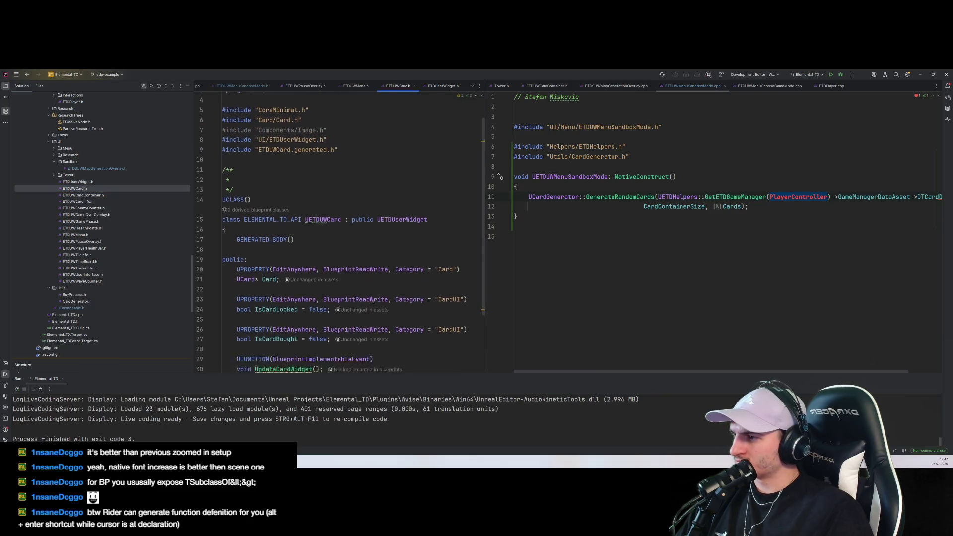
double_click(83, 195)
Expand the Menu folder and open ETDUWMenuChooseGameMode.h
left_click(56, 149)
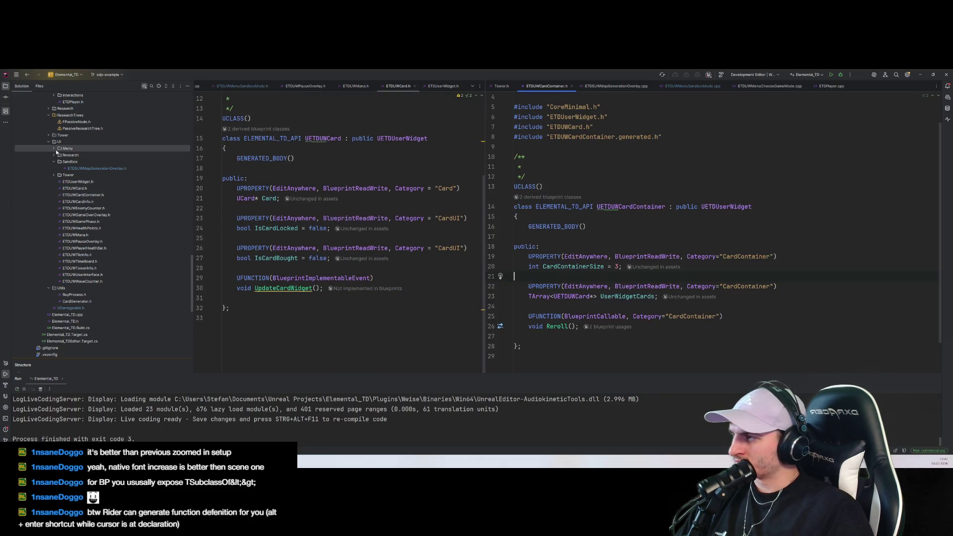
left_click(54, 148)
double_click(96, 155)
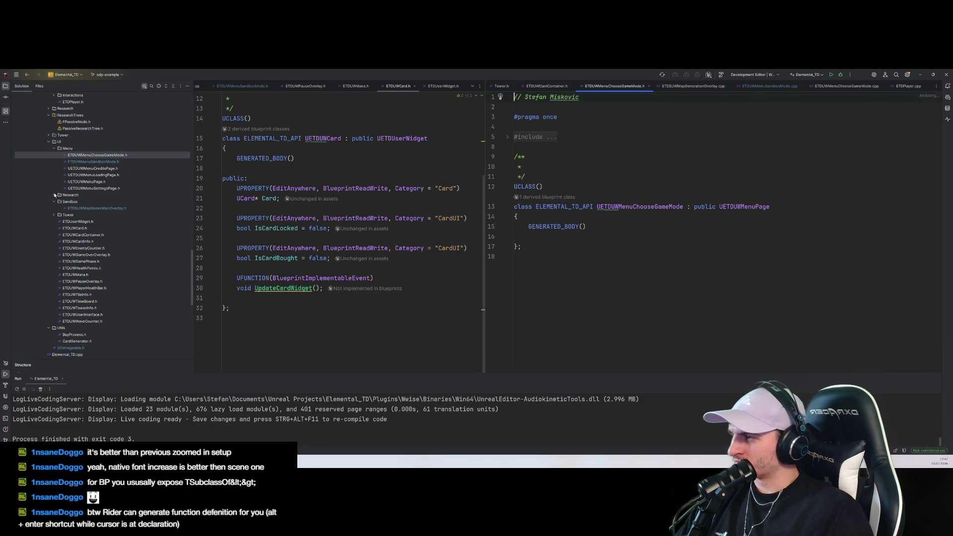
scroll(70, 198, "down", 2)
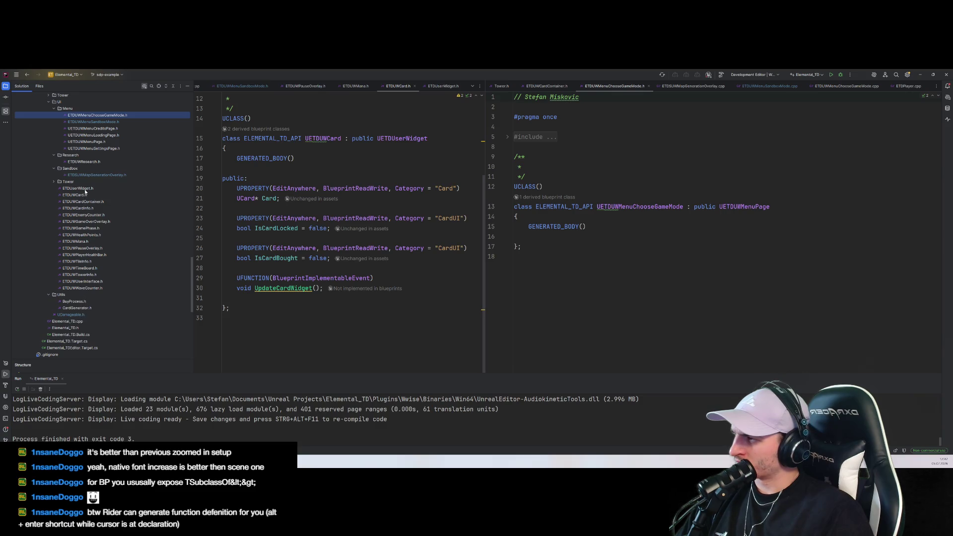
Browse the UI widget headers from ETDUWCardInfo.h and ETDUWGameOverOverlay.h through ETDUWHealthPoints.h
left_click(80, 188)
left_click(77, 194)
left_click(83, 208)
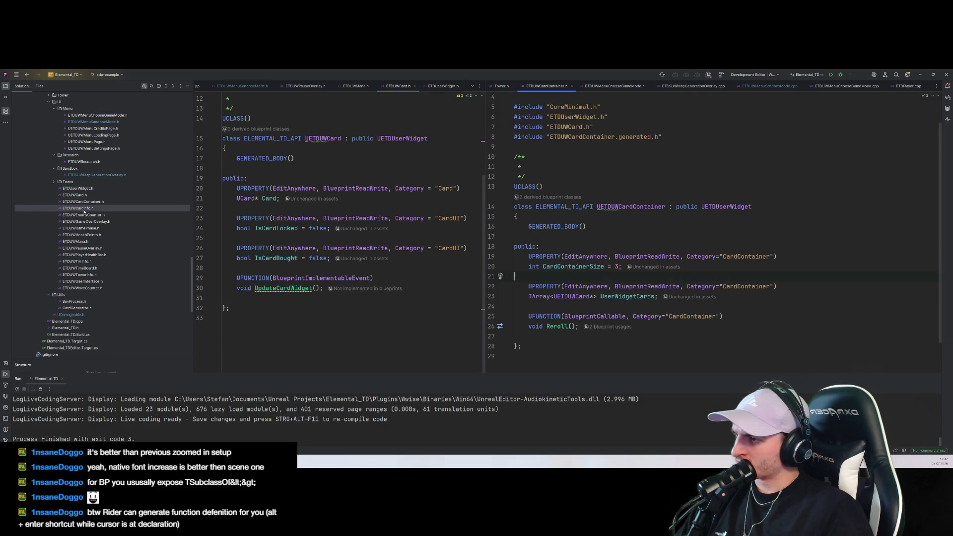
left_click(84, 222)
left_click(82, 215)
left_click(82, 228)
left_click(85, 235)
left_click(86, 242)
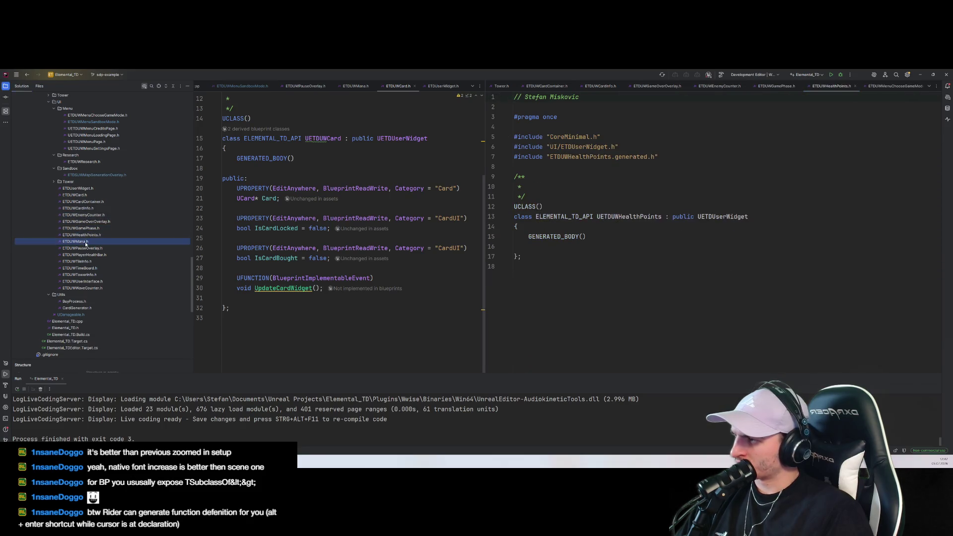
Continue through ETDUWTileInfo.h, ETDUWTimeBoard.h and ETDUWTowerInfo.h to ETDUWUserInterface.h
left_click(86, 248)
left_click(87, 254)
left_click(88, 261)
left_click(88, 268)
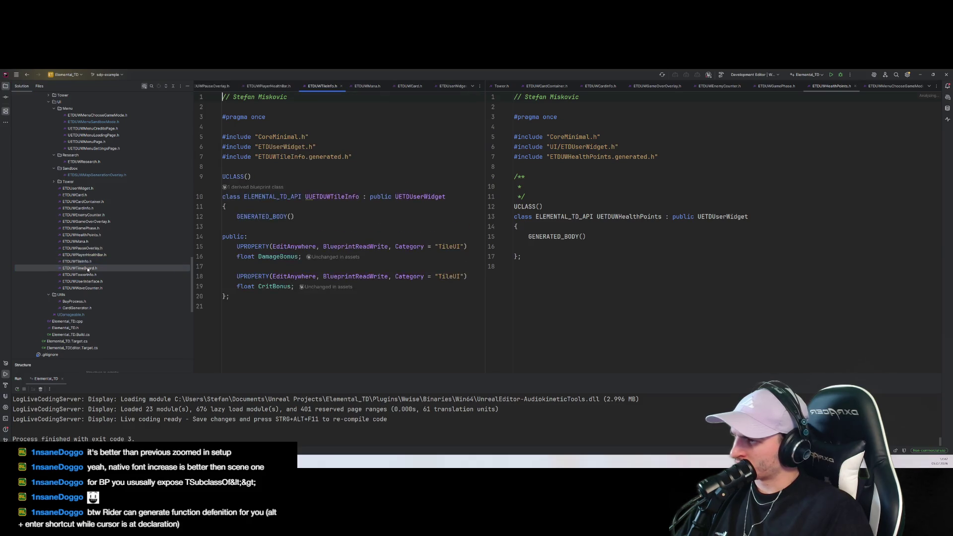
left_click(89, 274)
left_click(91, 281)
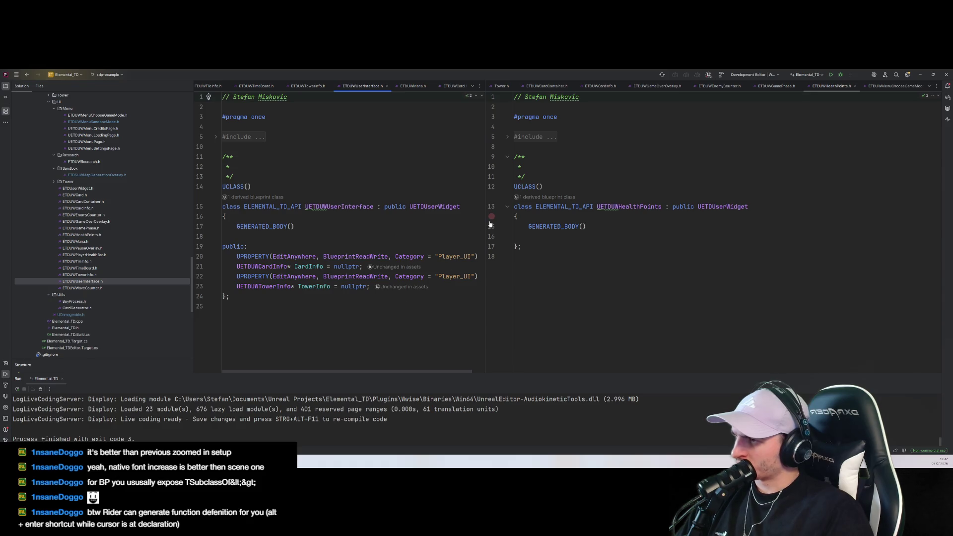
left_click(378, 296)
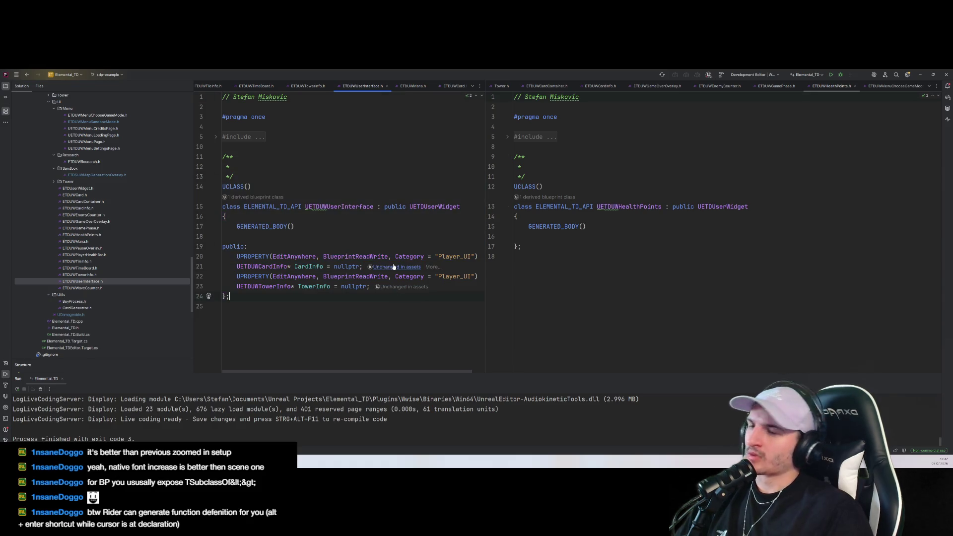
right_click(362, 87)
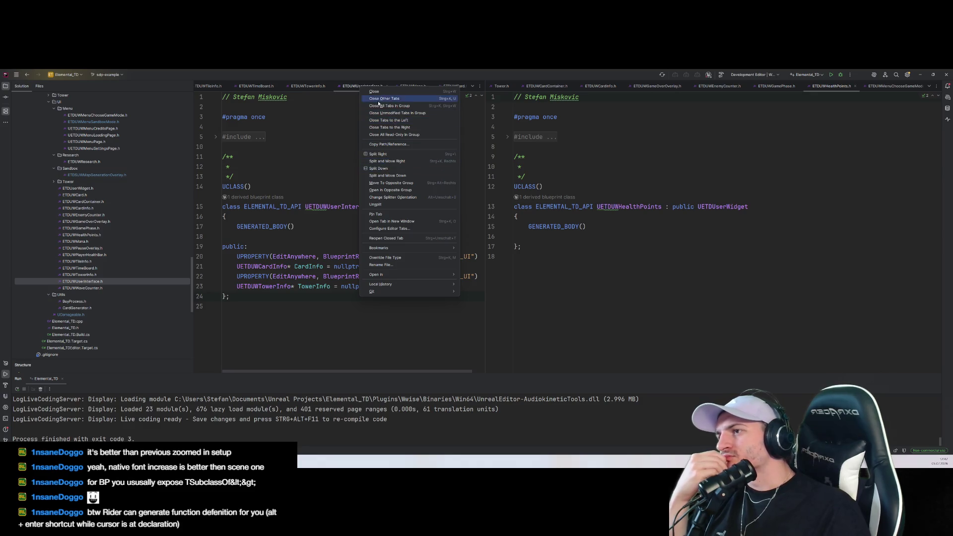
Close all tabs in both editor groups and open ETDUWMenuSandboxMode.h
left_click(378, 106)
right_click(243, 87)
left_click(263, 106)
scroll(98, 224, "up", 6)
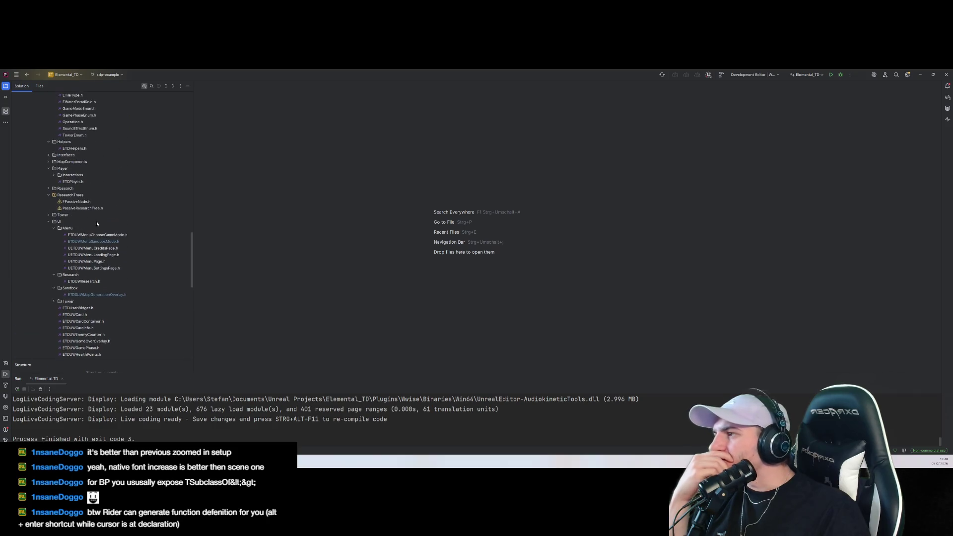
double_click(110, 243)
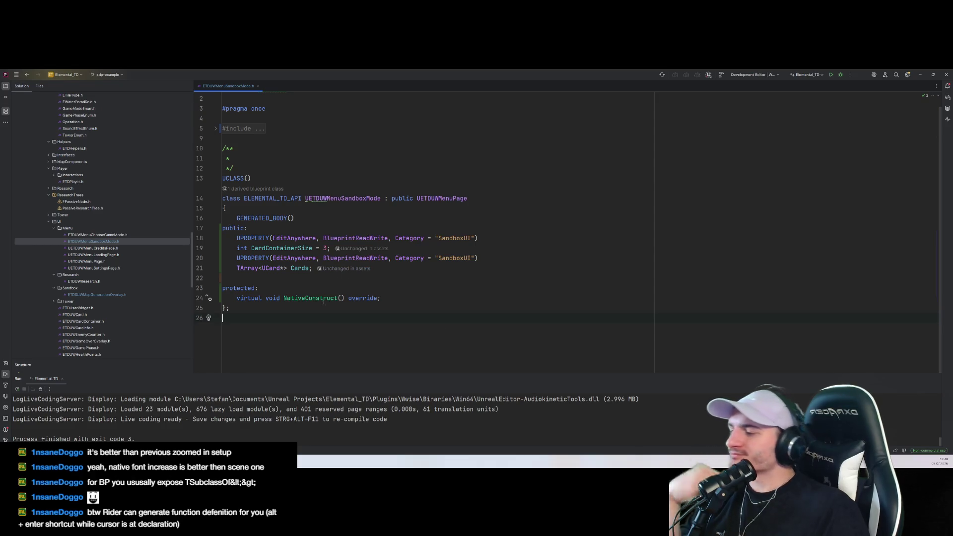
Find and open SandboxMode.cpp, then split it to the right of the header
left_click(471, 275)
left_click(539, 199)
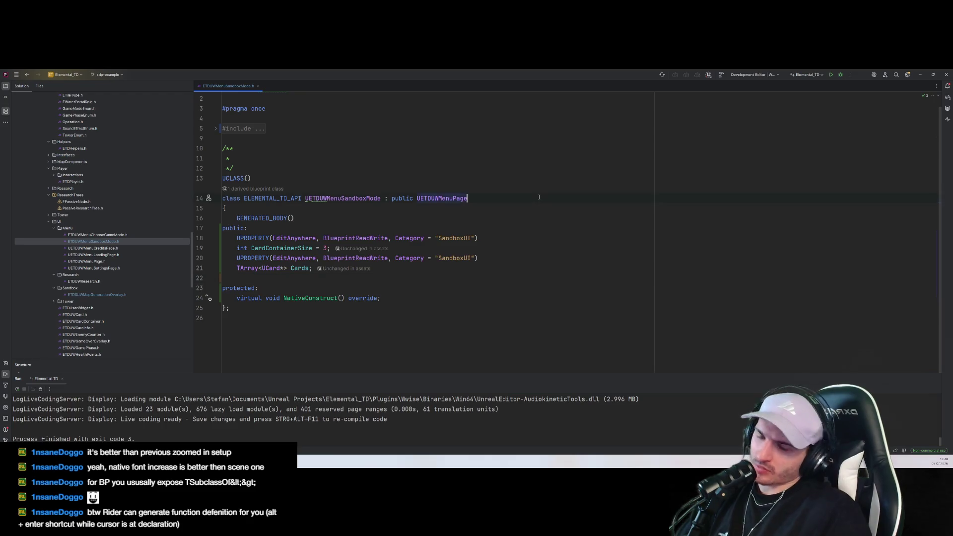
key("ctrl+t")
key("BackSpace")
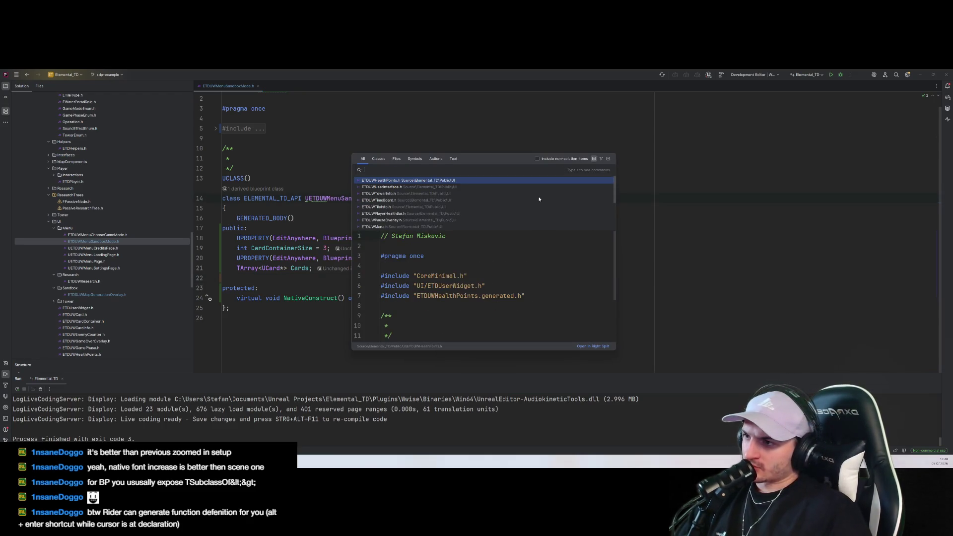
type("SandboxMode.cpp")
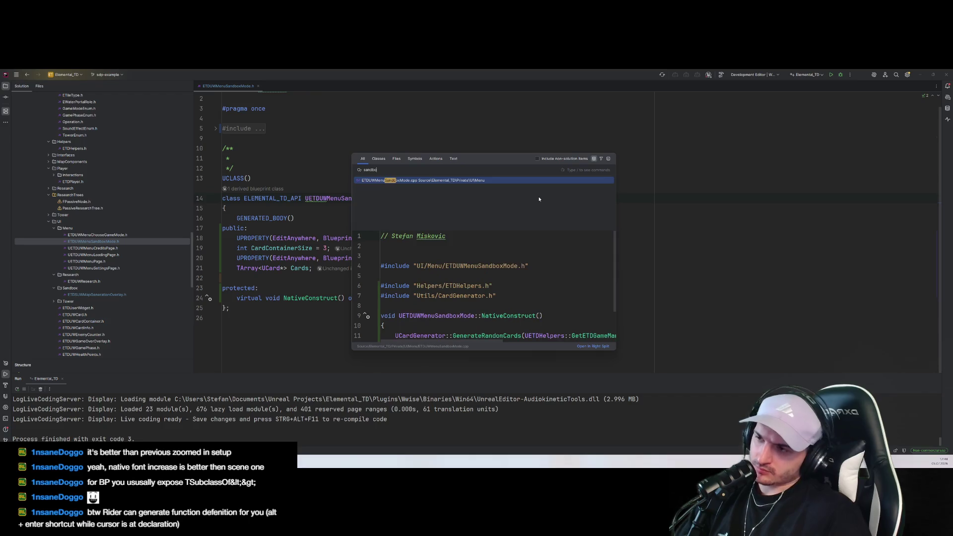
key("Return")
left_click_drag(305, 85, 816, 204)
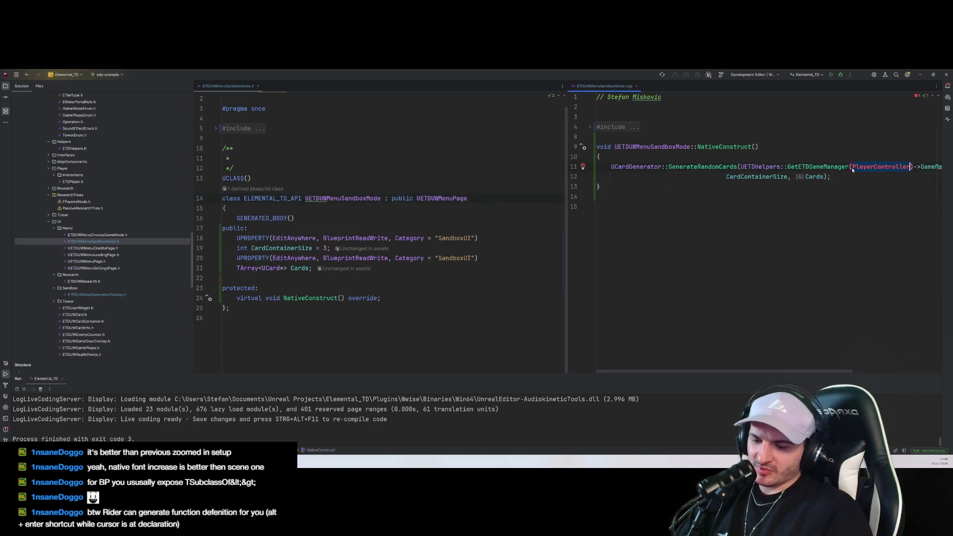
type("this")
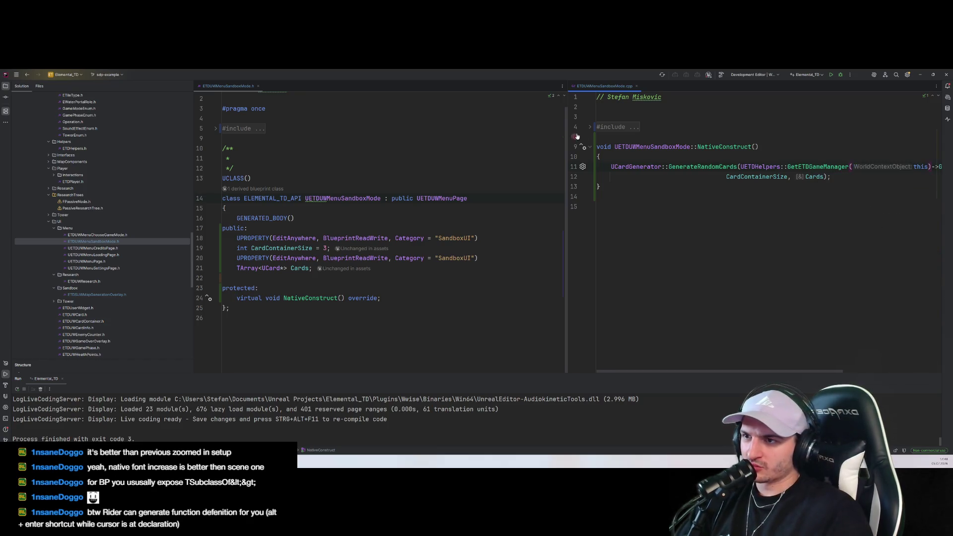
left_click_drag(566, 224, 410, 223)
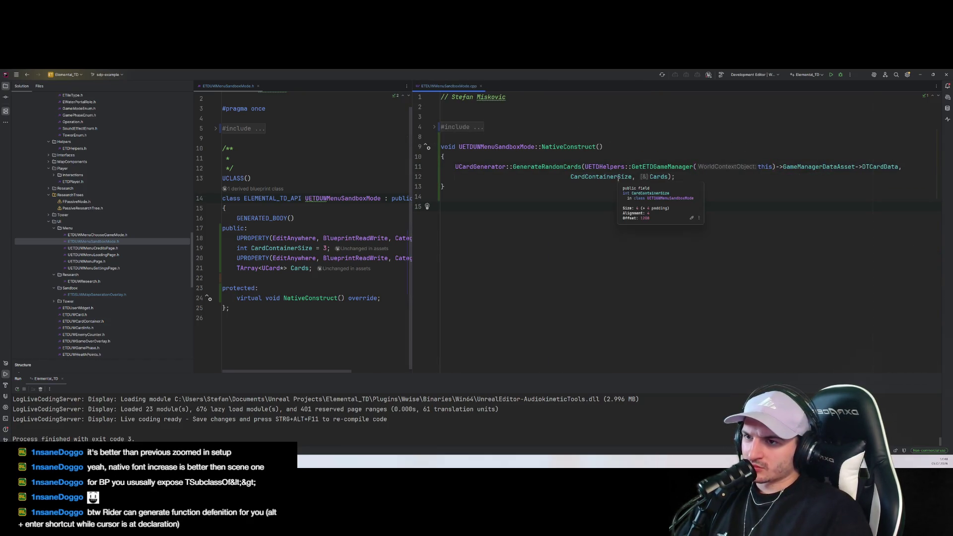
left_click(492, 170)
key("Down")
key("Down")
key("Down")
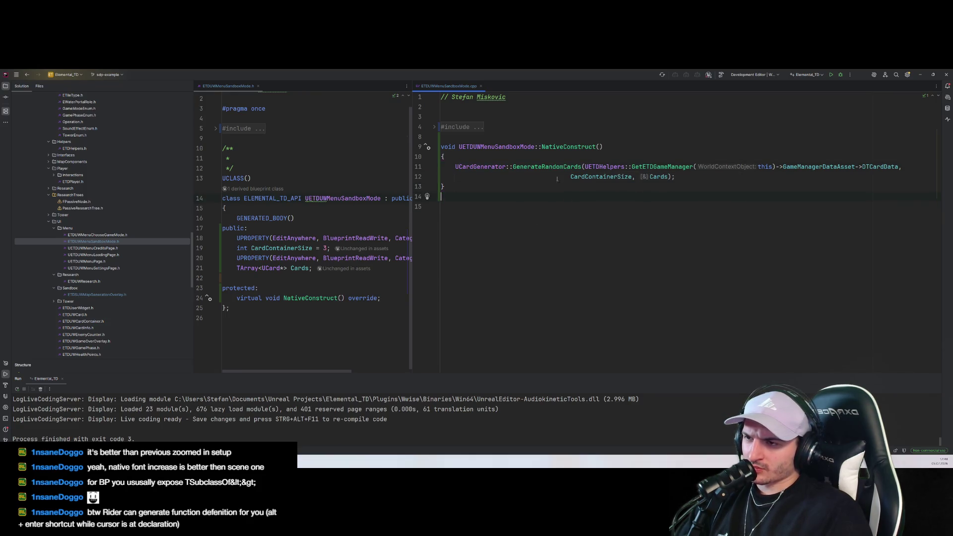
left_click(552, 167, "ctrl")
left_click(578, 276)
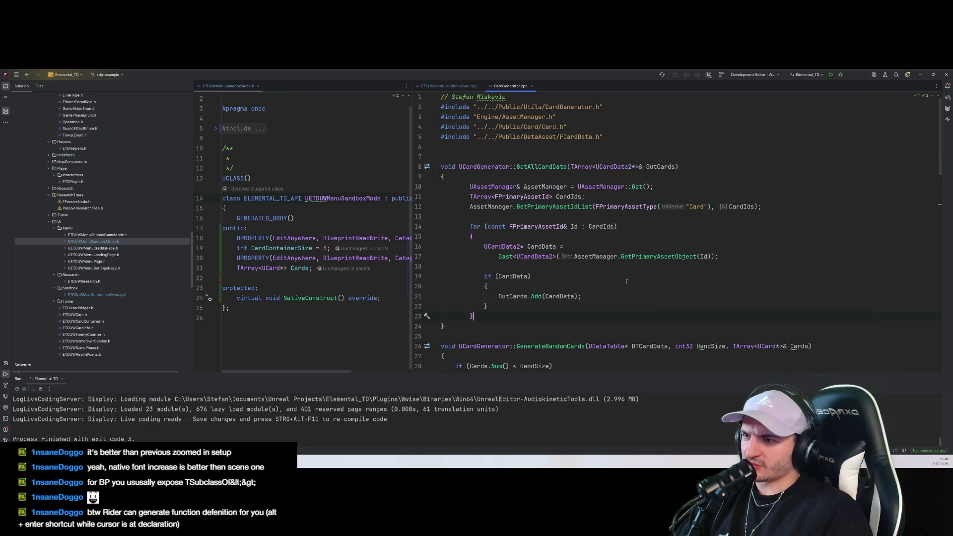
scroll(666, 308, "down", 4)
left_click(679, 297)
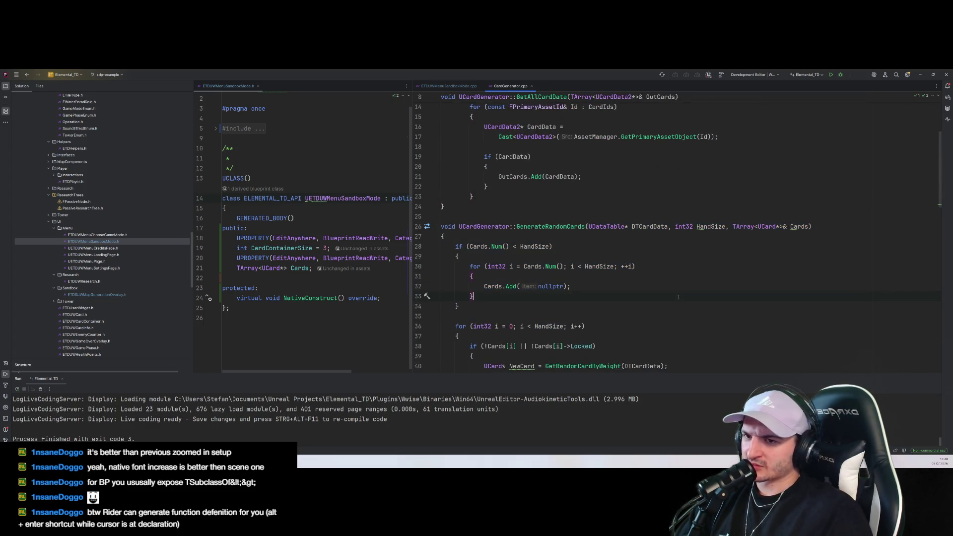
key("ctrl+Tab")
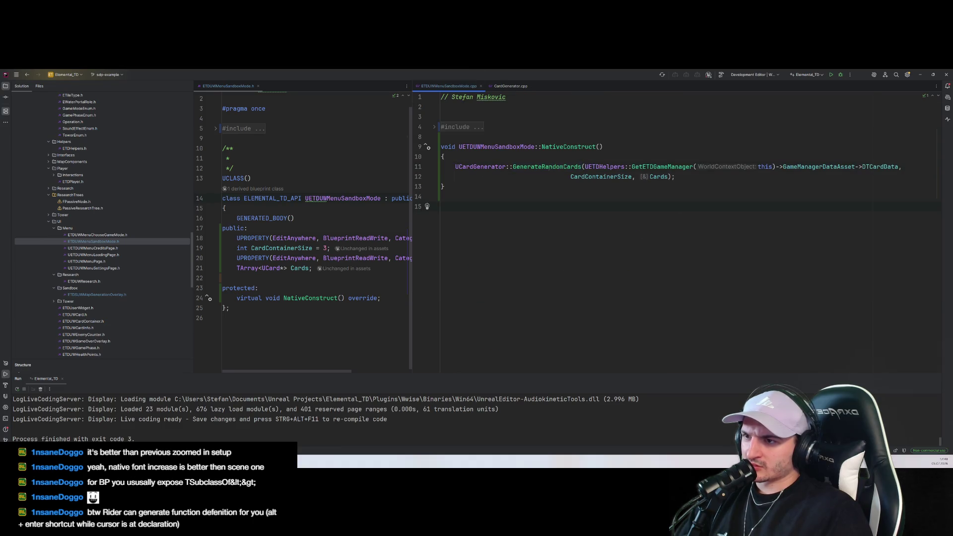
mouse_move(571, 167)
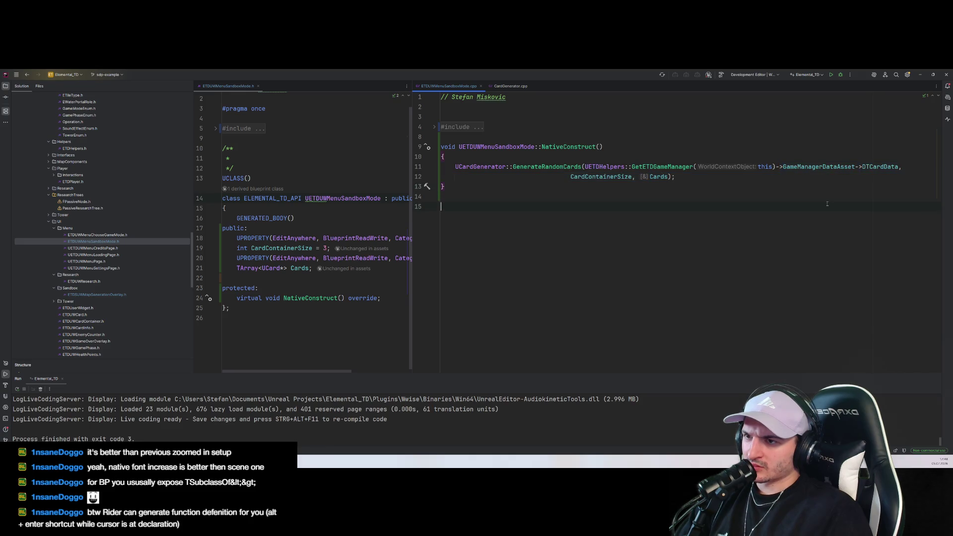
left_click(738, 185)
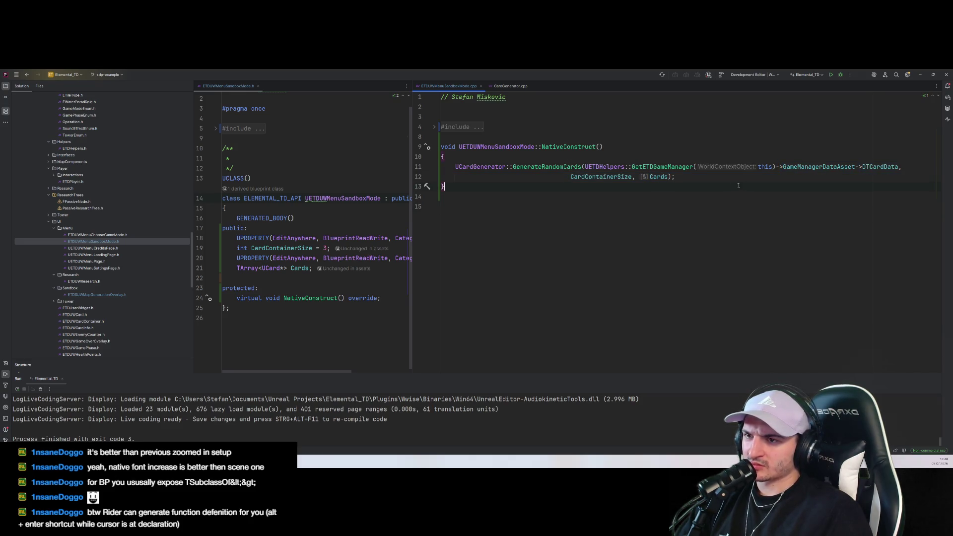
left_click(545, 167, "ctrl")
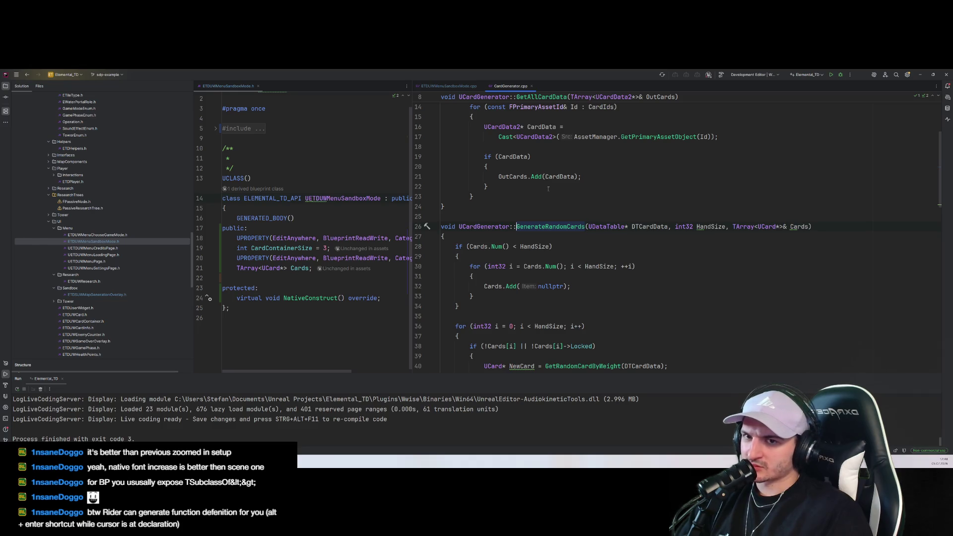
left_click(465, 87)
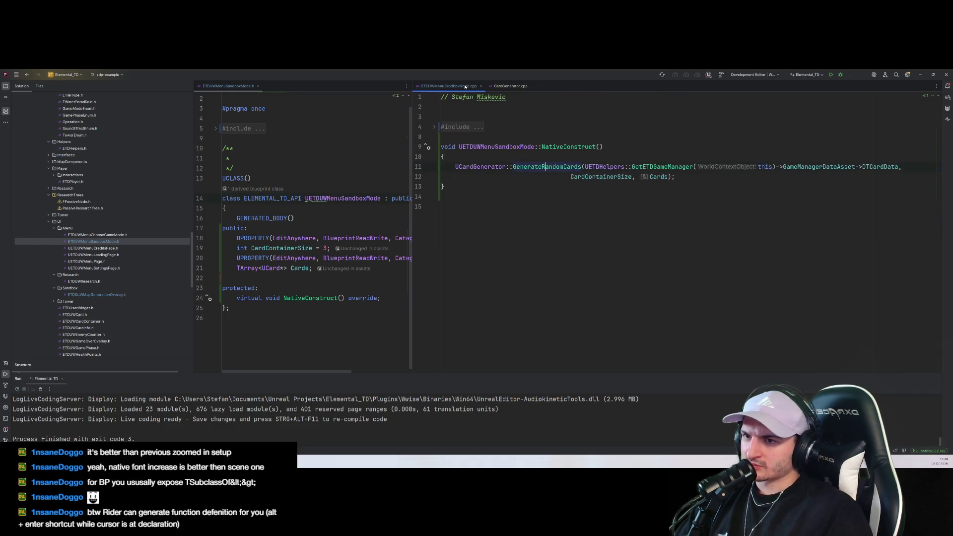
left_click(738, 195)
double_click(866, 169)
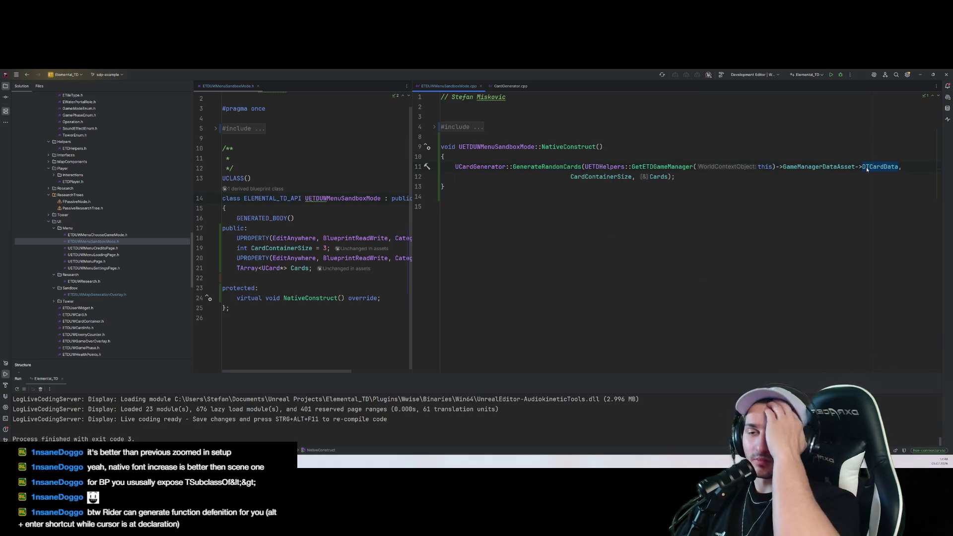
left_click(651, 167)
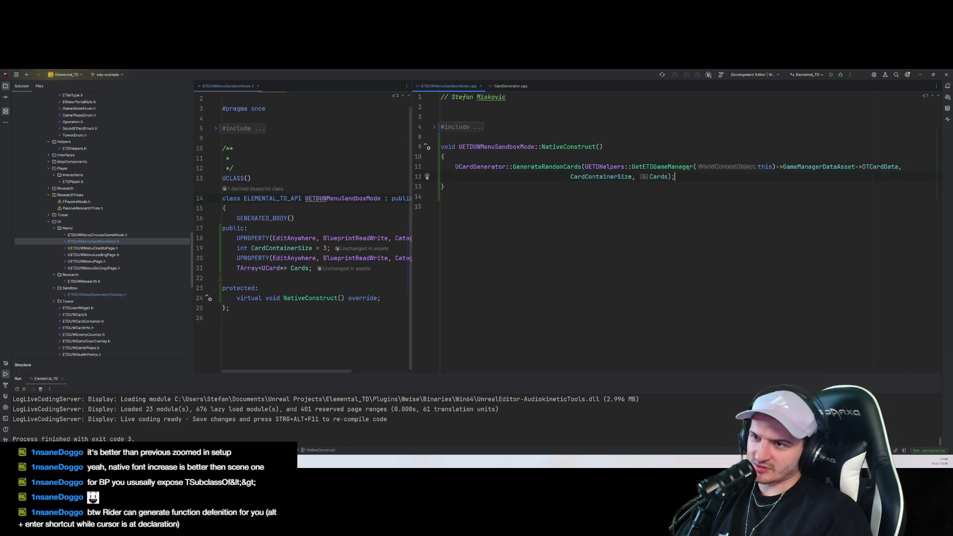
key("ctrl+End")
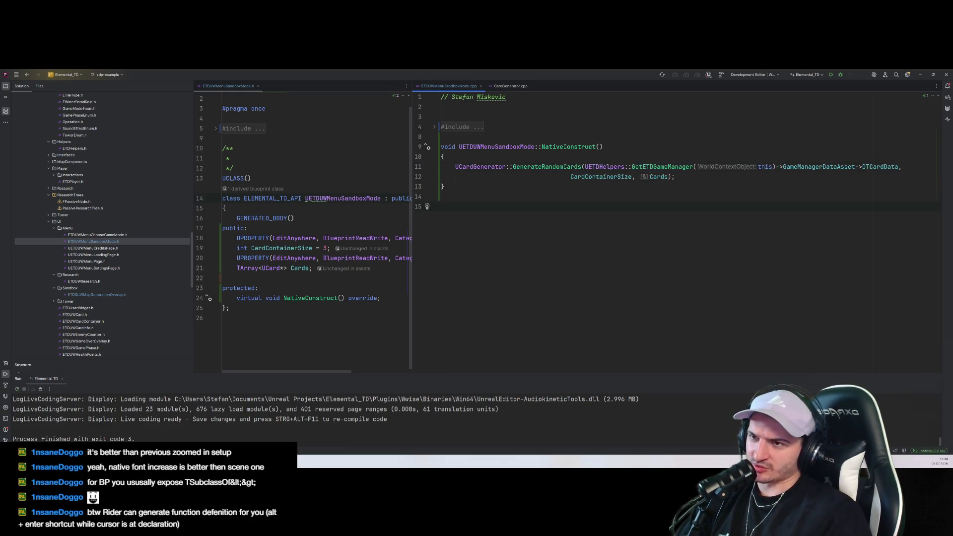
left_click(672, 200)
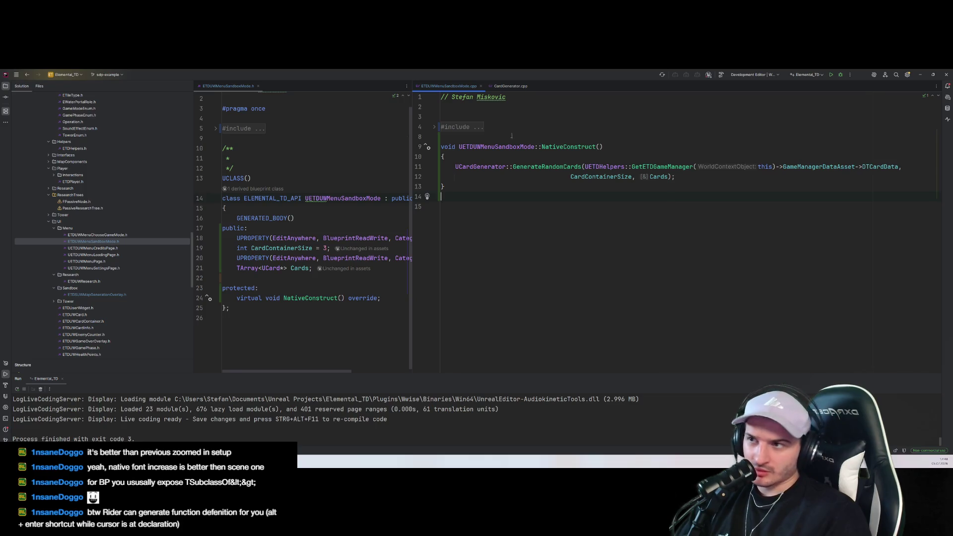
left_click(512, 86)
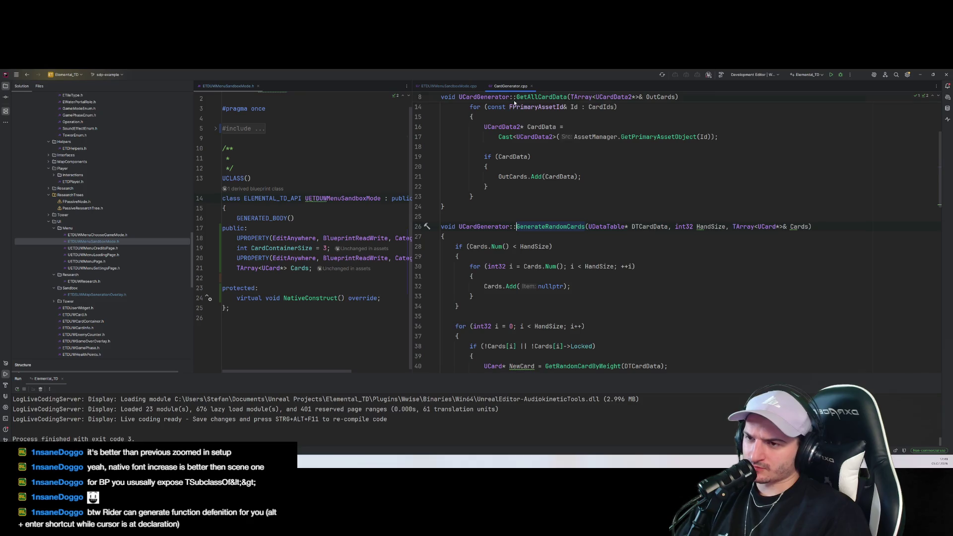
Jump to GetETDGameManager in ETDHelpers.cpp and select its definition on lines 19–22
key("ctrl+alt+Left")
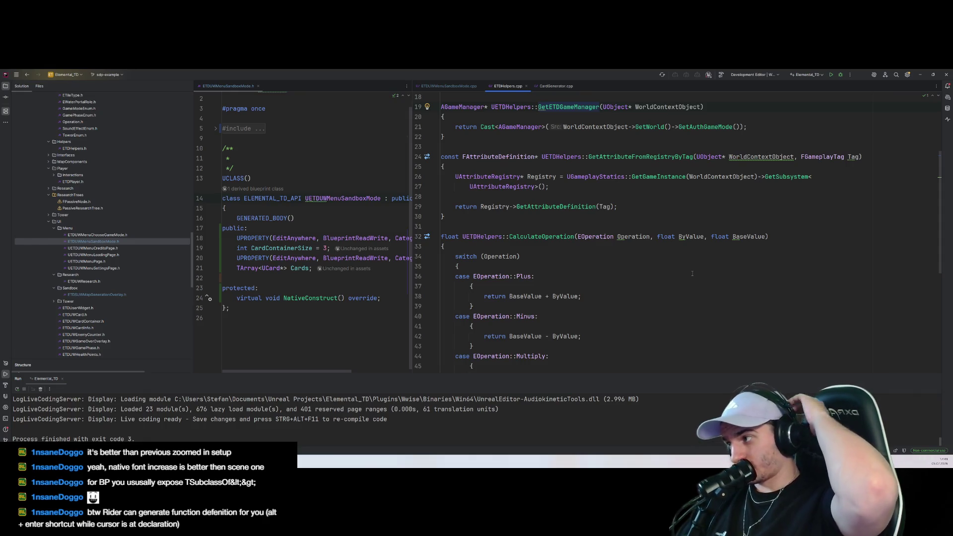
left_click_drag(421, 137, 422, 110)
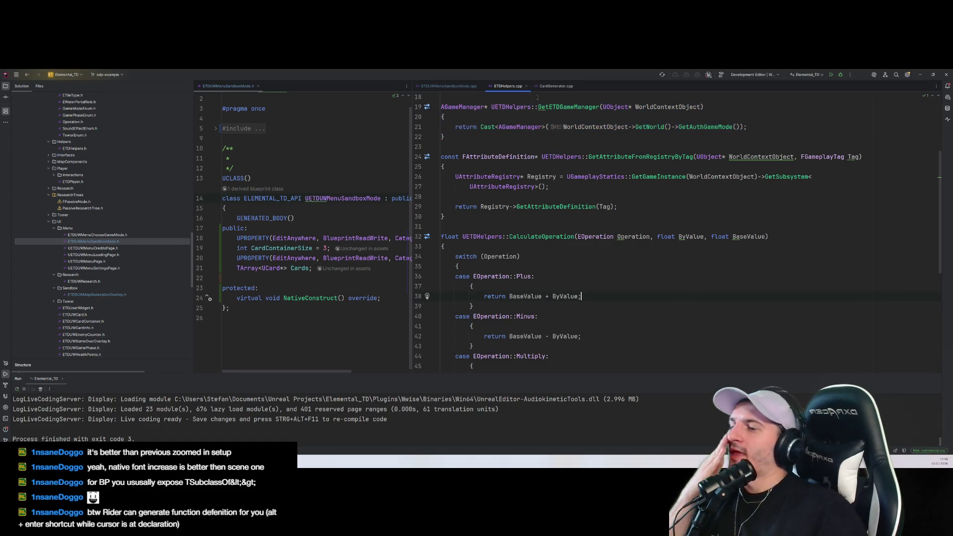
Return to ETDUWMenuSandboxMode.cpp and inspect NativeConstruct around the 'this' argument on line 11
left_click(556, 88)
left_click(508, 86)
left_click(439, 86)
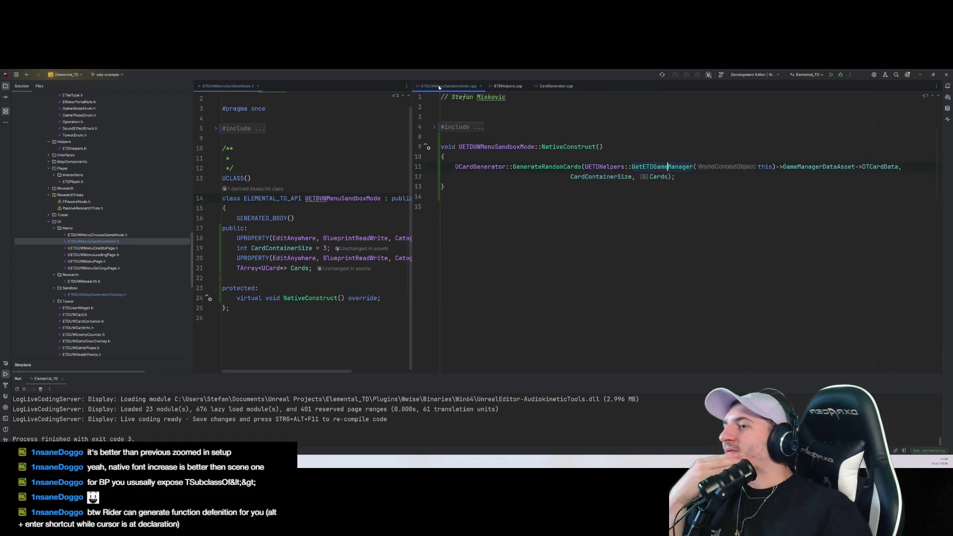
left_click(772, 167)
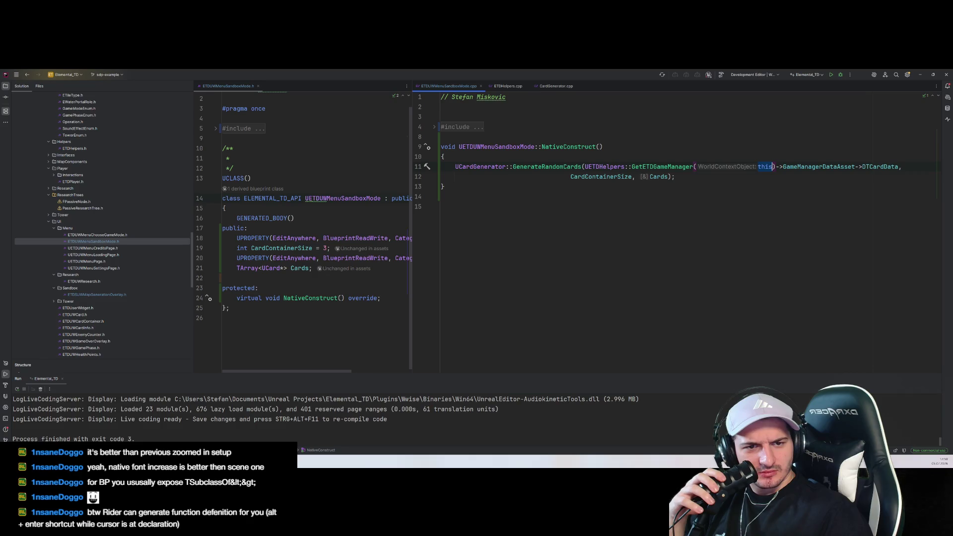
left_click(765, 167)
key("Down")
key("Down")
key("Down")
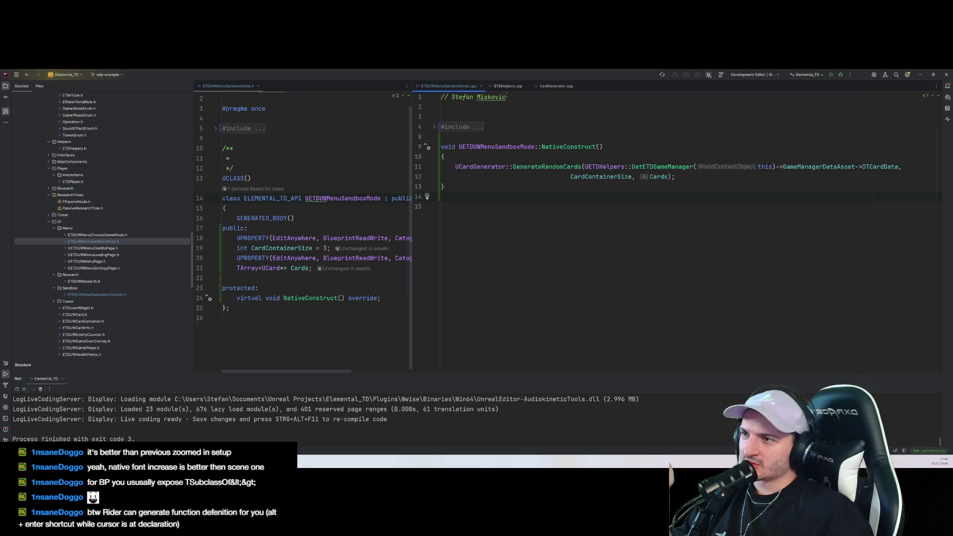
mouse_move(505, 95)
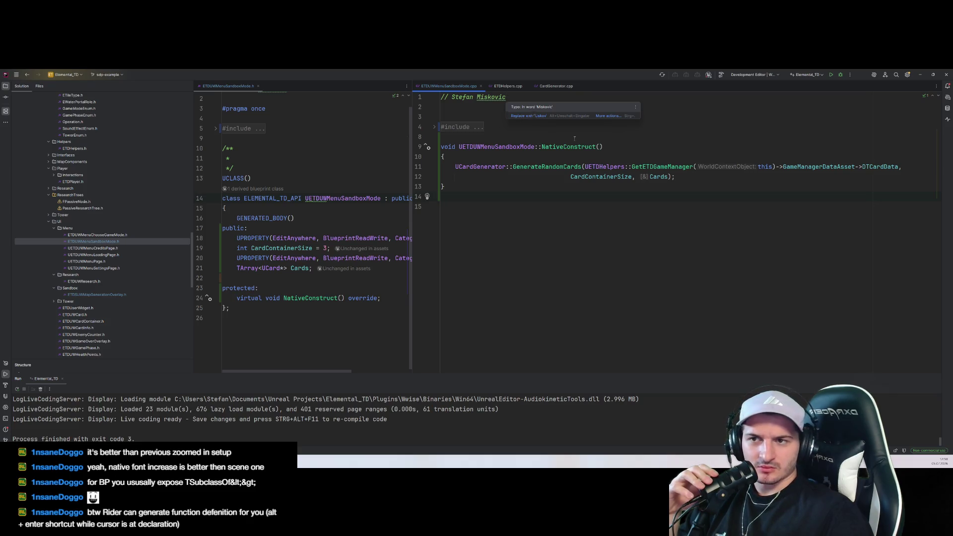
key("Down")
key("Up")
key("Down")
key("Down")
key("Down")
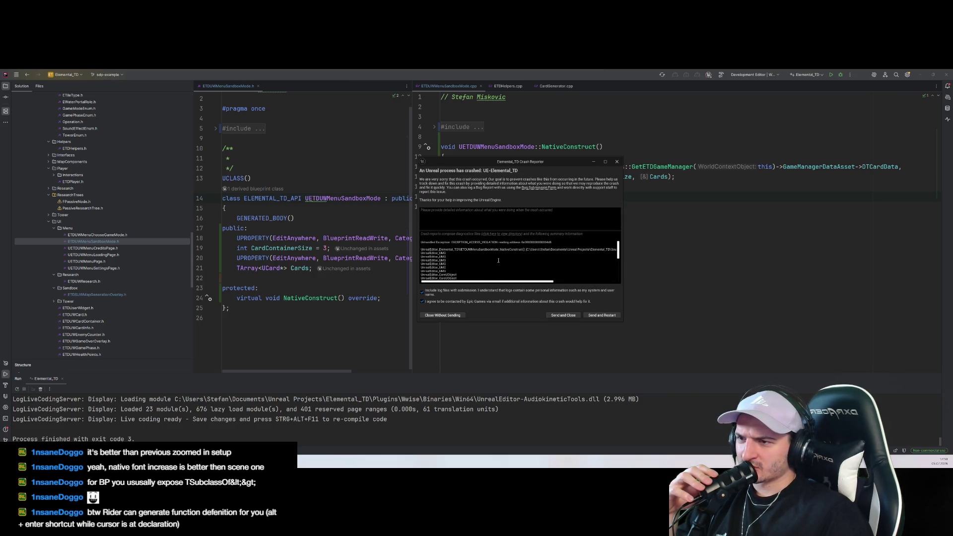
Close the Unreal crash report and select the GenerateRandomCards call on lines 11–12
scroll(498, 260, "down", 10)
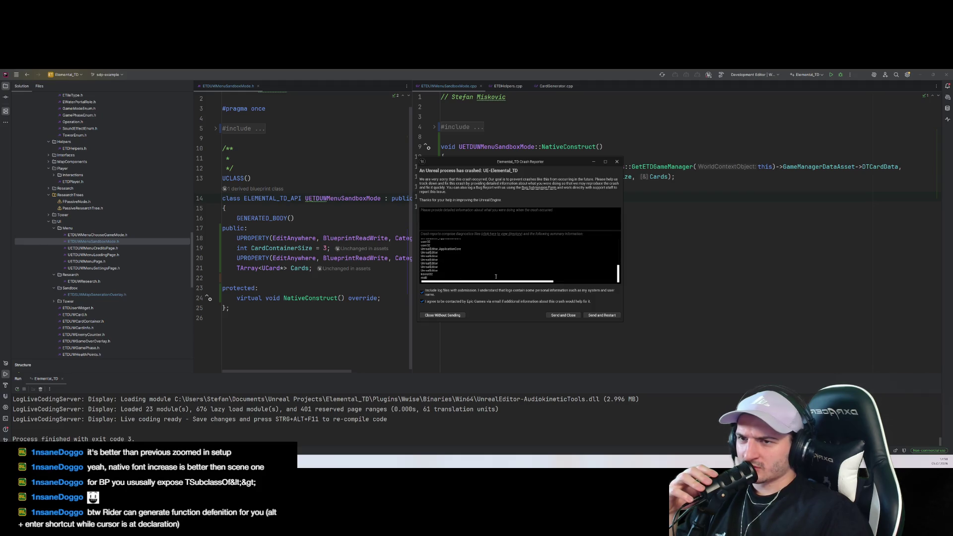
left_click(617, 162)
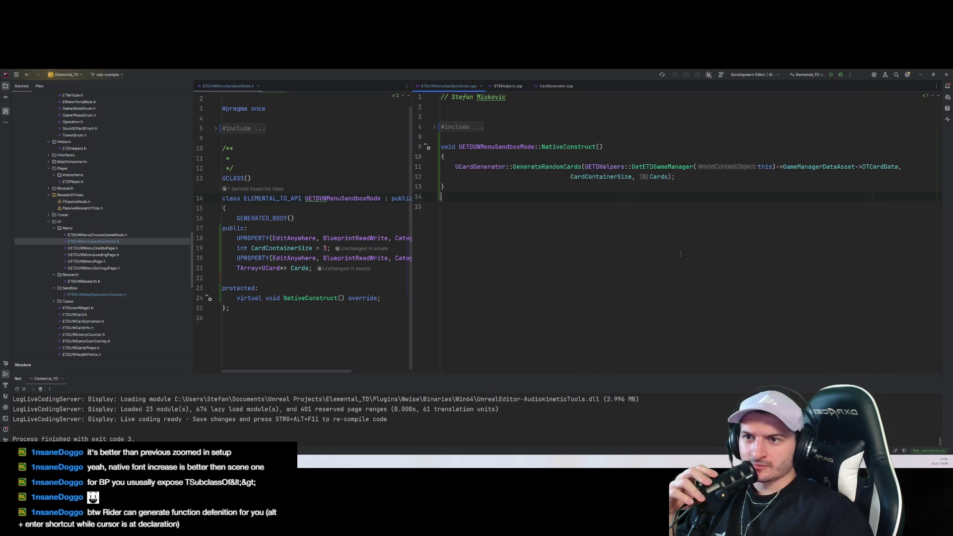
left_click_drag(453, 167, 675, 176)
left_click(738, 183)
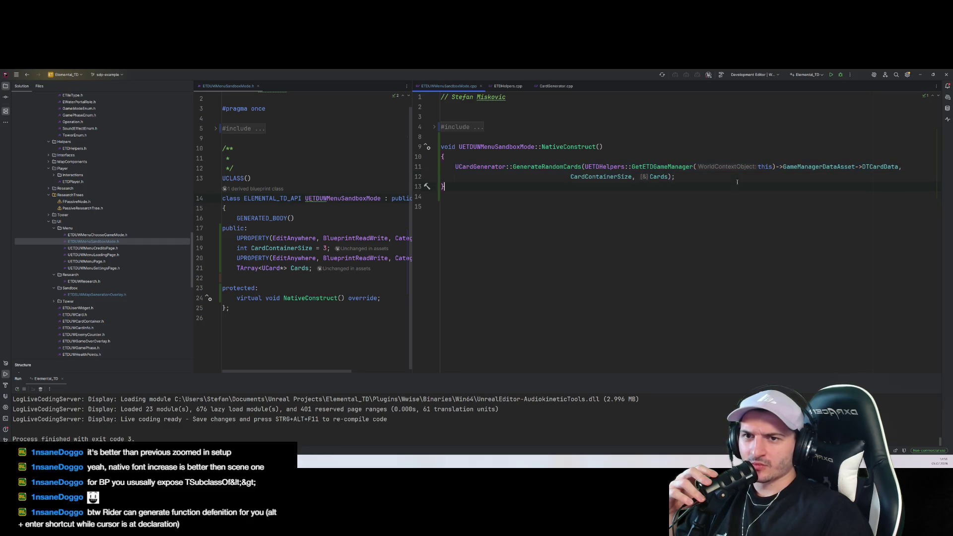
Inspect the GameManagerDataAsset and GetETDGameManager words in that call
left_click(773, 167)
double_click(795, 169)
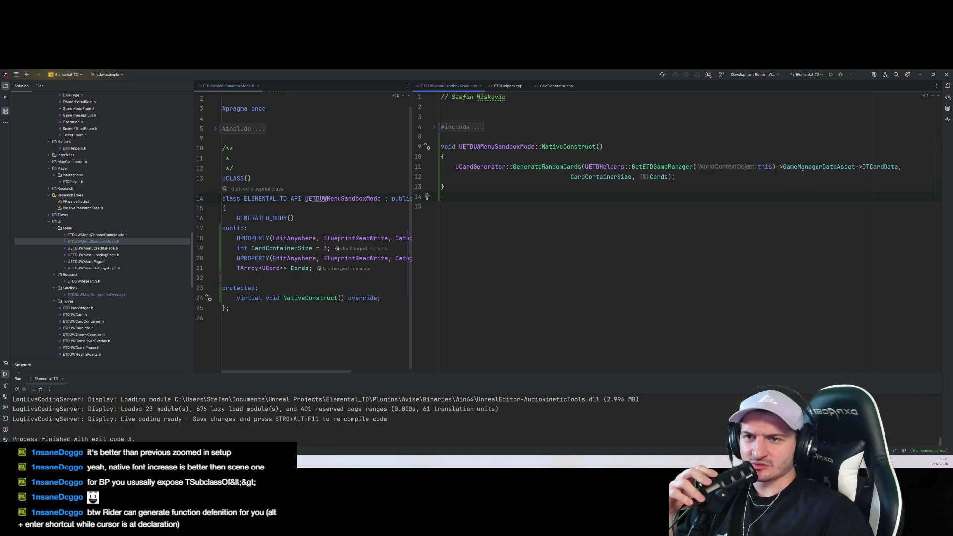
double_click(663, 167)
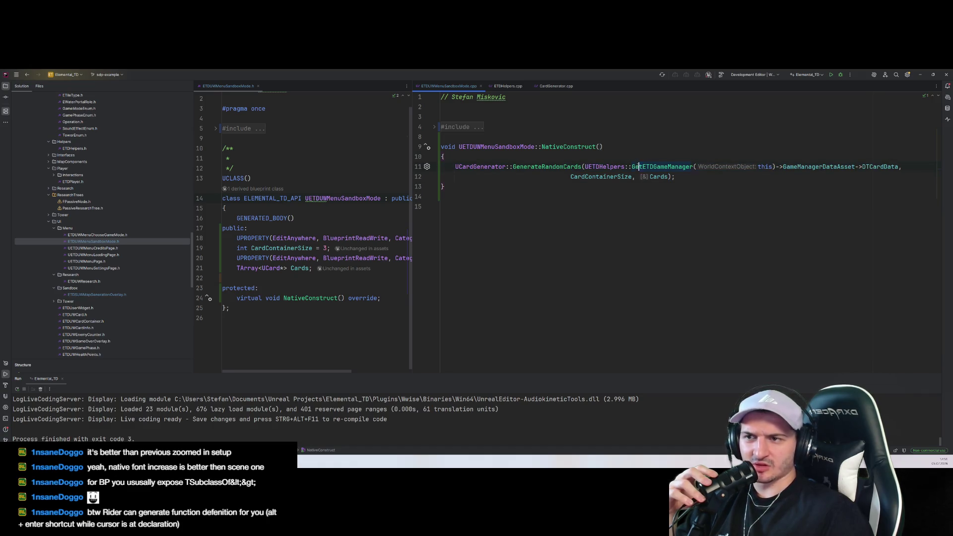
left_click(537, 192)
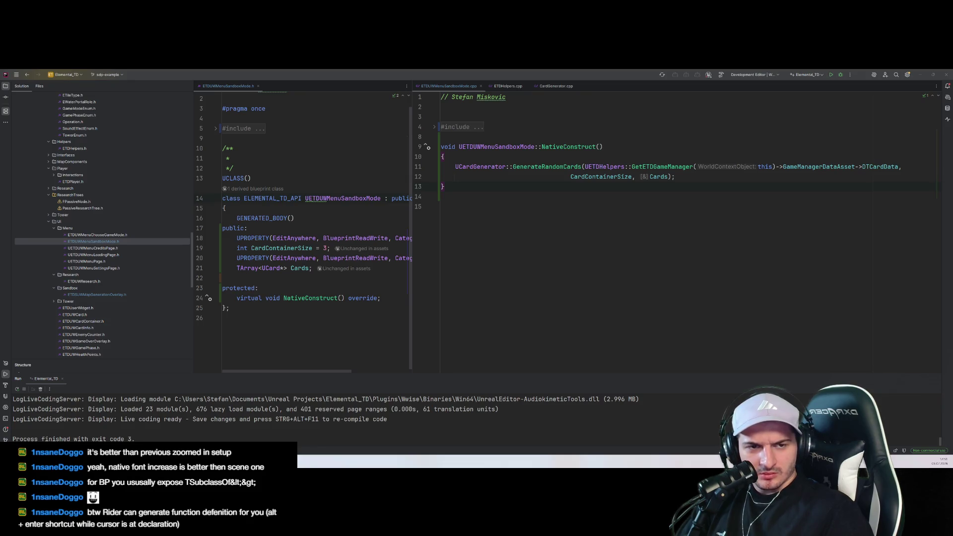
left_click(694, 237)
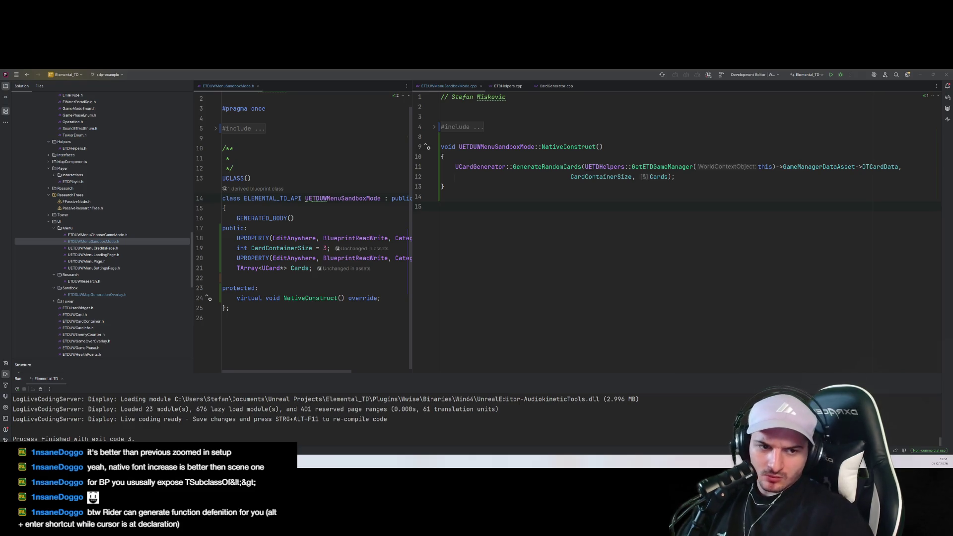
left_click(287, 227)
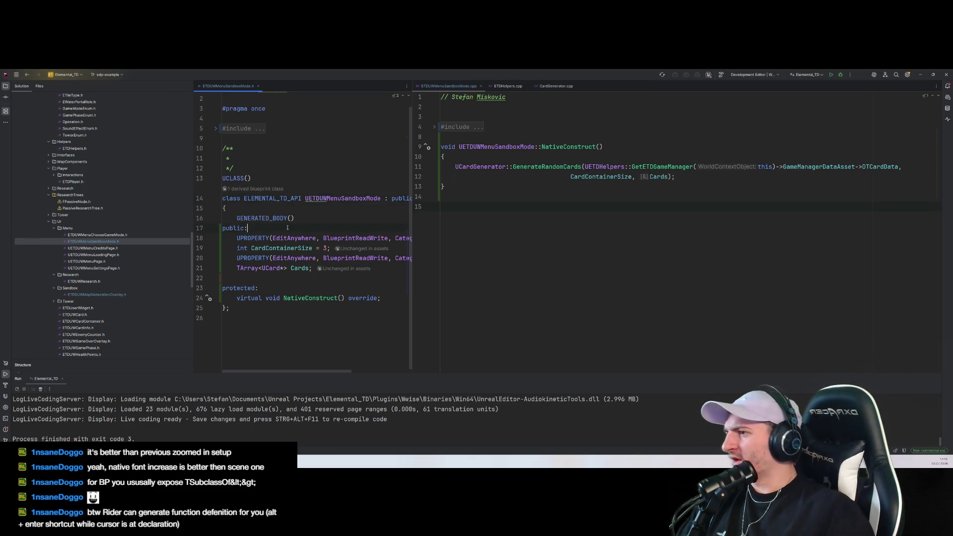
scroll(114, 263, "down", 5)
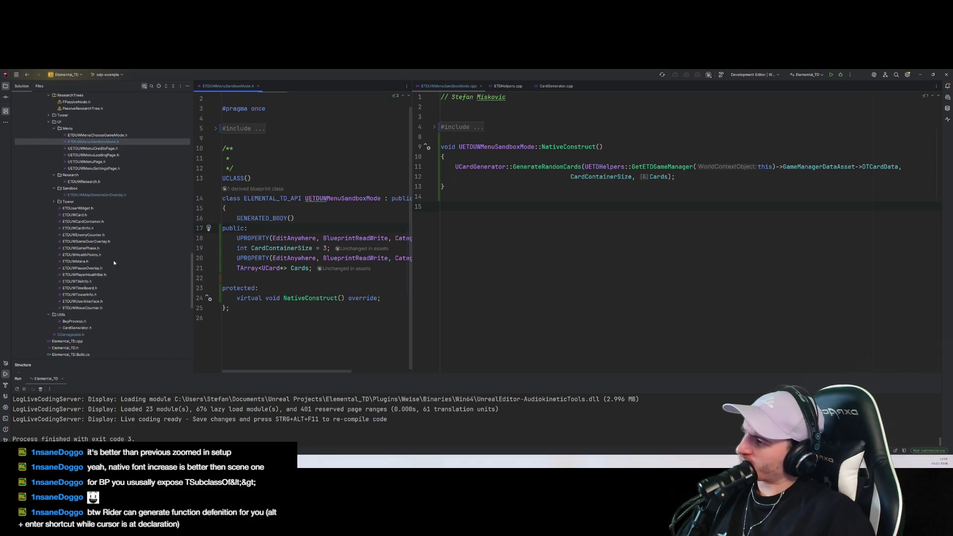
double_click(105, 194)
scroll(370, 260, "down", 3)
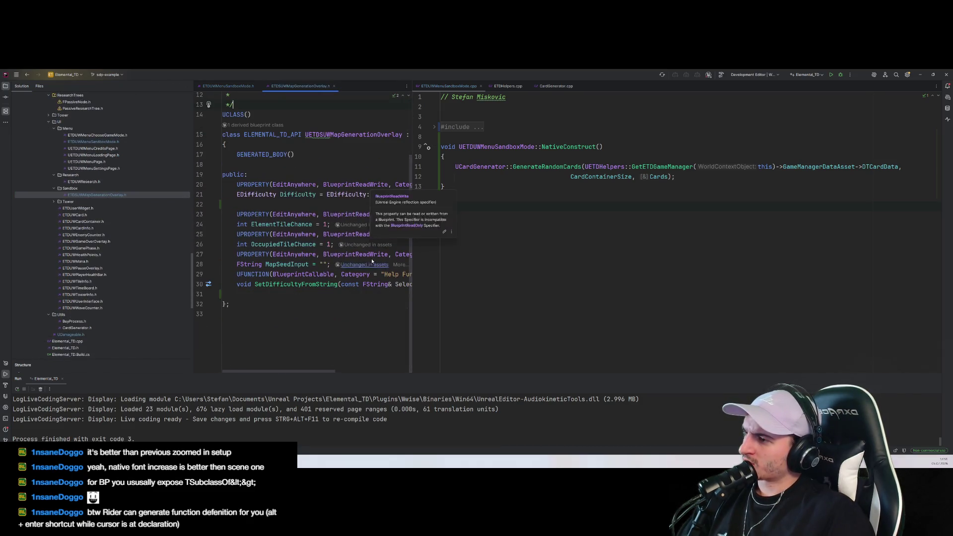
left_click_drag(412, 198, 524, 206)
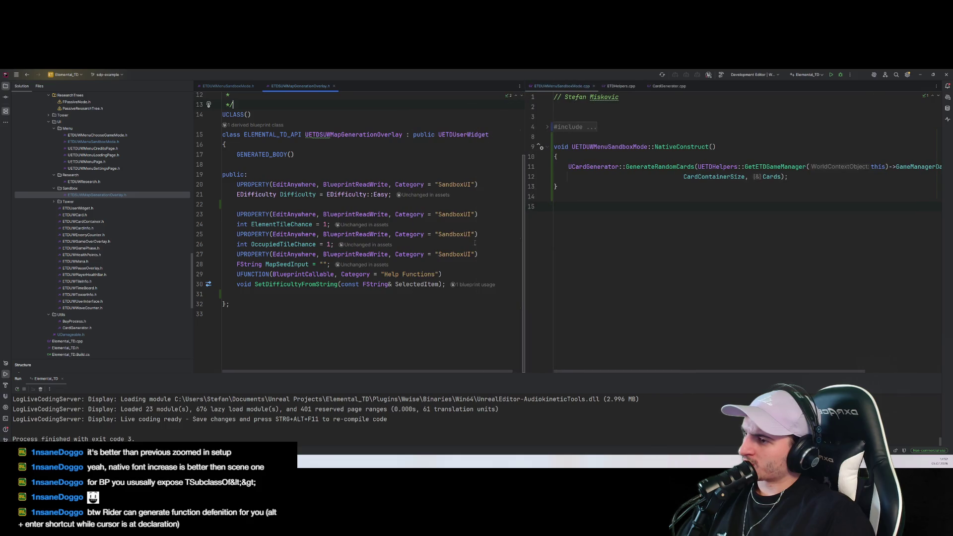
left_click(426, 195)
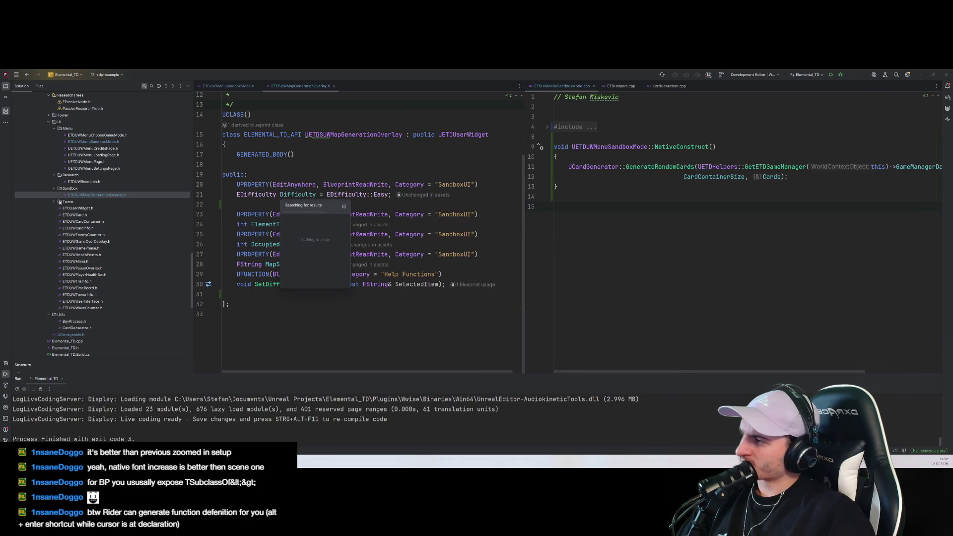
left_click(54, 201)
scroll(119, 318, "up", 5)
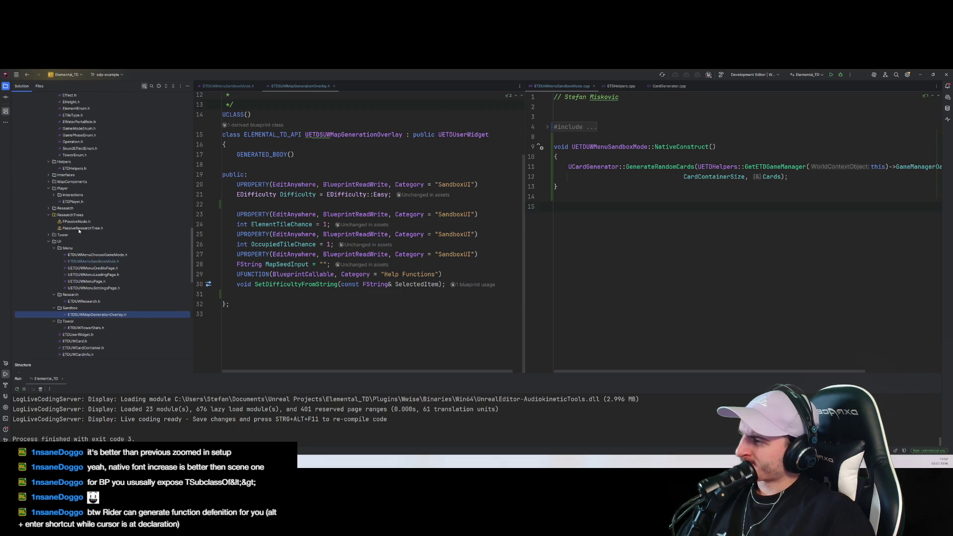
scroll(70, 207, "up", 9)
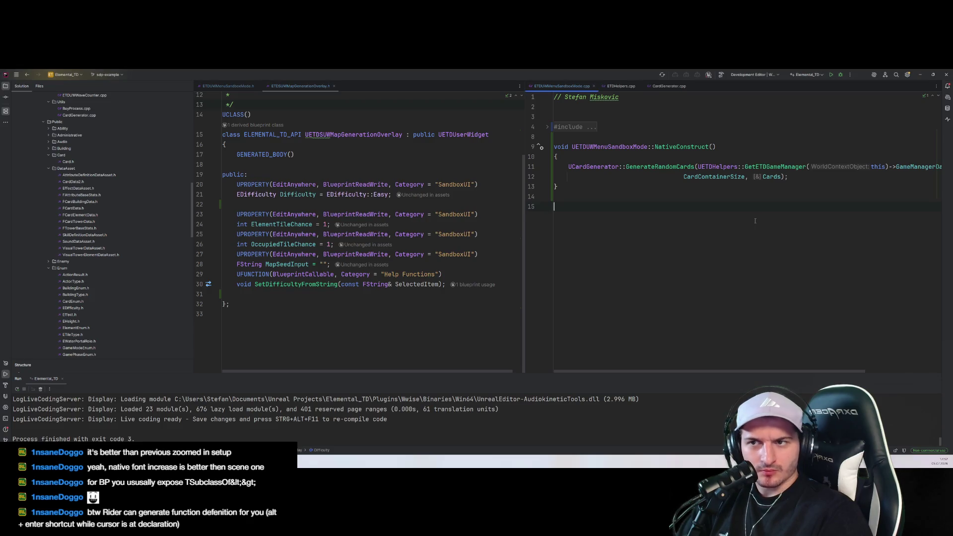
Write GetWorld() on a new line in NativeConstruct, dropping the unresolved ->GetAuth attempt
left_click_drag(745, 148, 744, 161)
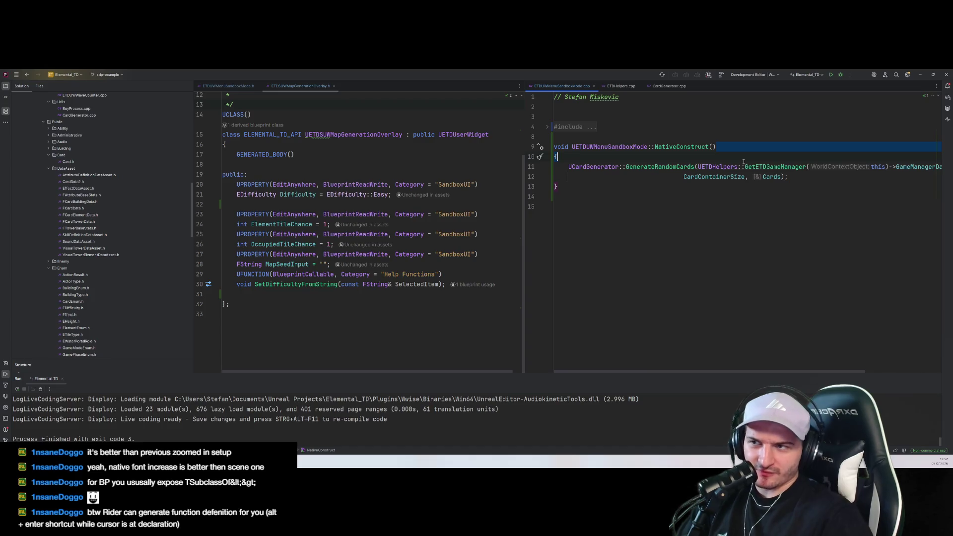
key("Return")
type("GetWor")
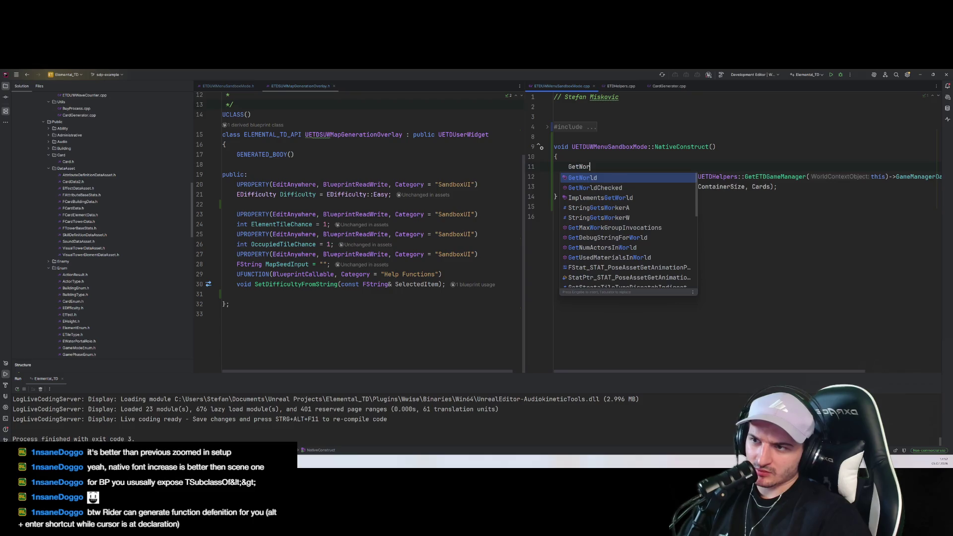
key("Return")
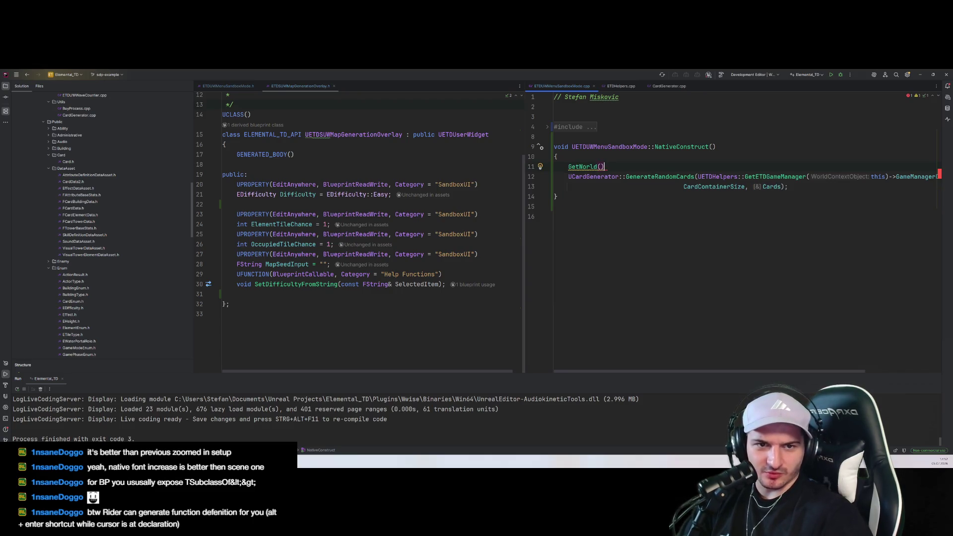
type("->Get")
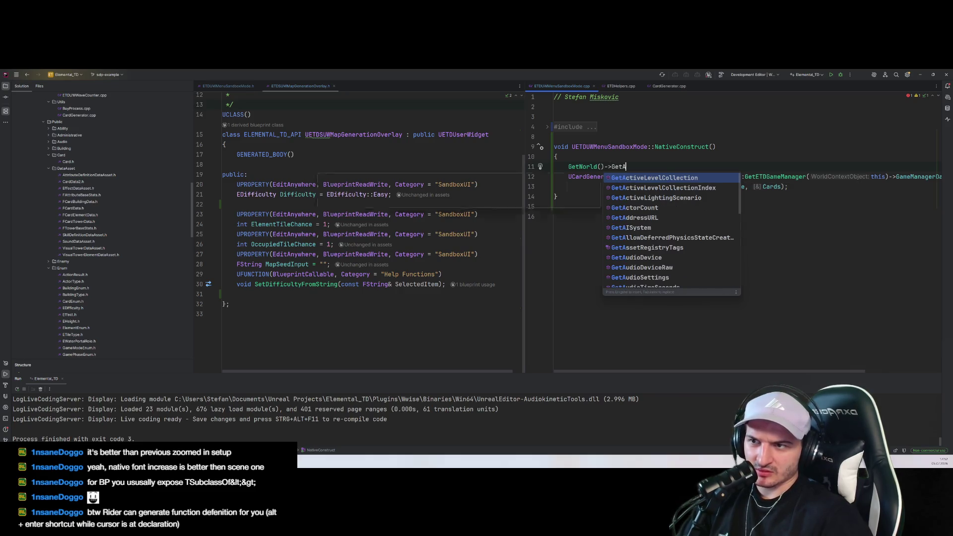
type("Auth")
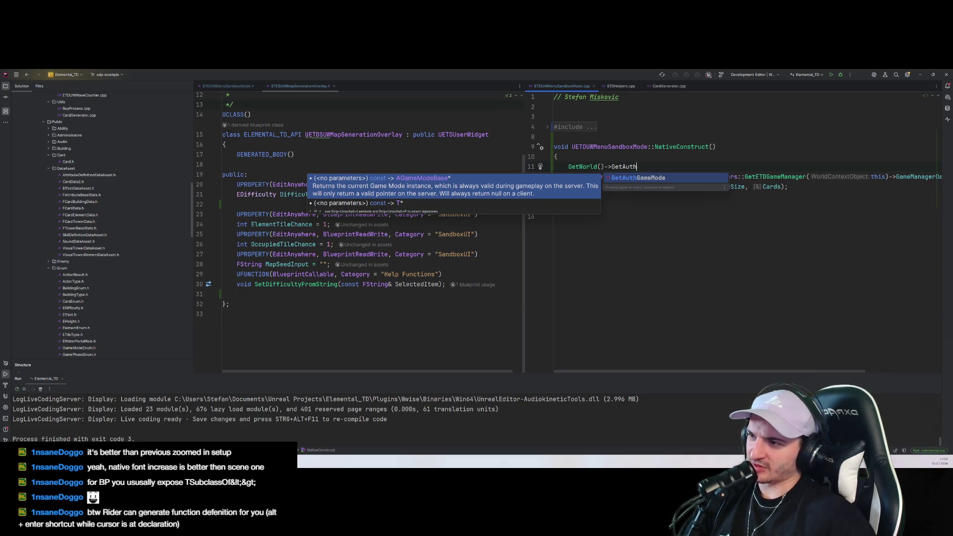
key("Escape")
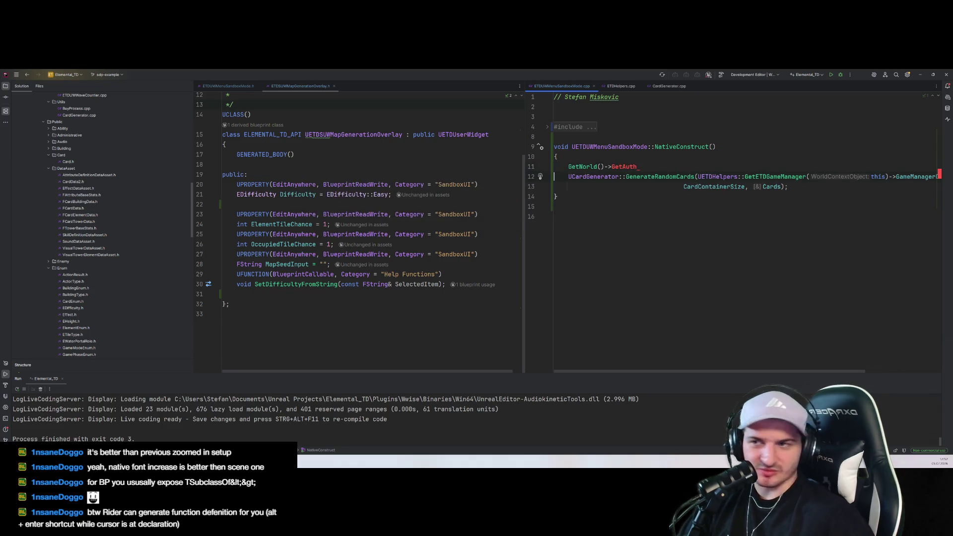
left_click(625, 167)
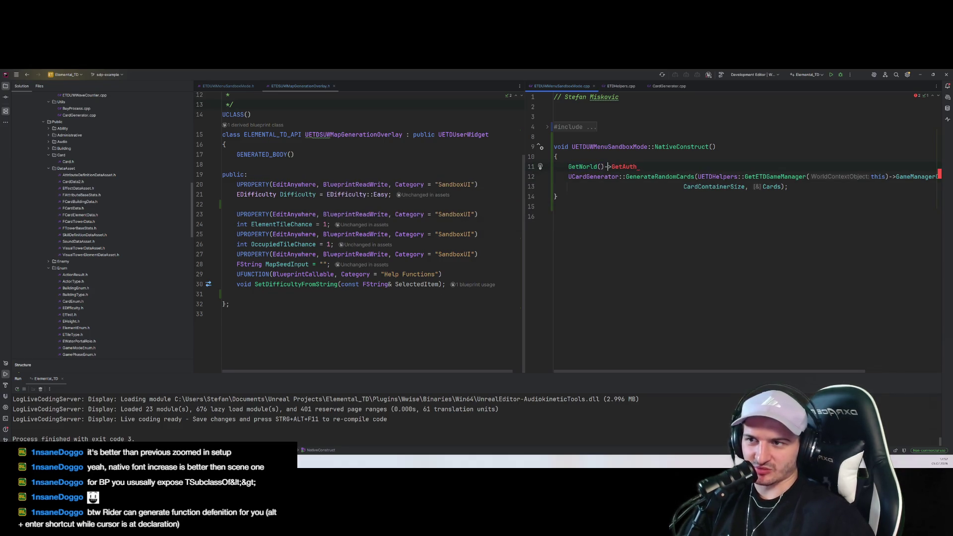
key("BackSpace")
key("BackSpace")
key("BackSpace")
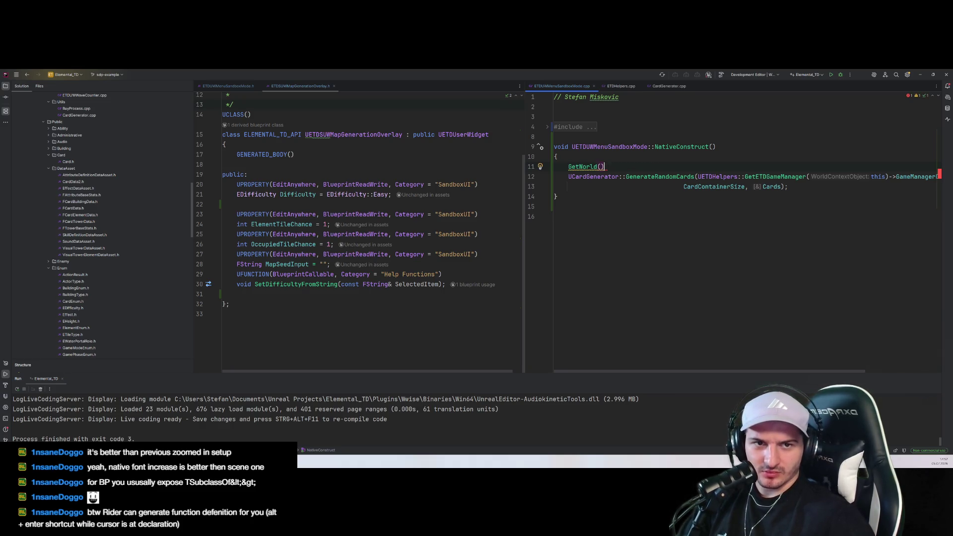
type("->")
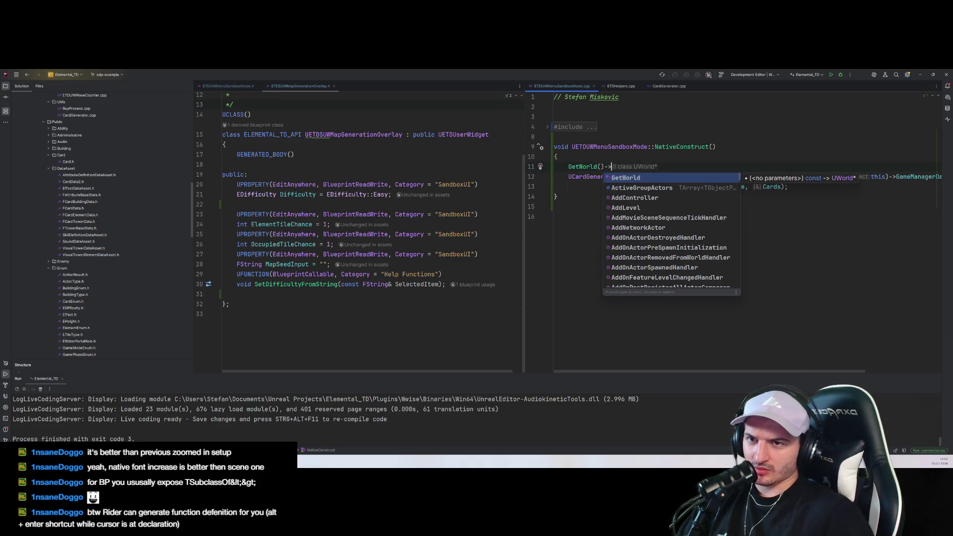
key("BackSpace")
key("BackSpace")
Replace 'this' in GetETDGameManager( ) with the cut GetWorld() and add blank lines above the call
left_click(763, 274)
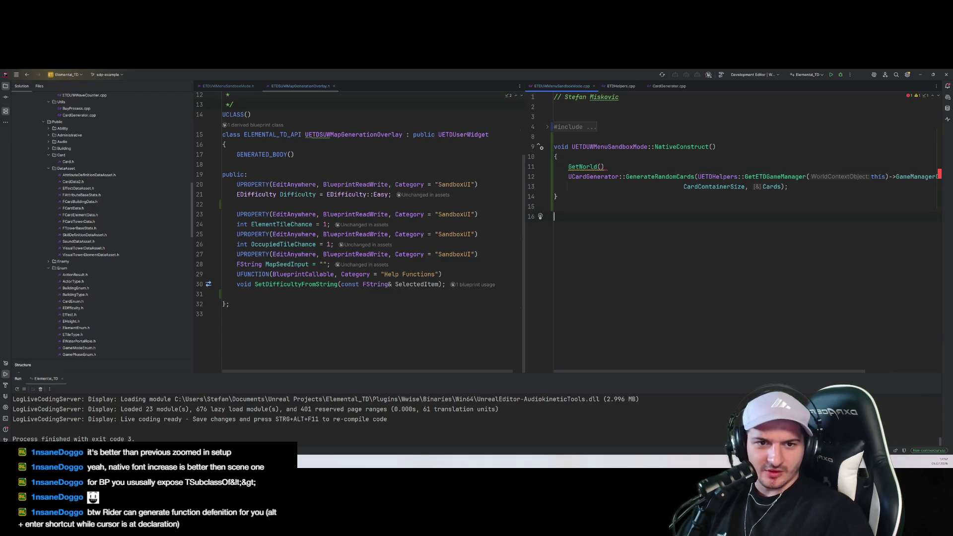
left_click(605, 167)
key("ctrl+x")
double_click(879, 176)
key("ctrl+v")
left_click(797, 245)
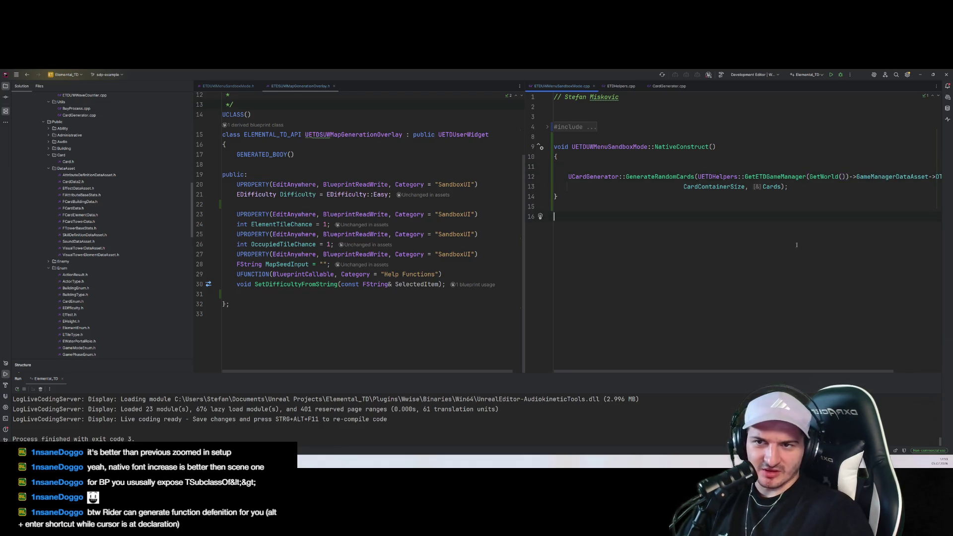
left_click(568, 169)
key("Return")
key("Return")
key("Up")
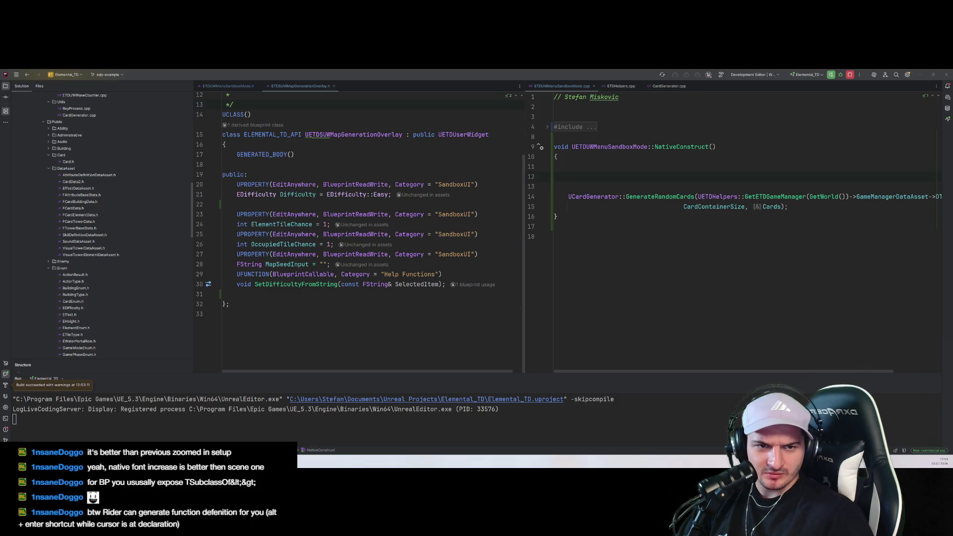
View GetAllCardData and GenerateRandomCards in CardGenerator.cpp, then navigate back to ETDUWMenuSandboxMode.cpp
left_click(665, 87)
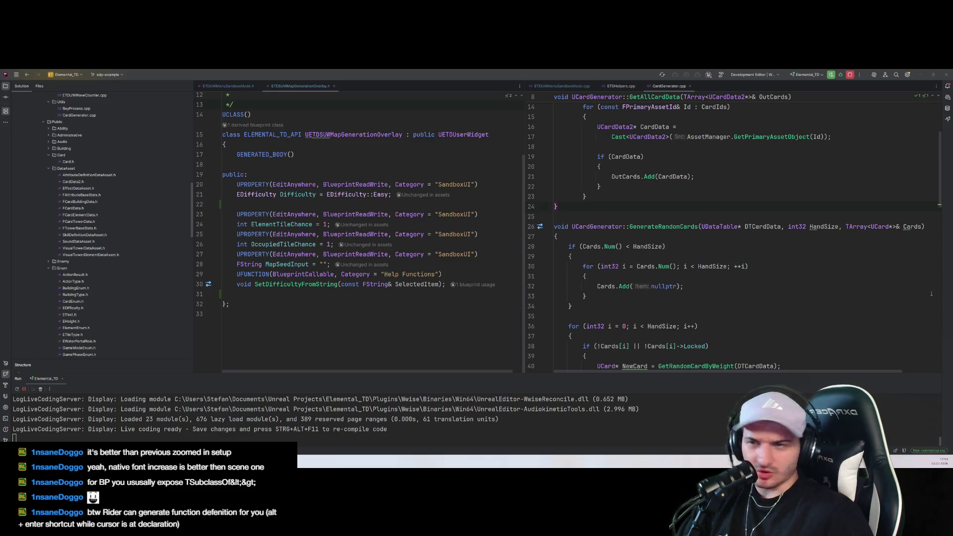
left_click(745, 256)
scroll(755, 147, "up", 2)
key("ctrl+minus")
key("ctrl+minus")
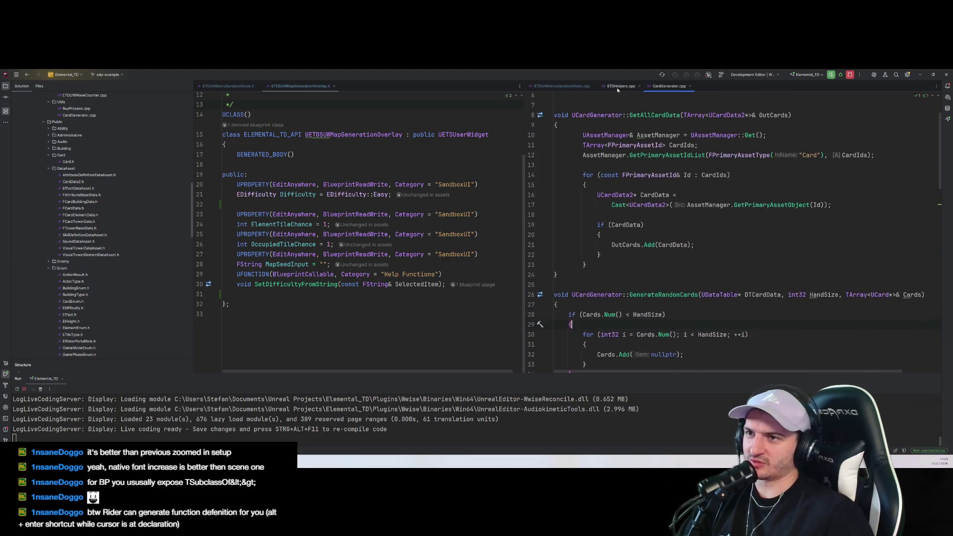
Append ->GetAuthGameMode() to GetWorld() on line 14, then stop and relaunch the Unreal editor build
left_click(848, 196)
type("->Gwe")
key("BackSpace")
key("BackSpace")
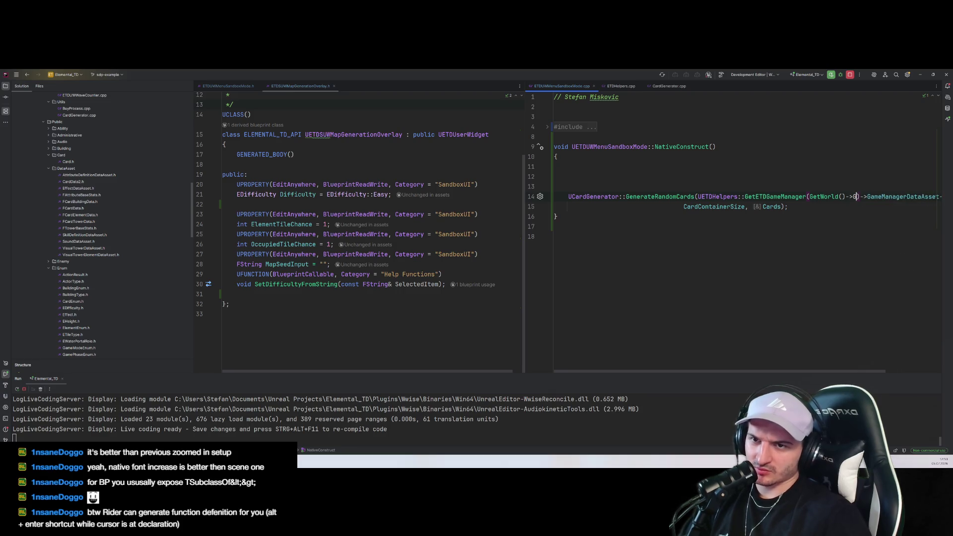
type("etAuth")
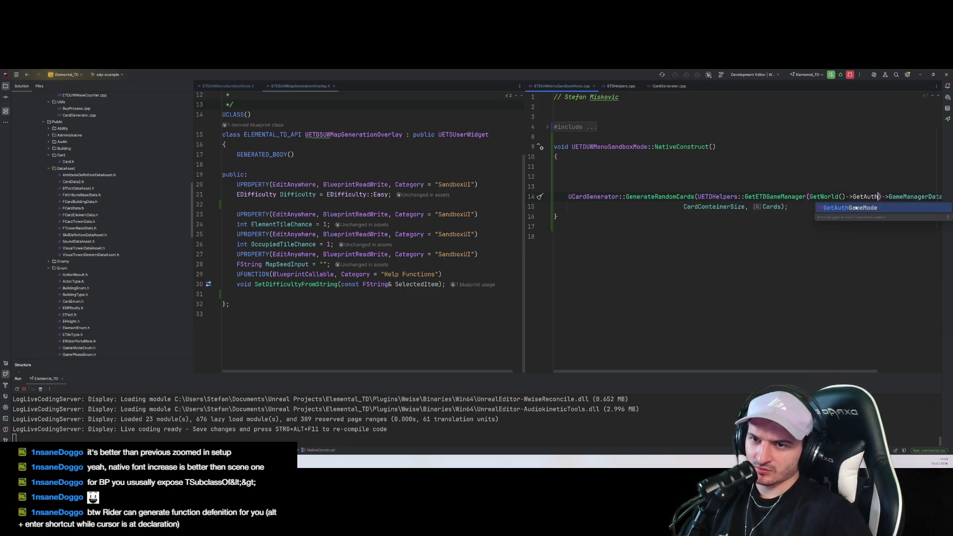
key("Return")
left_click(824, 253)
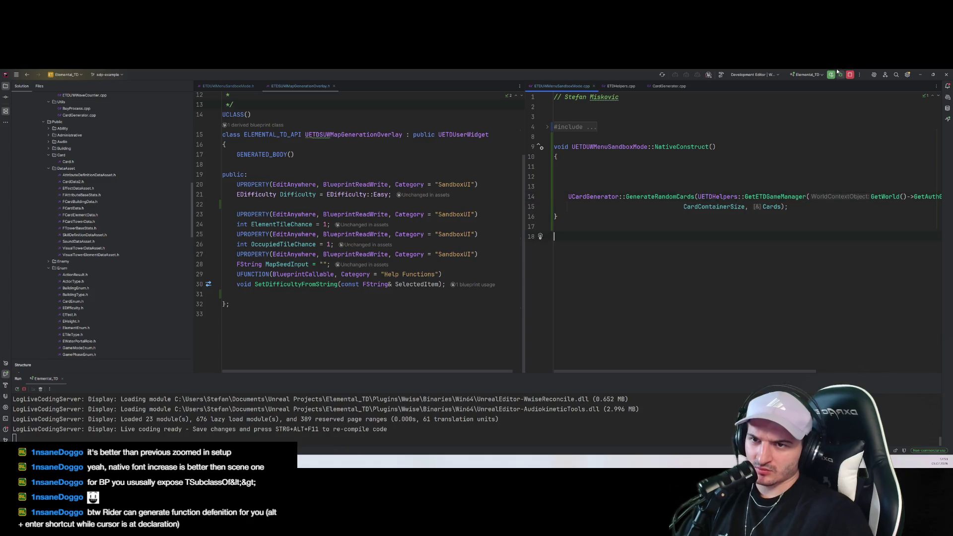
left_click(850, 75)
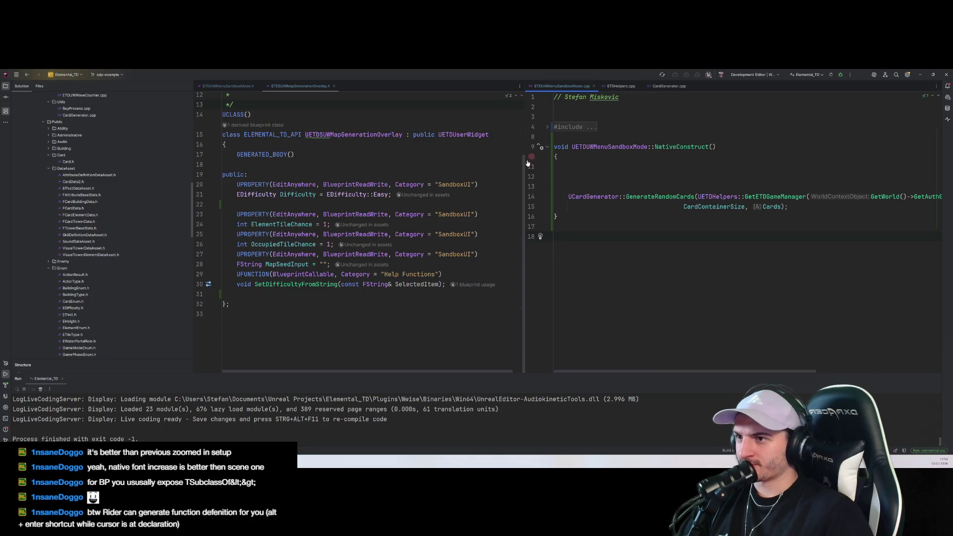
left_click_drag(524, 164, 421, 164)
key("shift+F10")
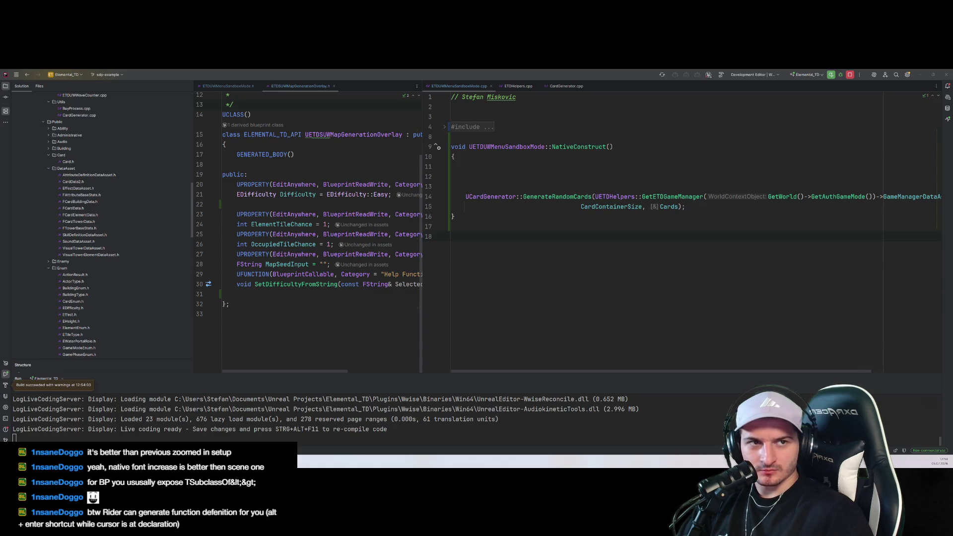
In Unreal, open and play ETD_MainMenu, then close the crash report without sending
key("alt+Tab")
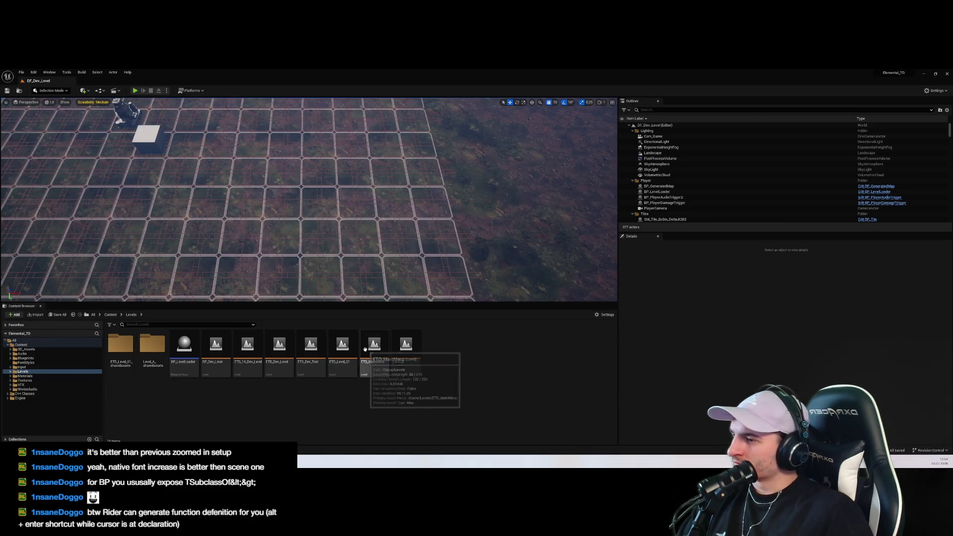
double_click(374, 353)
left_click(135, 91)
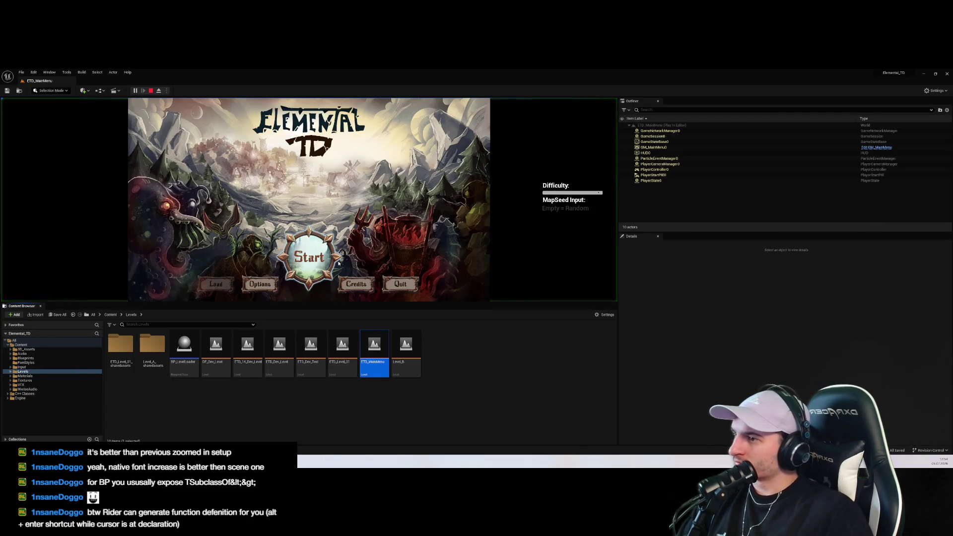
key("alt+Tab")
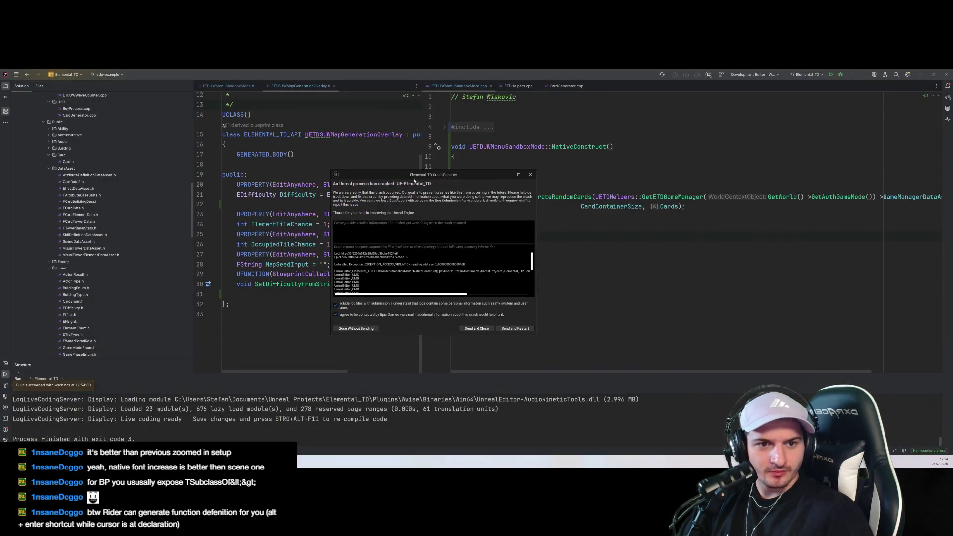
left_click_drag(439, 292, 577, 299)
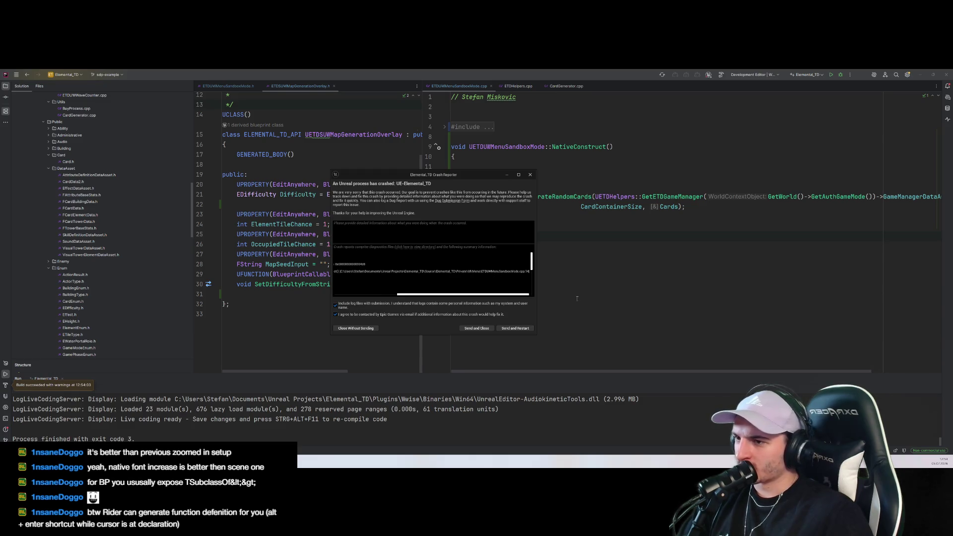
left_click_drag(489, 178, 287, 181)
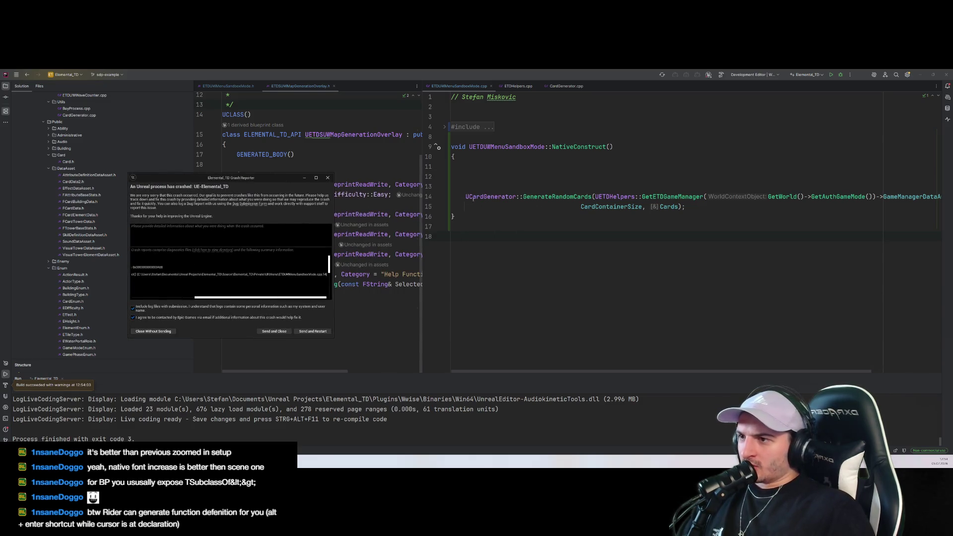
left_click(328, 178)
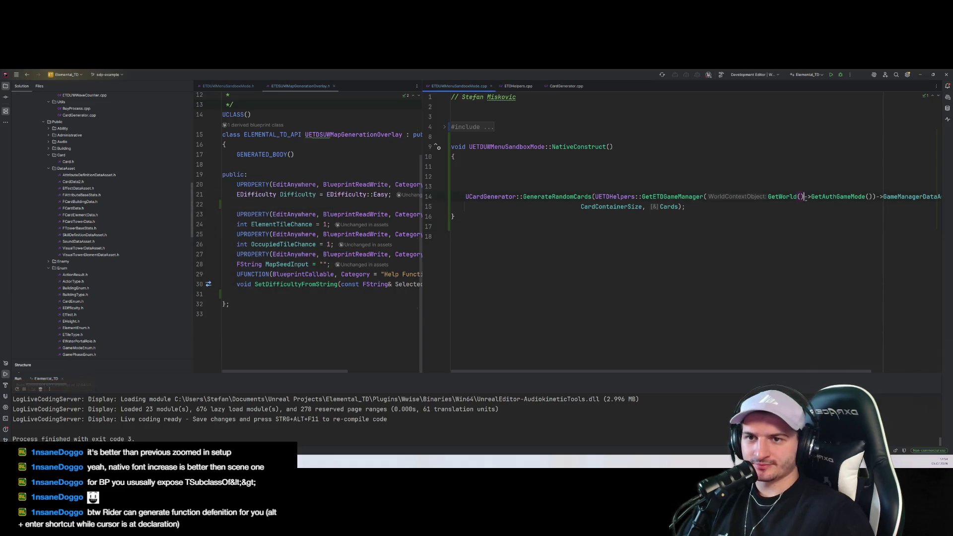
Select GetWorld()->GetAuthGameMode(), read GenerateRandomCards in CardGenerator.cpp, and search for 'sandboxmode'
key("ctrl+w")
key("ctrl+w")
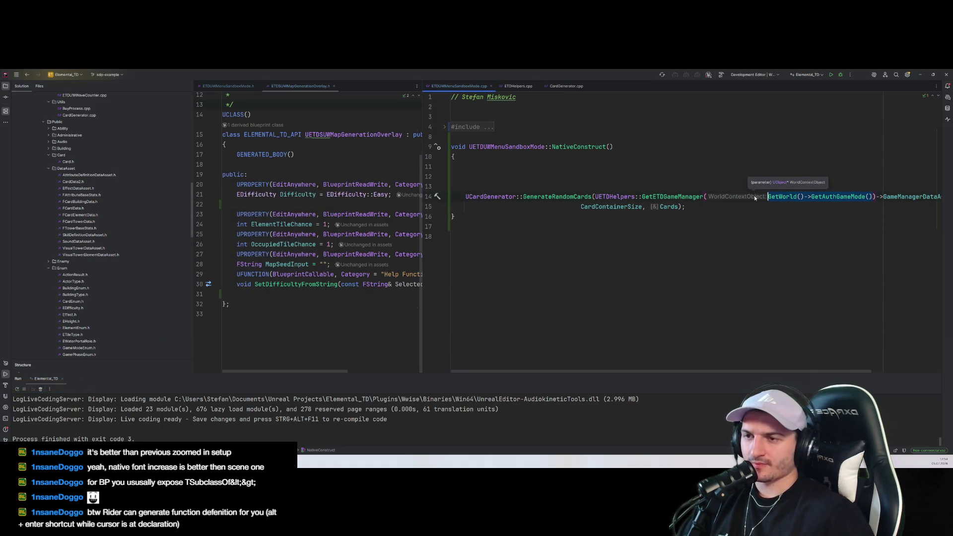
left_click(556, 197, "ctrl")
left_click(632, 234)
scroll(632, 234, "down", 5)
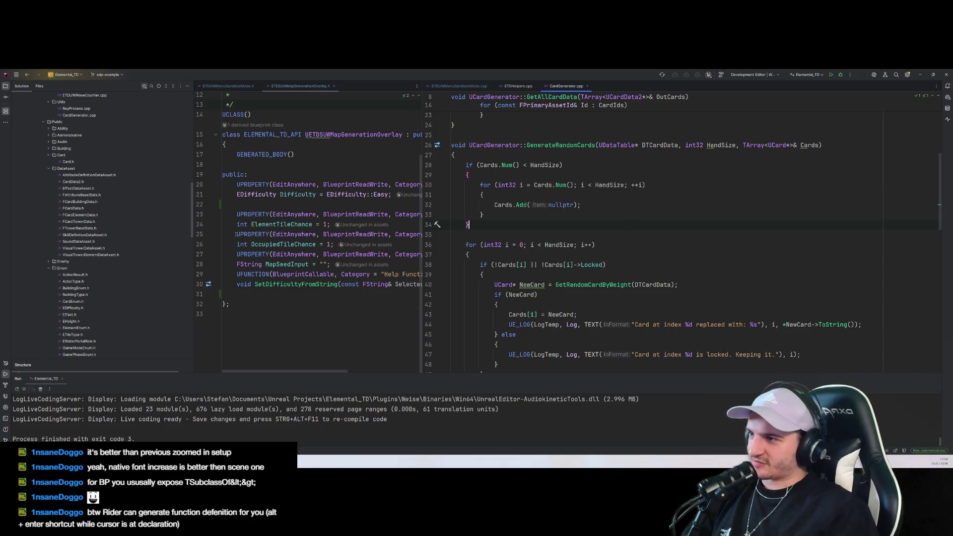
key("ctrl+t")
type("sandboxmodePlay")
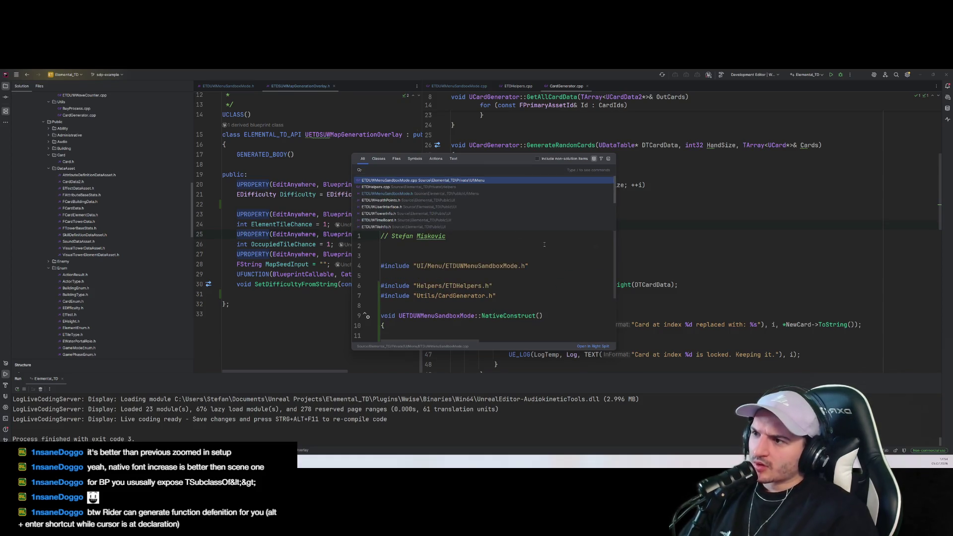
Open ETDPlayer.cpp through Search Everywhere and resize the editor split
key("Escape")
key("ctrl+t")
type("er")
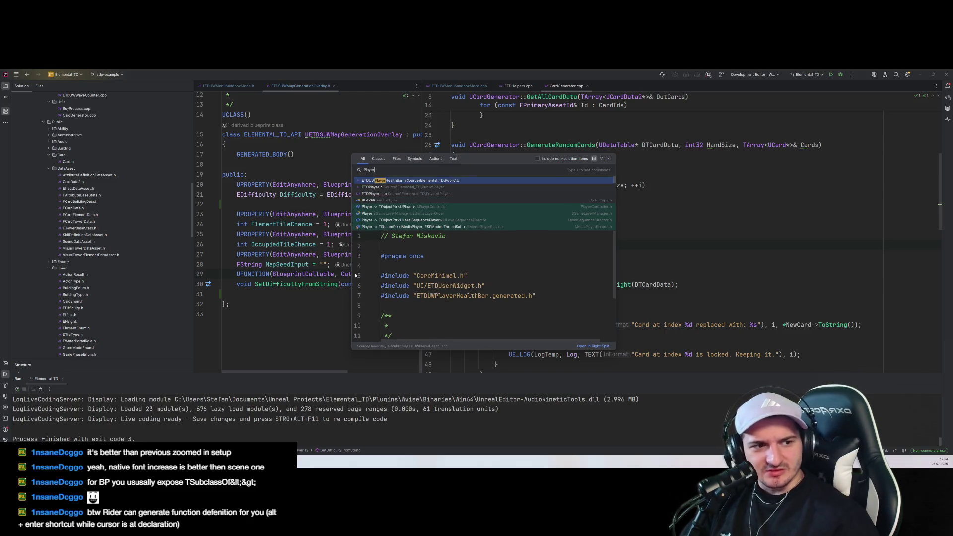
key("Down")
key("Down")
key("Return")
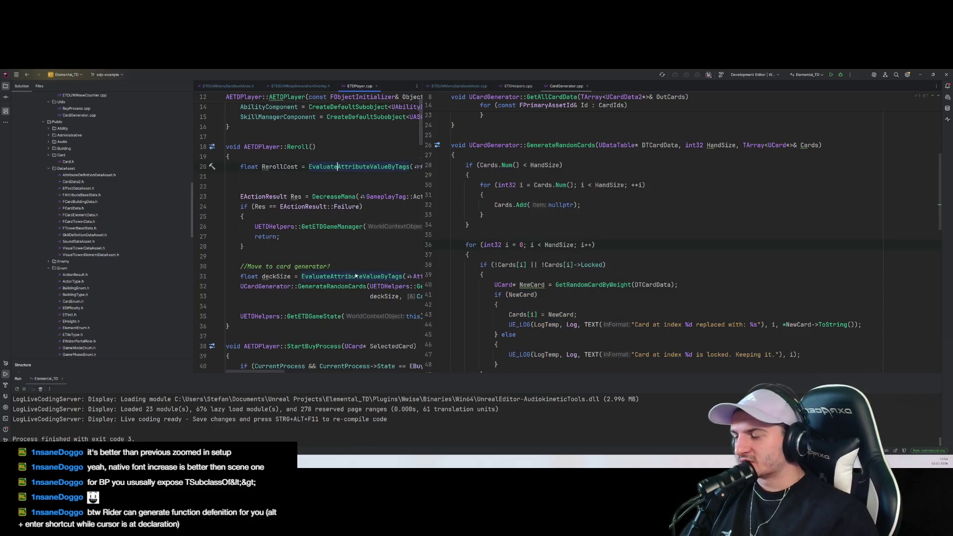
left_click_drag(423, 186, 582, 186)
scroll(440, 242, "up", 2)
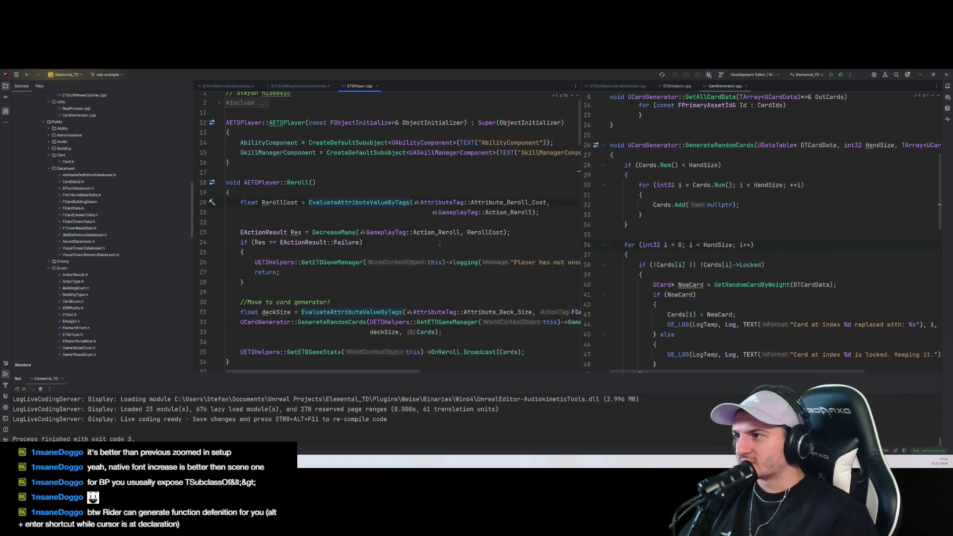
scroll(440, 242, "down", 1)
scroll(392, 191, "up", 1)
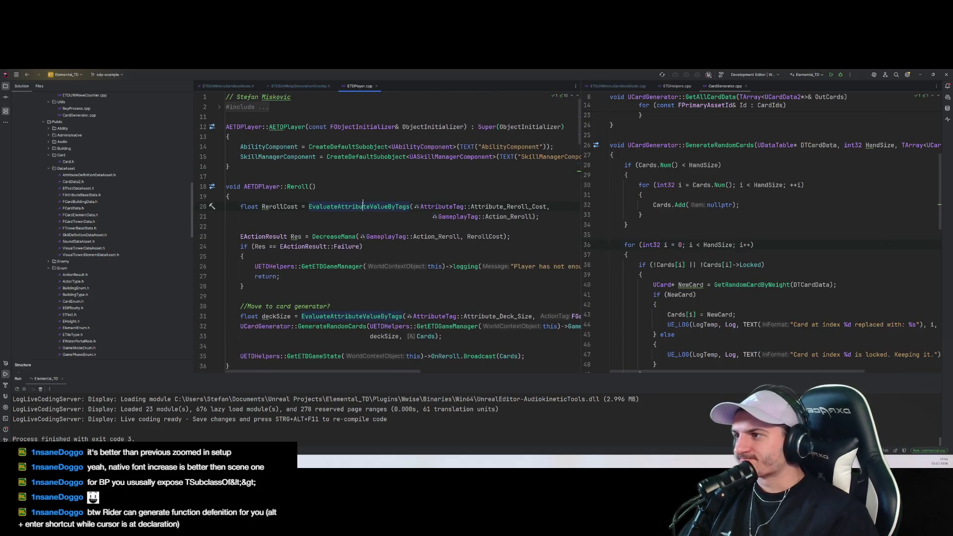
Inspect Reroll's cost line, DecreaseMana call and GenerateRandomCards call, widening the ETDPlayer.cpp pane
left_click(388, 216)
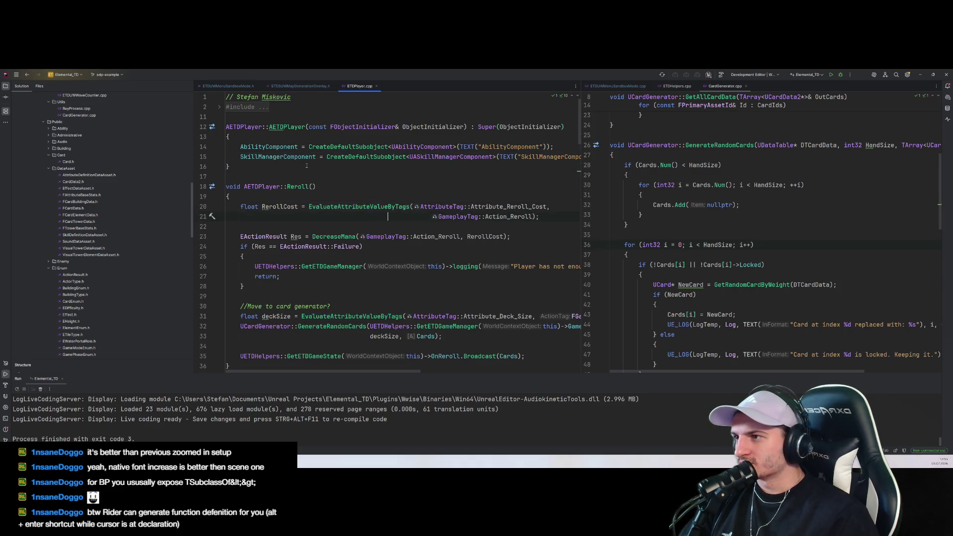
scroll(339, 193, "down", 2)
scroll(338, 192, "up", 1)
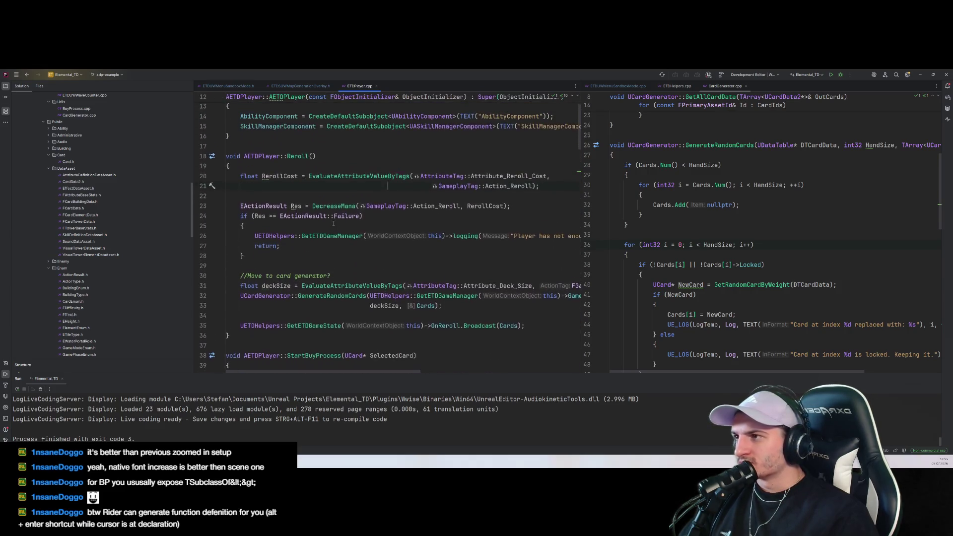
left_click(327, 207)
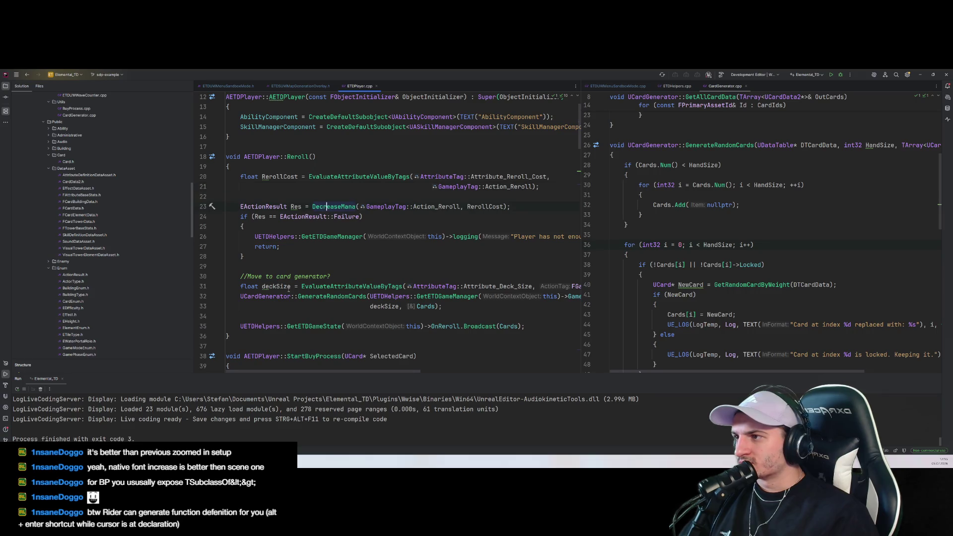
scroll(291, 286, "up", 1)
left_click(367, 157)
scroll(366, 157, "down", 5)
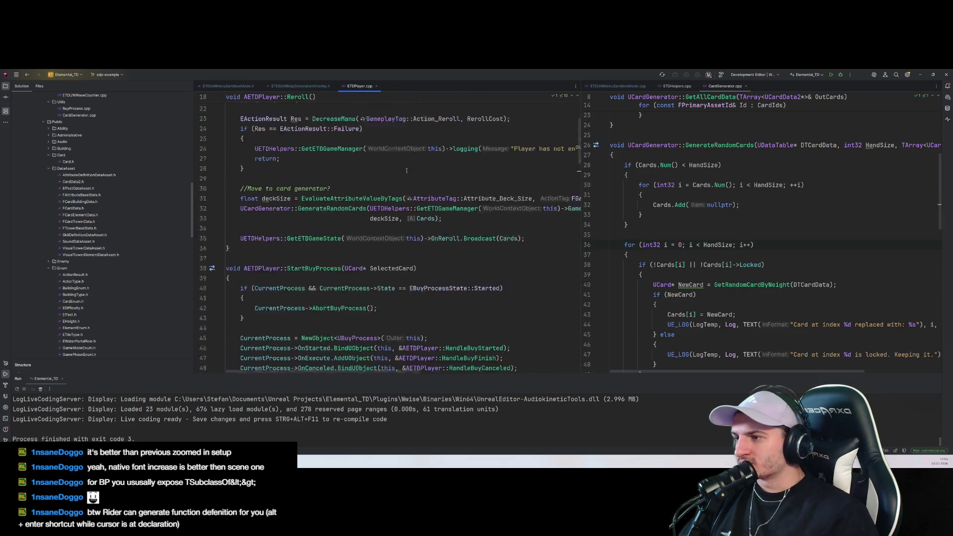
left_click(366, 177)
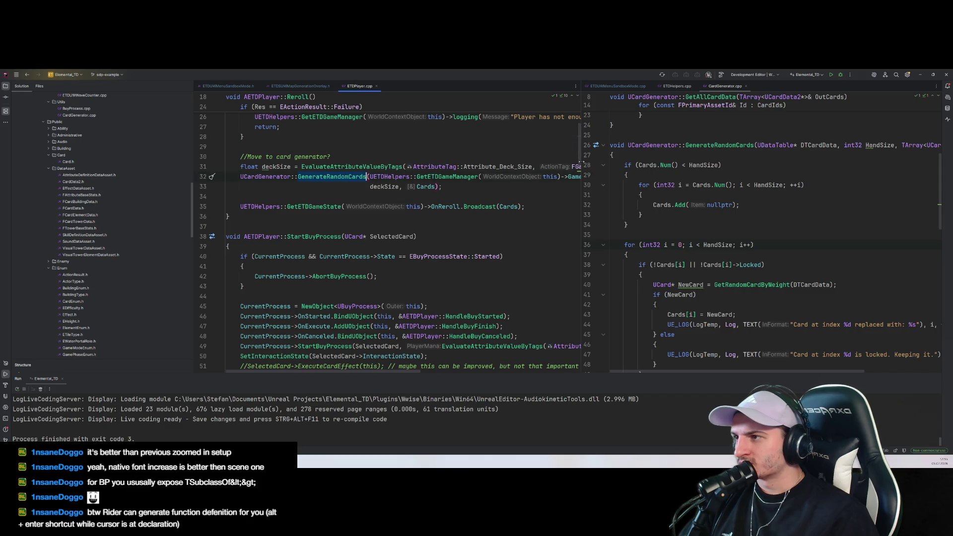
left_click_drag(581, 167, 715, 173)
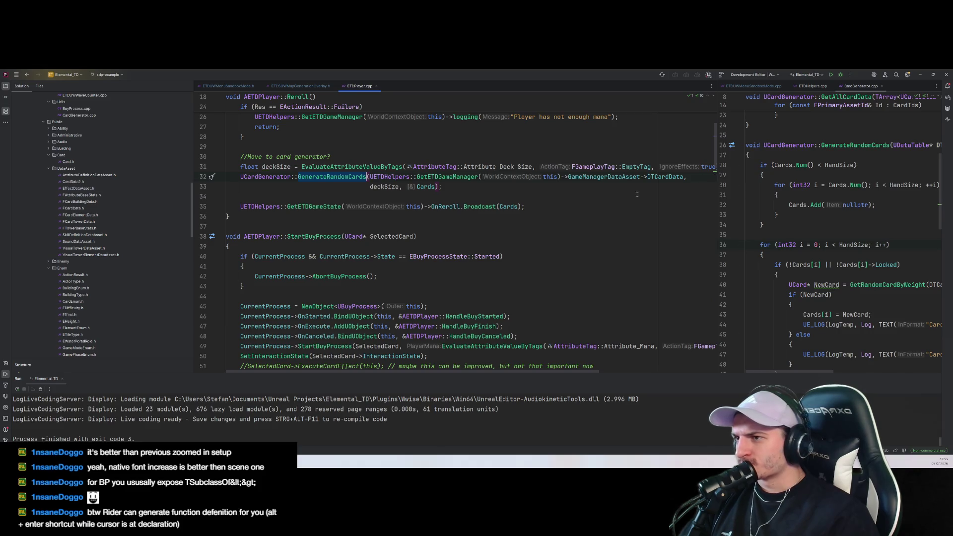
Examine GameManagerDataAsset and GenerateRandomCards on line 32 of ETDPlayer.cpp
key("ctrl+Right")
key("ctrl+Right")
key("ctrl+Right")
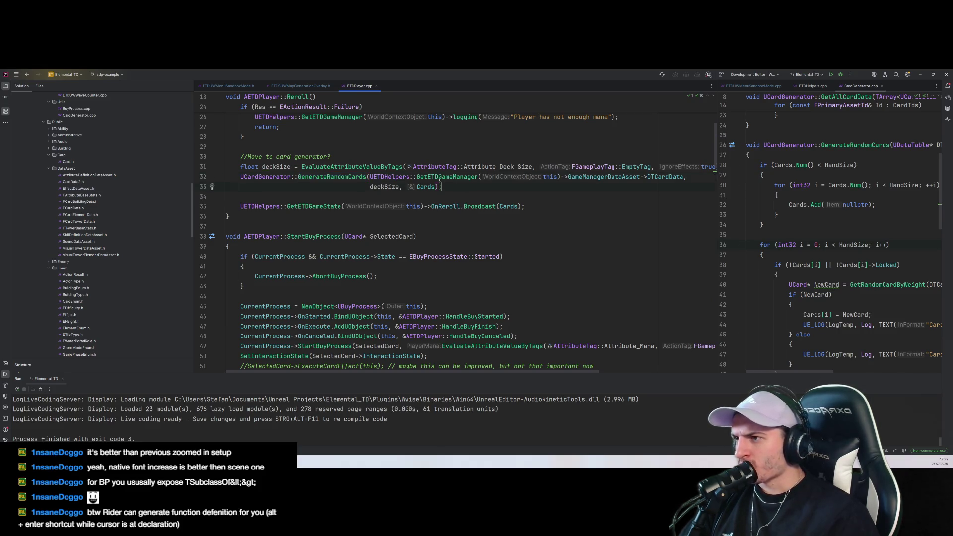
scroll(523, 208, "up", 1)
scroll(523, 207, "up", 2)
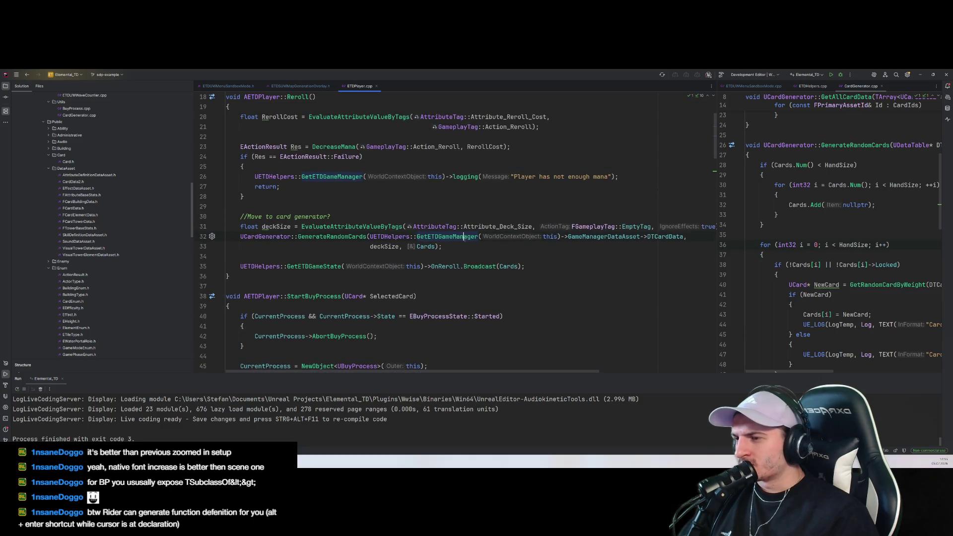
double_click(616, 237)
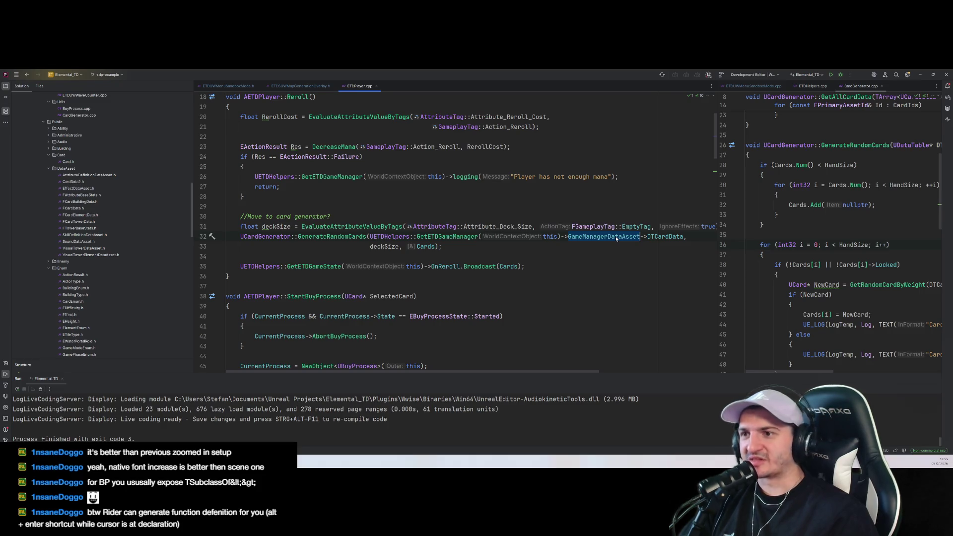
key("ctrl+Right")
key("ctrl+Left")
key("ctrl+Left")
key("ctrl+Left")
key("ctrl+Left")
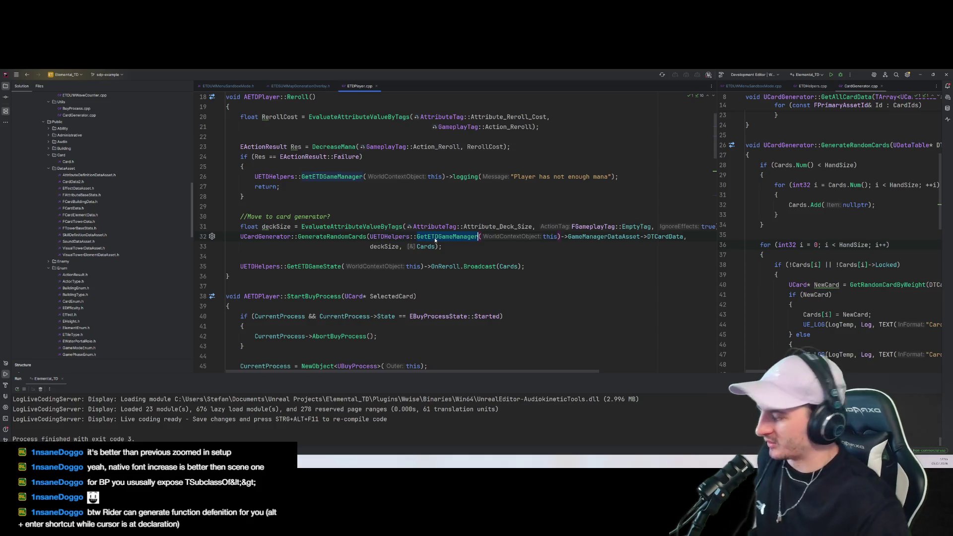
mouse_move(436, 240)
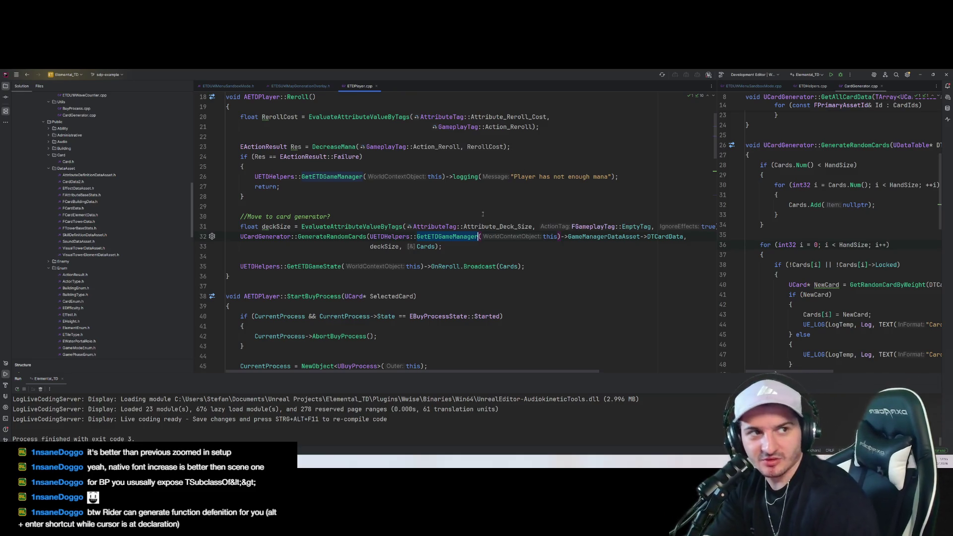
left_click(489, 256)
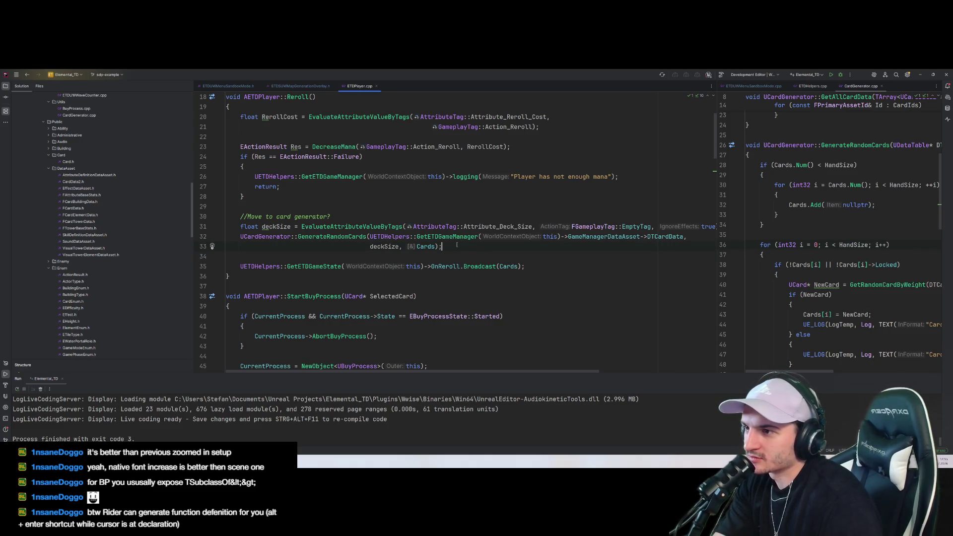
double_click(346, 237)
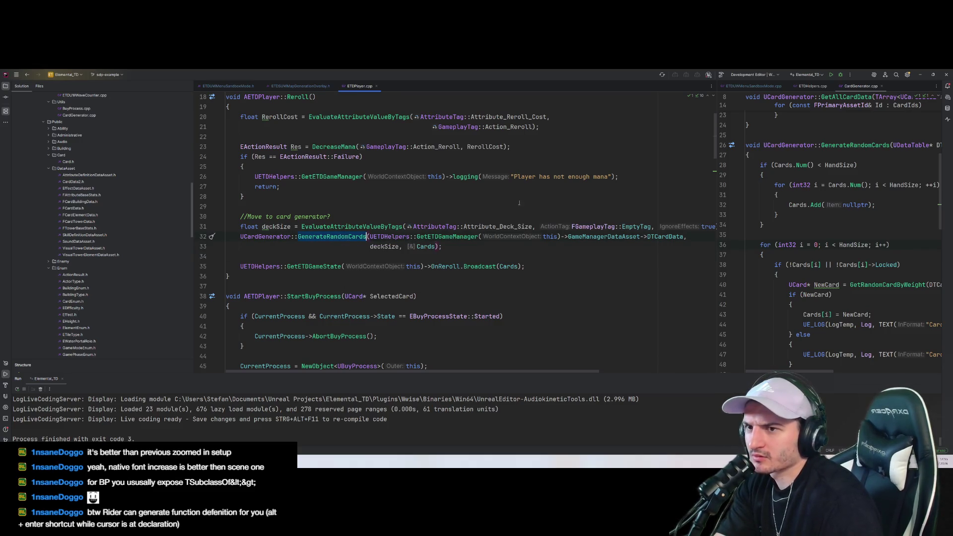
Widen the CardGenerator.cpp pane and switch it to ETDUWMenuSandboxMode.cpp
left_click_drag(717, 170, 593, 171)
left_click(744, 237)
left_click(637, 87)
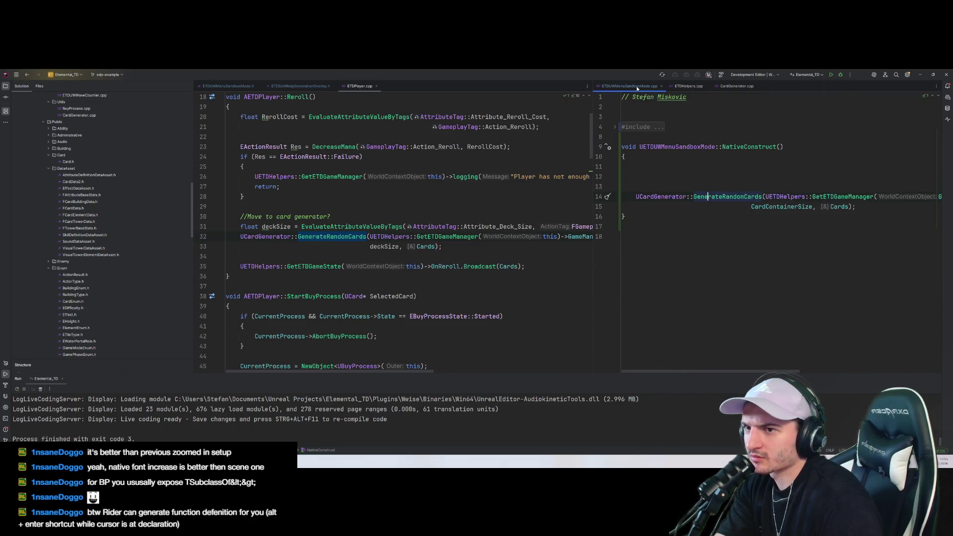
Widen the right pane and jump from NativeConstruct's GenerateRandomCards call to its definition in CardGenerator.cpp
left_click_drag(594, 184, 444, 191)
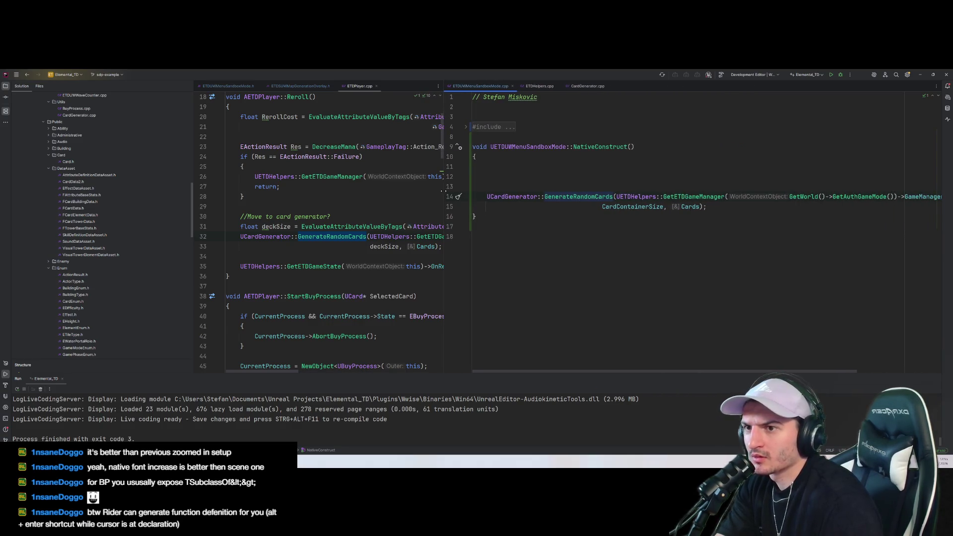
left_click(743, 207)
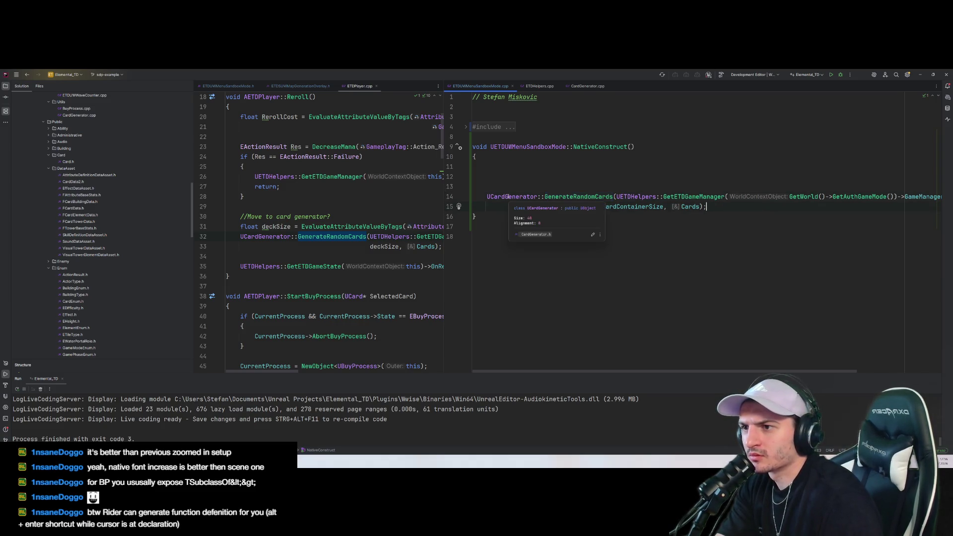
mouse_move(560, 197)
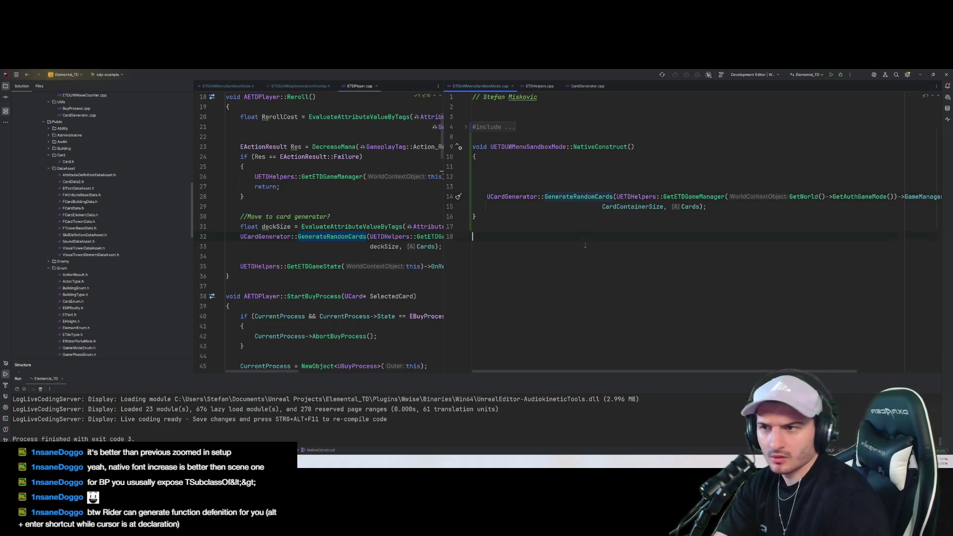
left_click(606, 198, "ctrl")
left_click(607, 235)
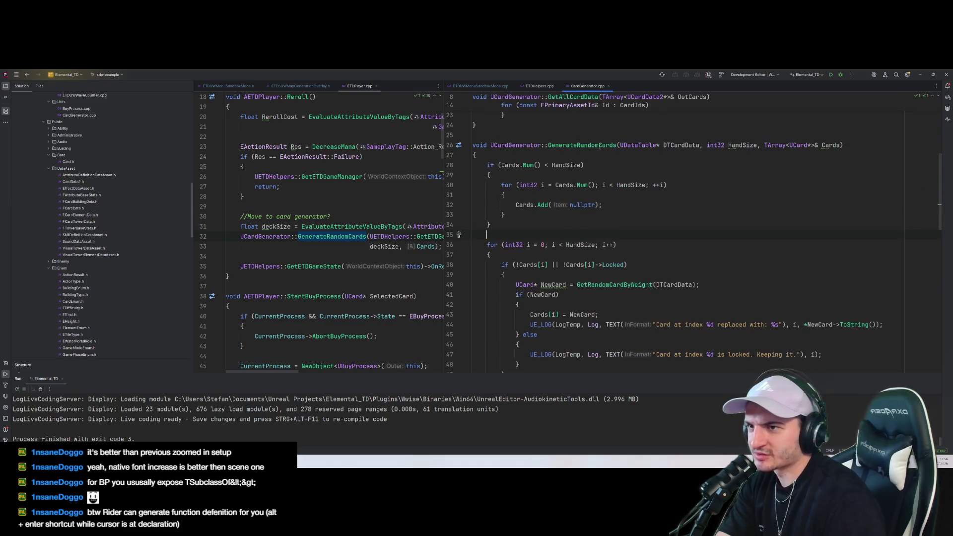
key("Down")
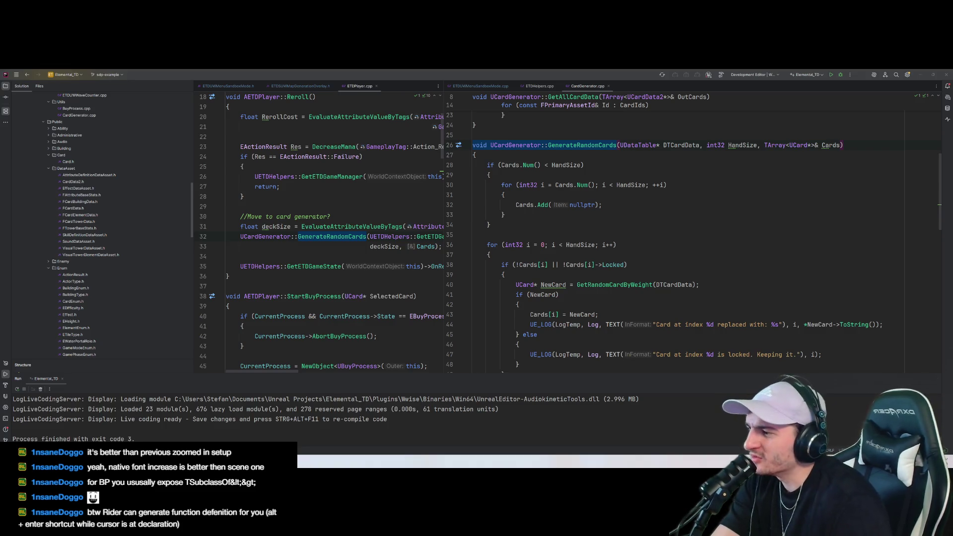
Return to the earlier spot, then open ETDHelpers.cpp via Search Everywhere for 'etdHelp'
key("ctrl+alt+Left")
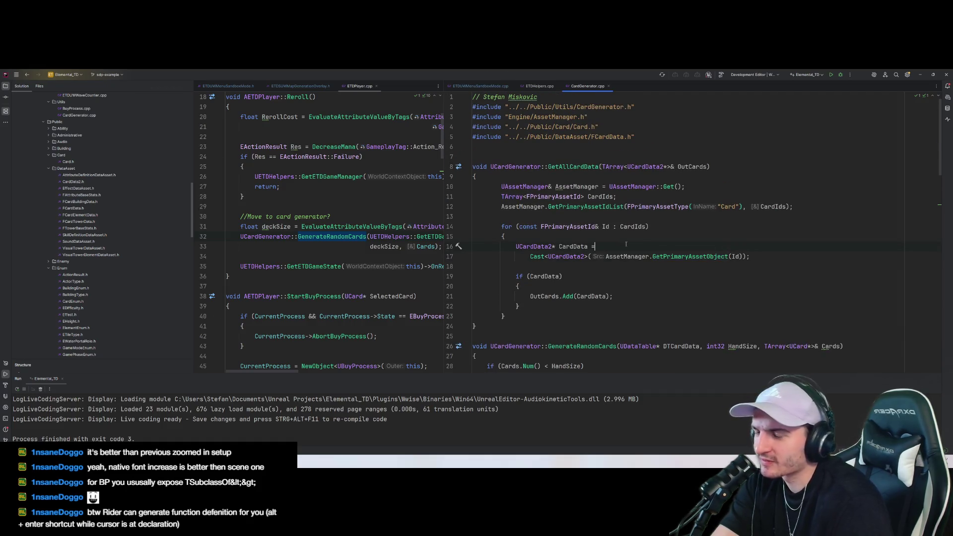
key("shift")
key("shift")
type("etdHelp")
key("Return")
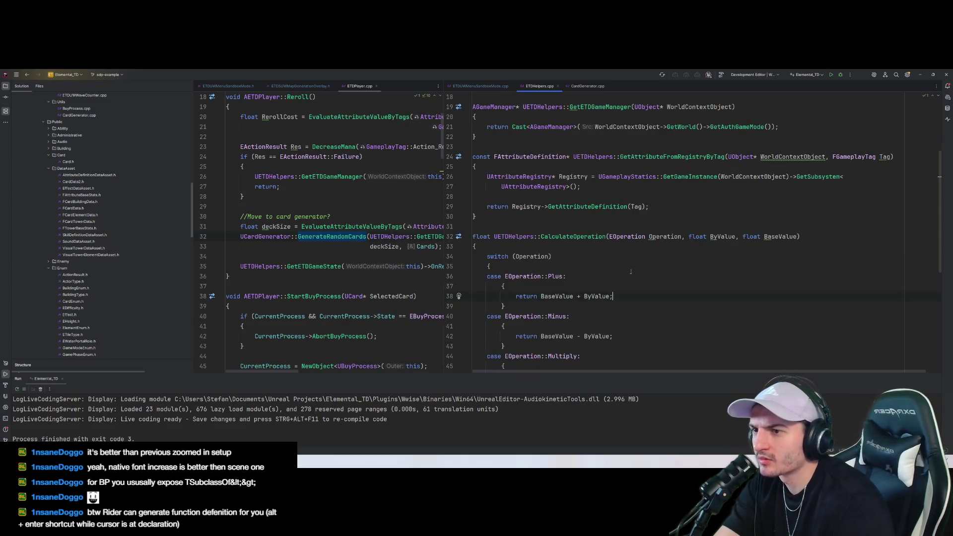
left_click(700, 269)
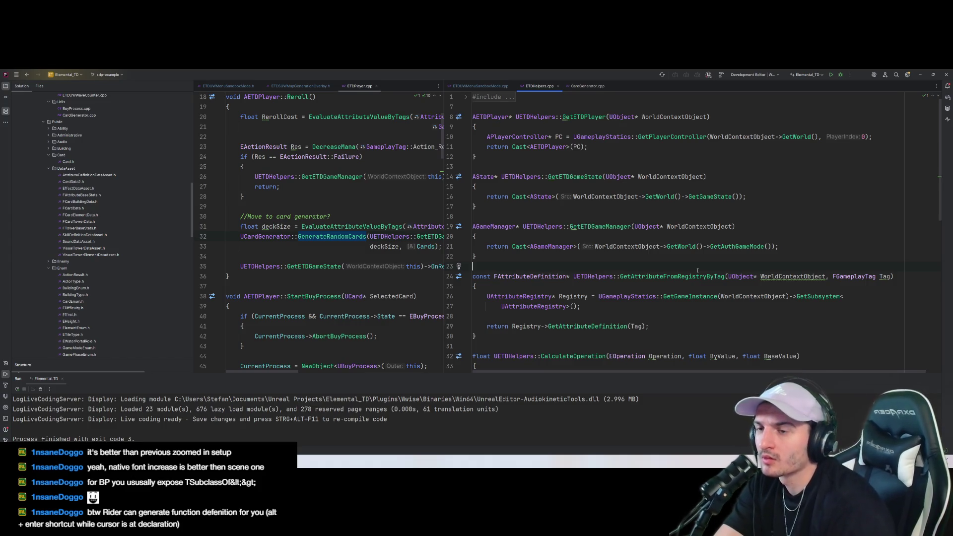
Inspect the GetETDGameManager body, then bring CardGenerator.cpp back into the right pane
left_click(668, 246)
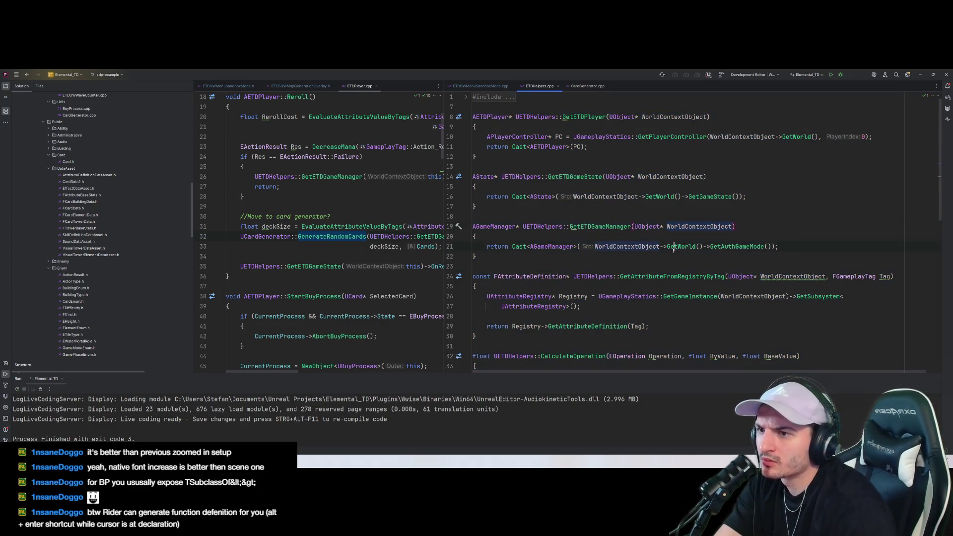
left_click(666, 276)
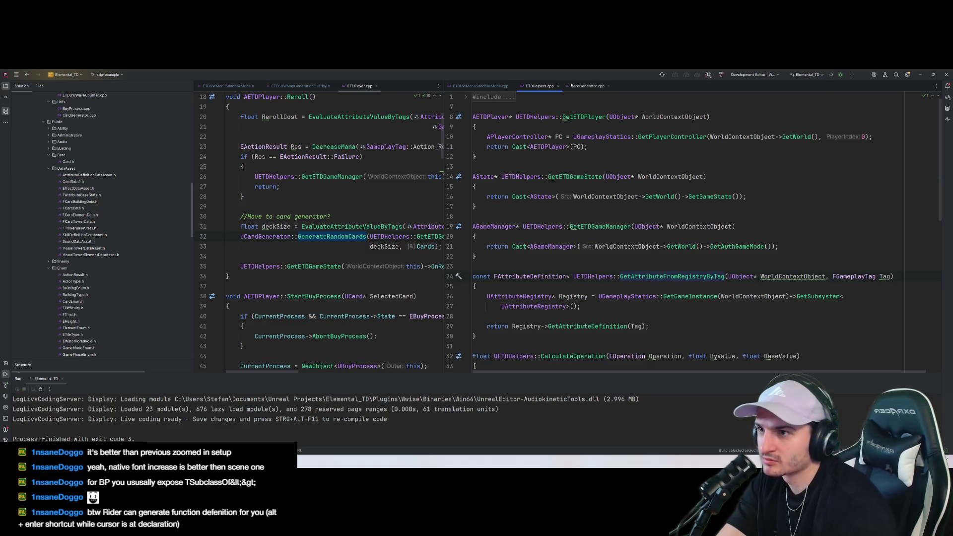
left_click(571, 86)
left_click(678, 304)
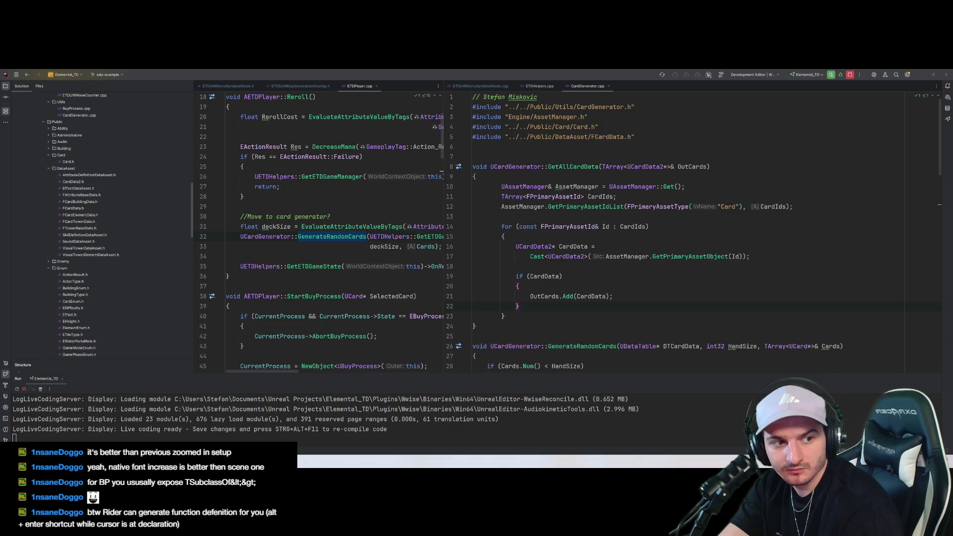
key("alt+Tab")
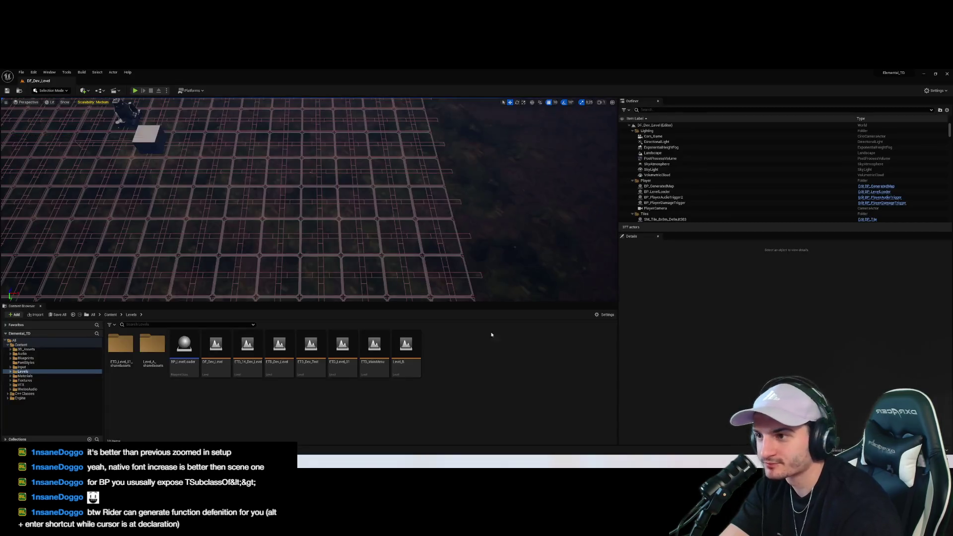
left_click(29, 381)
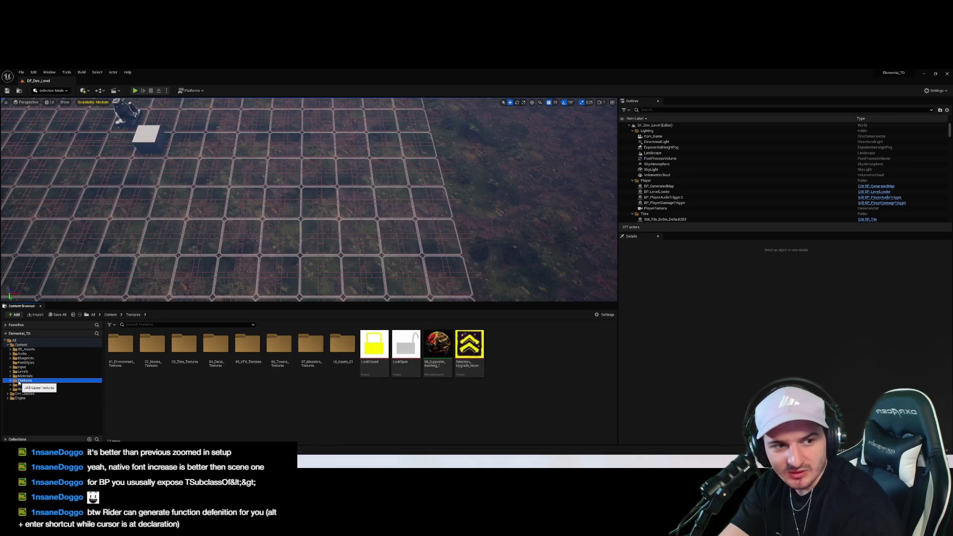
left_click(10, 380)
left_click(10, 376)
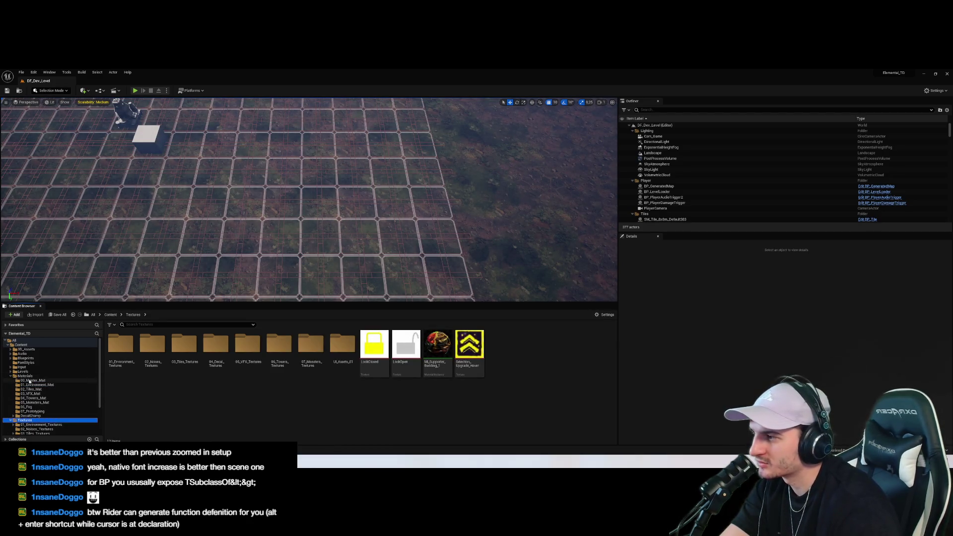
scroll(29, 381, "down", 3)
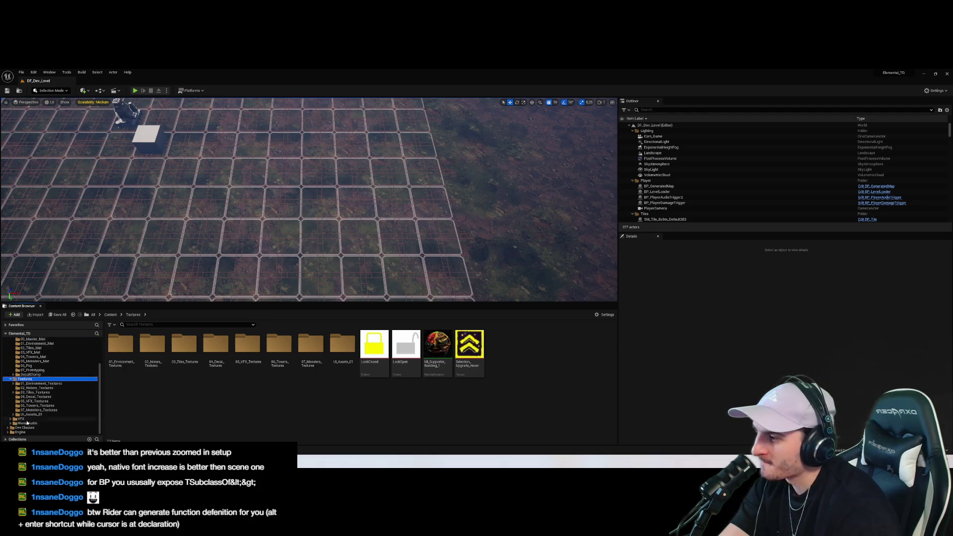
left_click(10, 379)
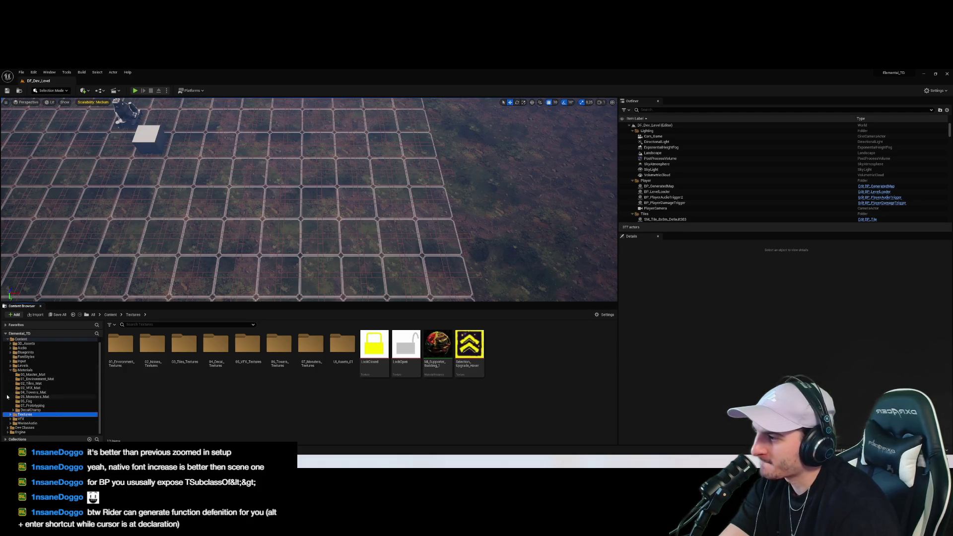
left_click(10, 371)
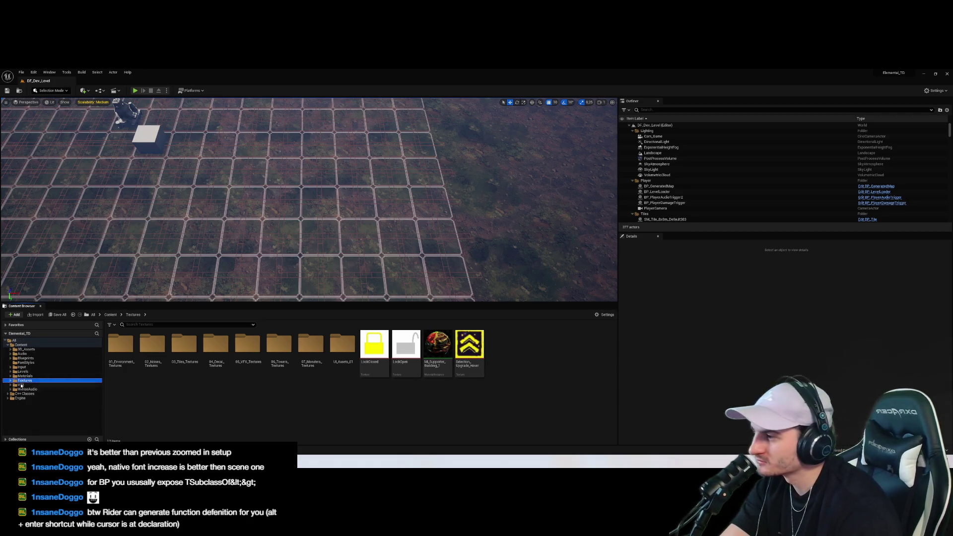
left_click(24, 376)
left_click(23, 372)
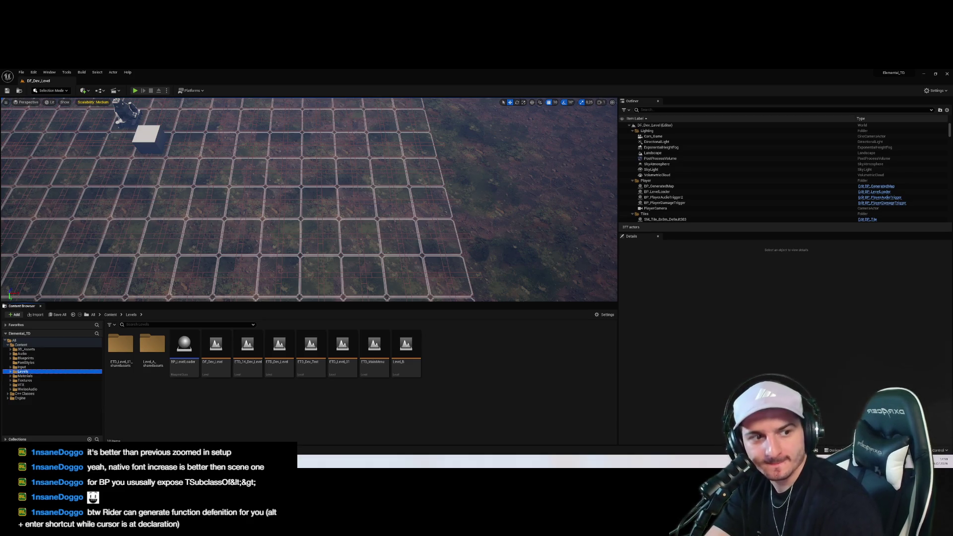
Browse Blueprints > UI > Menu > SubMenu in the Content Browser and open WBP_SandboxMode
left_click(877, 263)
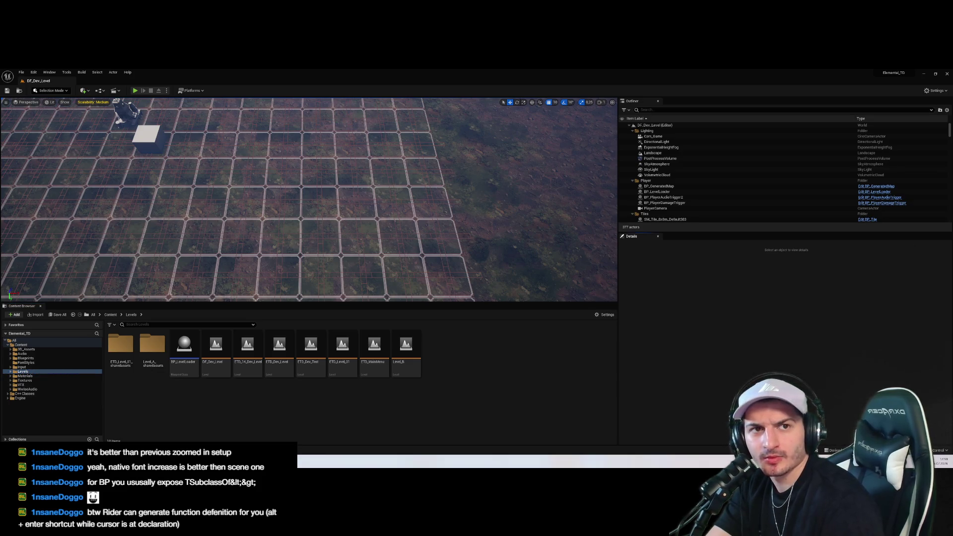
left_click(25, 376)
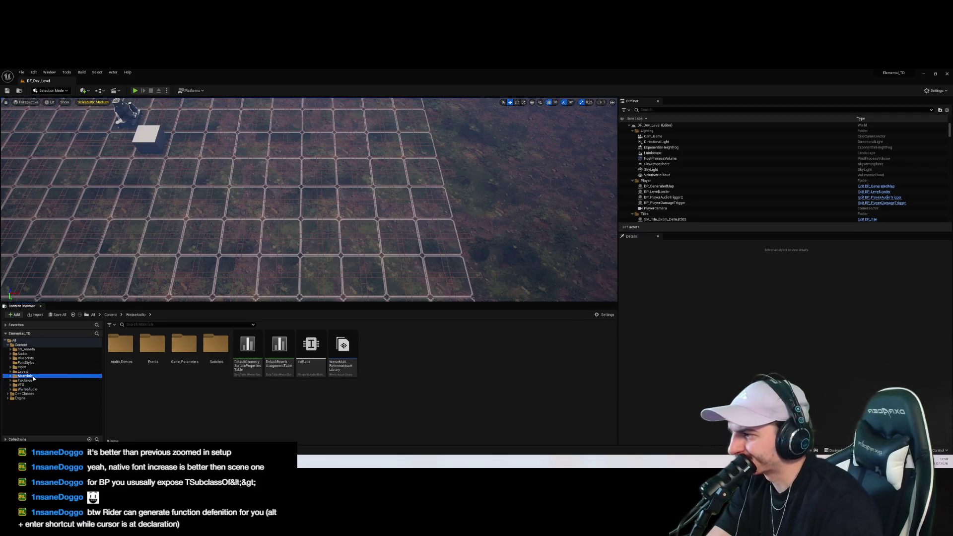
left_click(27, 358)
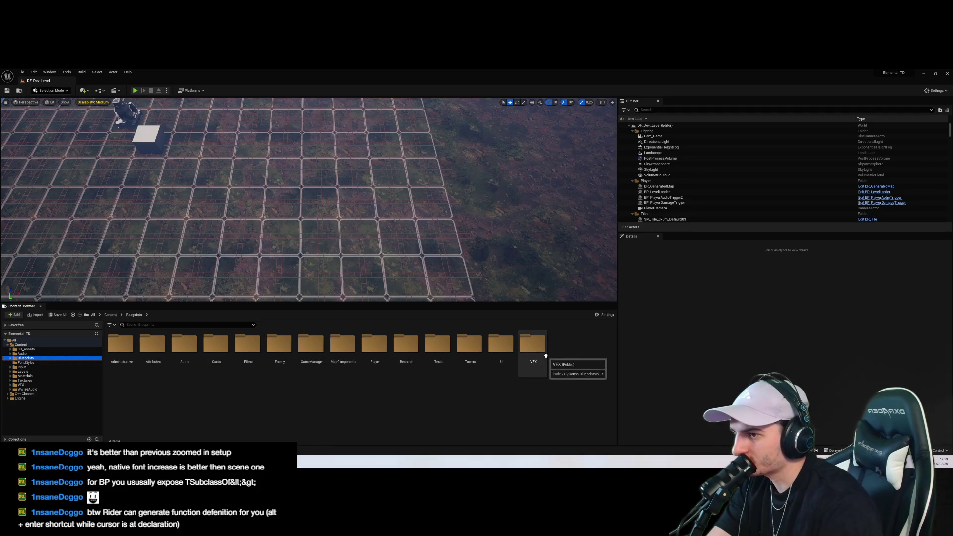
double_click(504, 348)
double_click(184, 346)
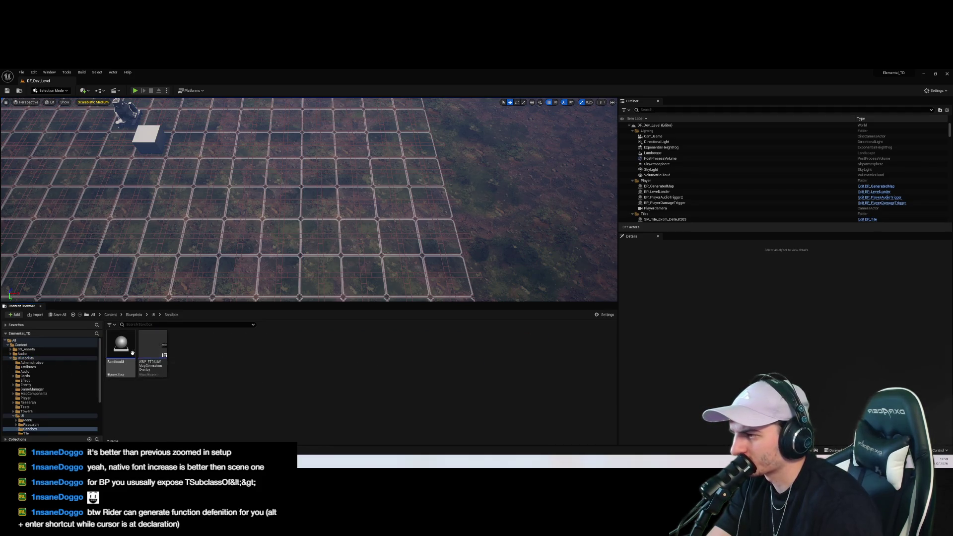
left_click(28, 420)
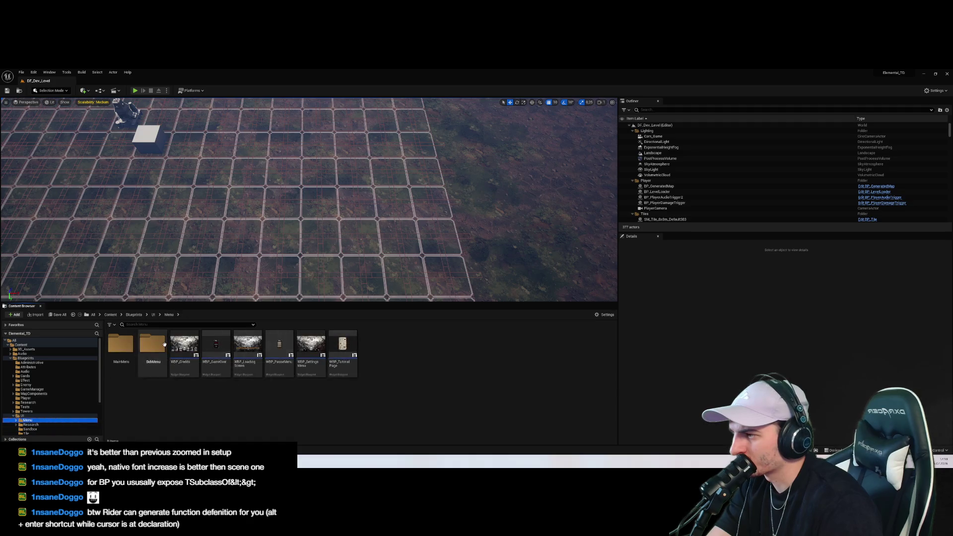
double_click(152, 347)
double_click(153, 348)
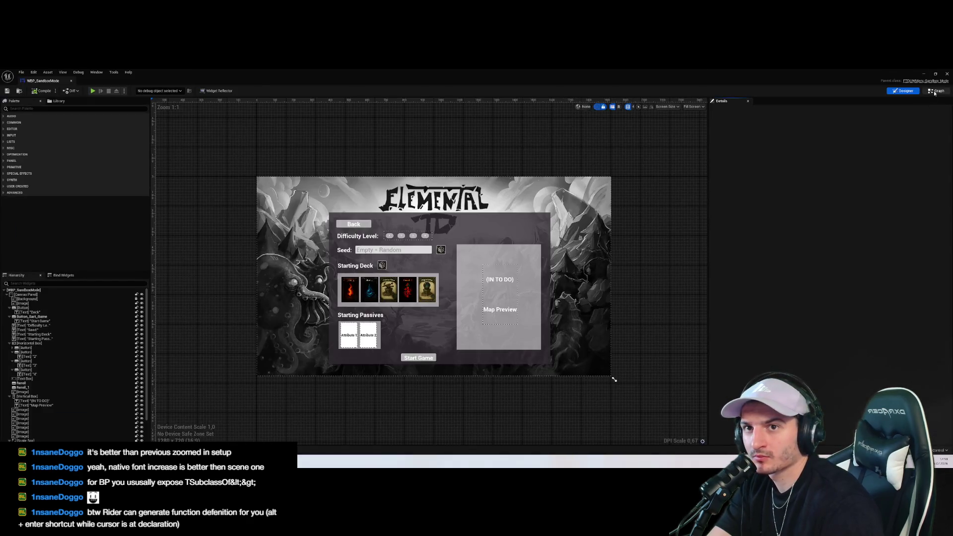
Add a Get ETDGame Manager node to the event graph, discarding a mistaken Get ETDPlayer node
right_click(612, 321)
type("get etd")
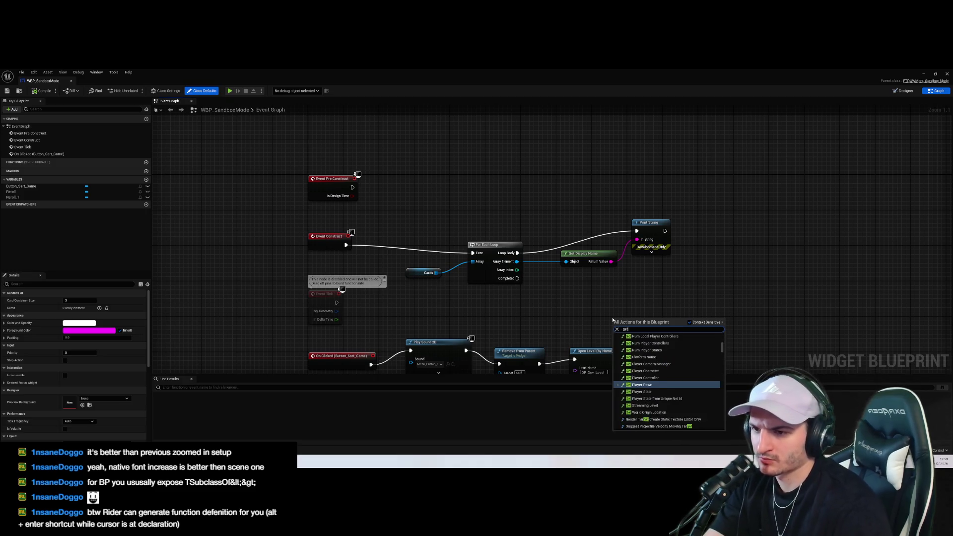
key("Return")
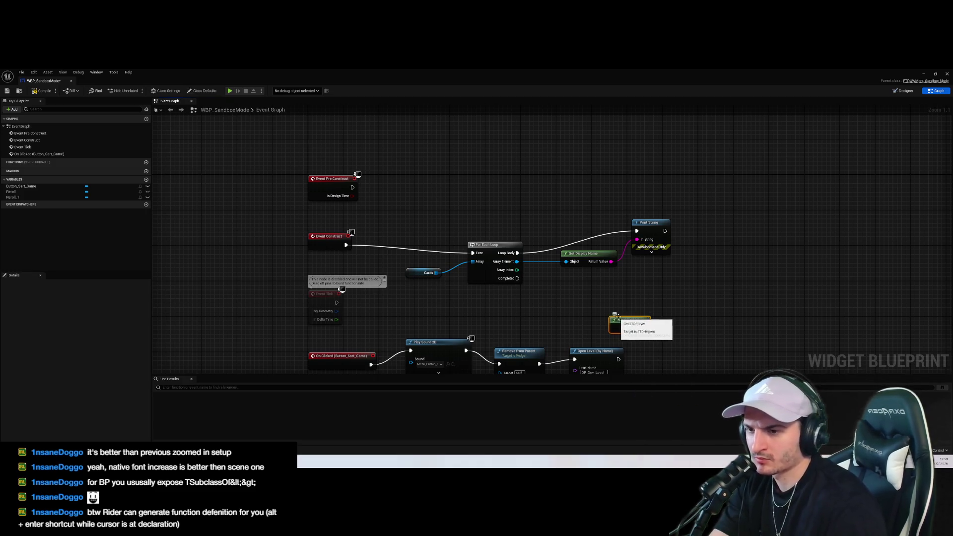
key("Delete")
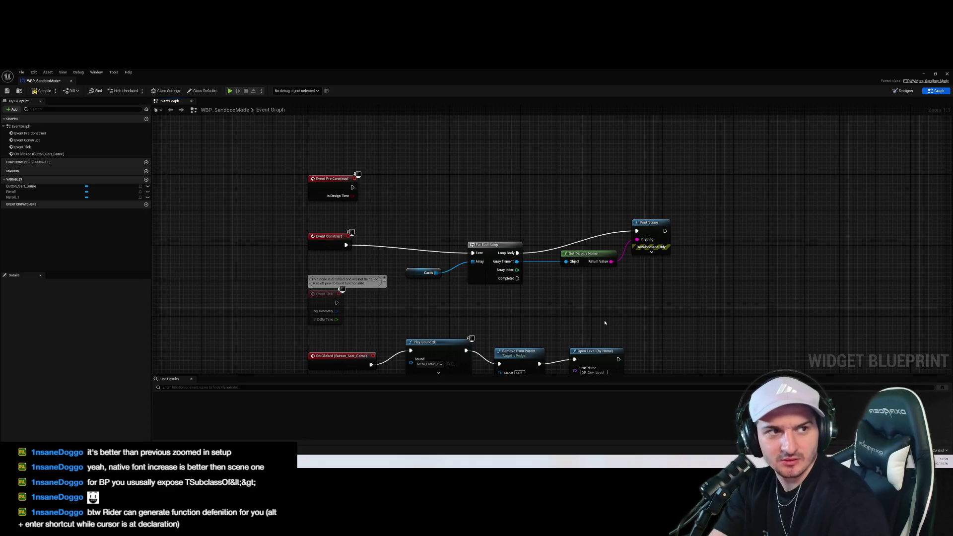
left_click_drag(536, 301, 584, 252)
right_click(504, 275)
type("get etd")
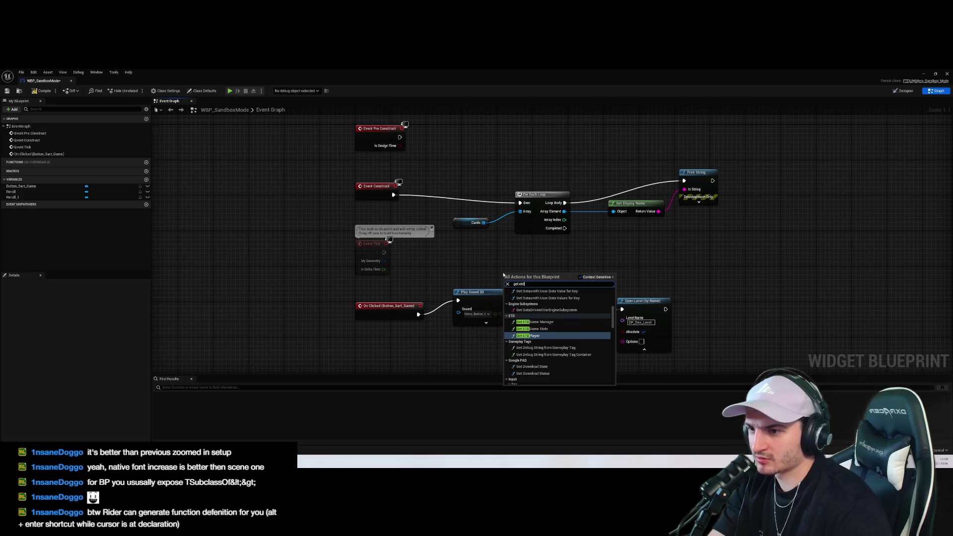
key("Up")
key("Up")
key("Return")
left_click_drag(516, 278, 480, 261)
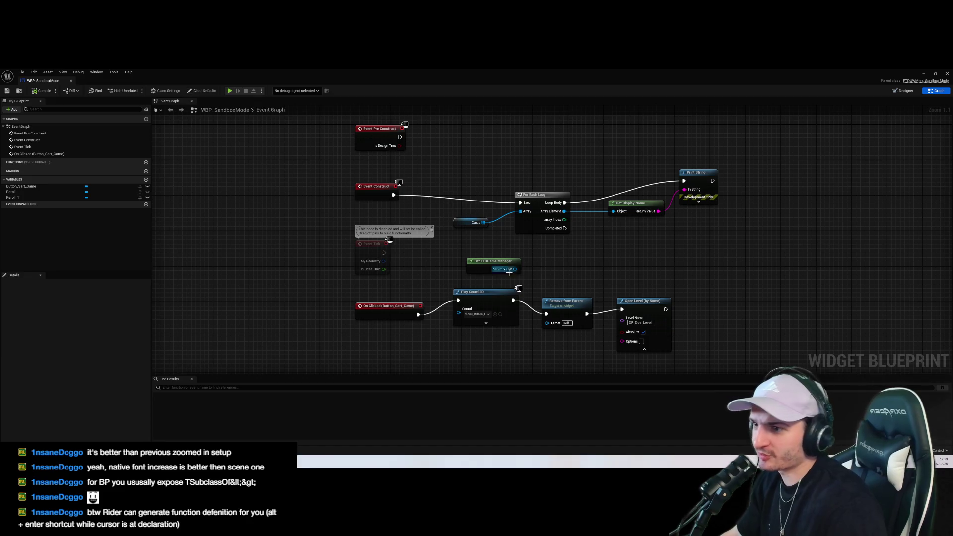
mouse_move(33, 447)
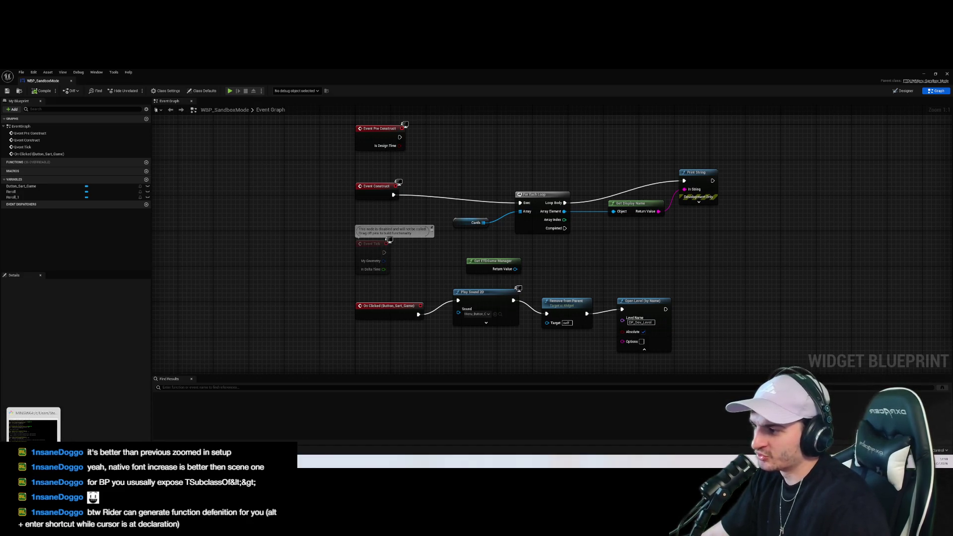
left_click(34, 446)
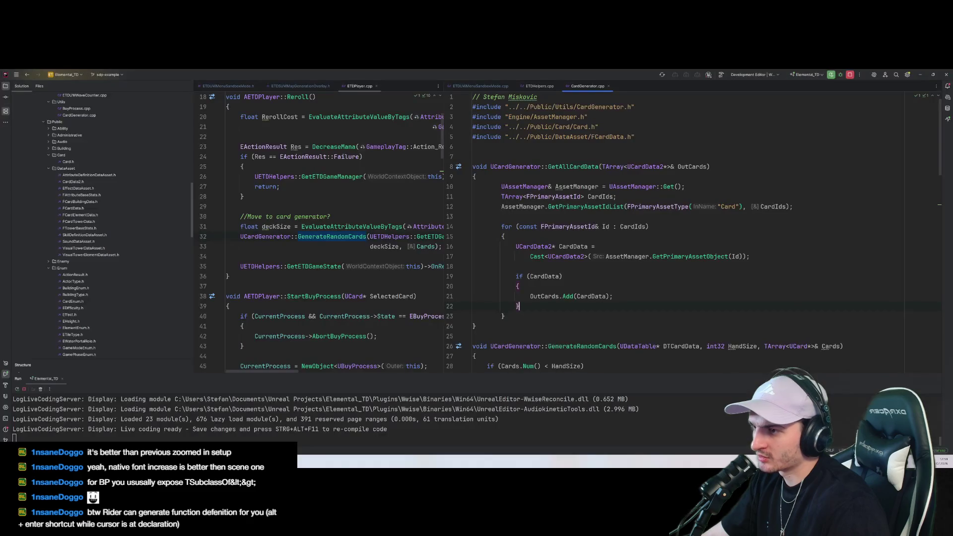
Open CardGenerator.h and look over its function declarations
scroll(646, 233, "down", 5)
scroll(318, 233, "down", 1)
scroll(171, 258, "down", 5)
scroll(109, 297, "up", 1)
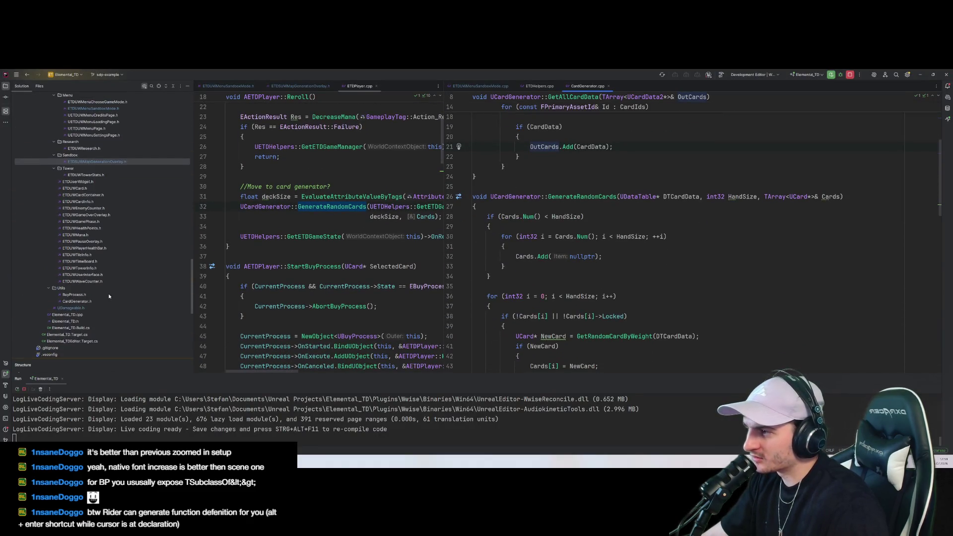
double_click(79, 302)
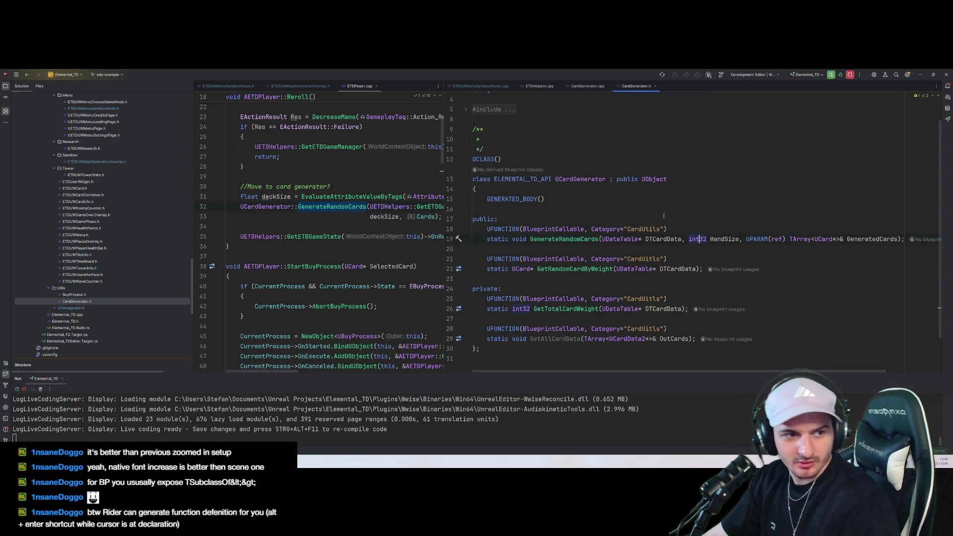
left_click_drag(663, 198, 665, 299)
left_click(801, 315)
In ETDHelpers.cpp, paste a copy of GetETDGameManager directly below the original
key("ctrl+Tab")
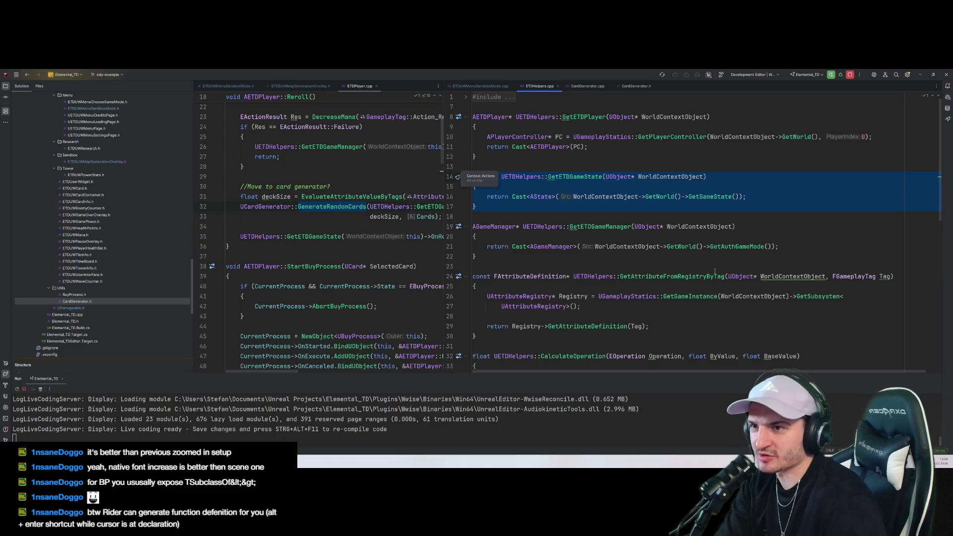
key("Escape")
left_click(680, 197)
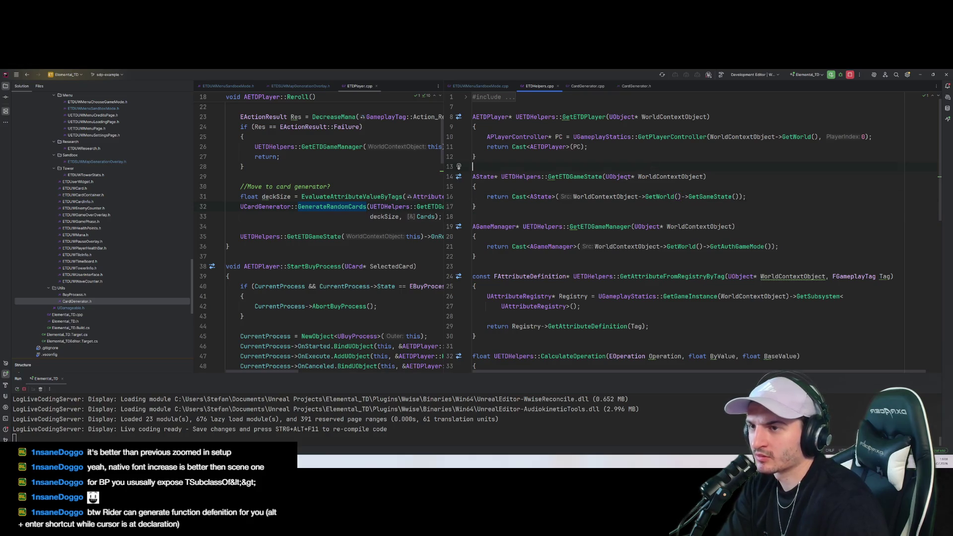
left_click(511, 214)
scroll(579, 278, "down", 1)
scroll(578, 278, "up", 1)
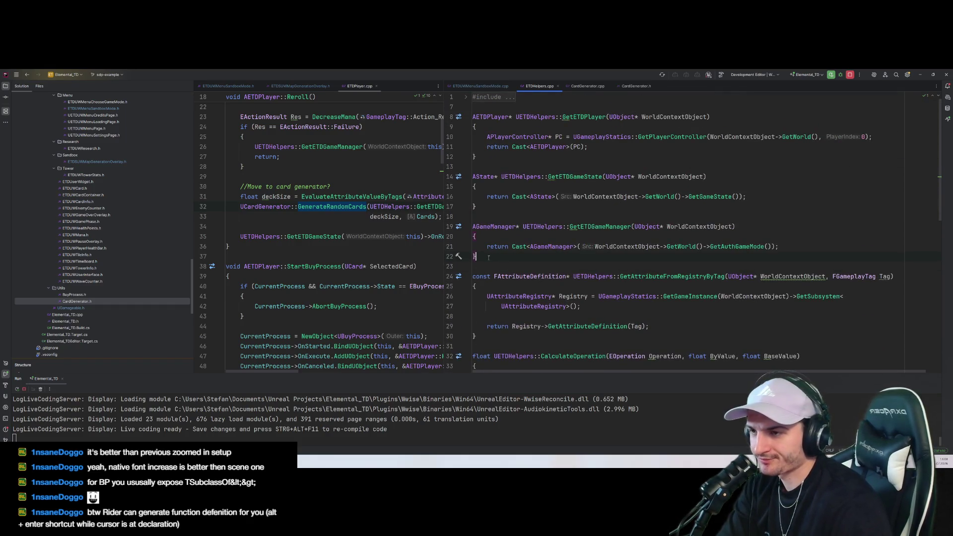
key("Return")
key("Return")
type("AGameManager* UETDHelpers::GetETDGameManager(UObject* WorldContextObject) { \treturn Cast<AGameManager>(WorldContextObject->GetWorld()->GetAuthGameMode()); }")
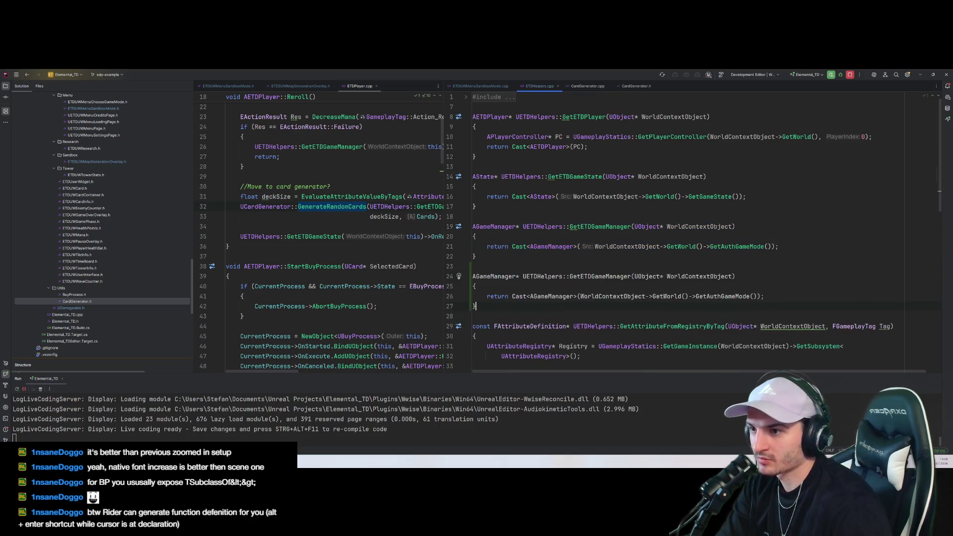
Give the copy return type ACardGenerator, rename it GetCardGenerator, and select AGameManager in its cast
type("A")
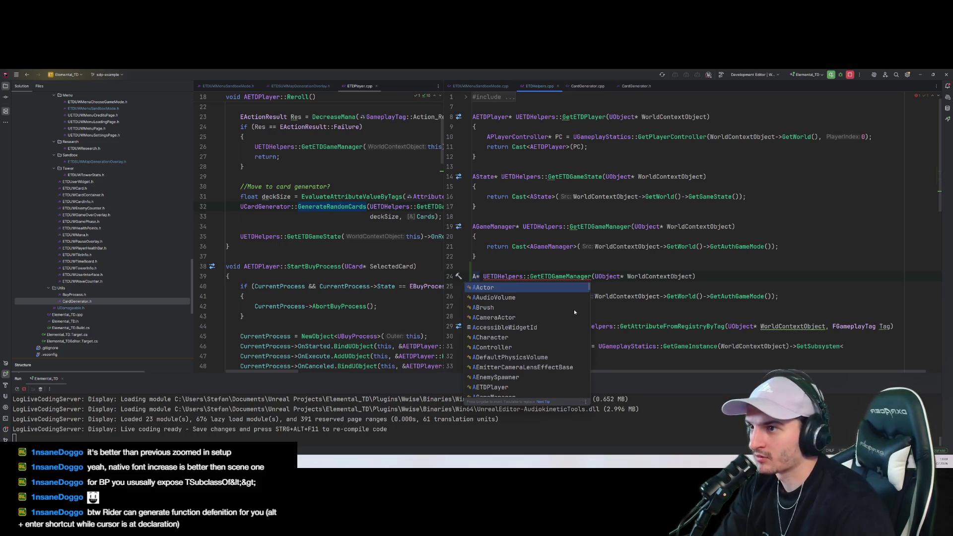
type("CardGenera")
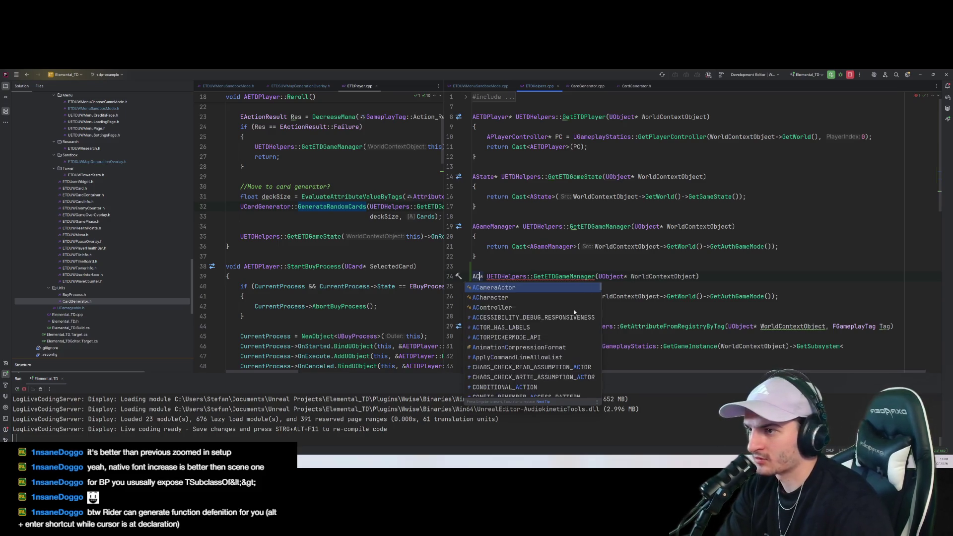
type("tor")
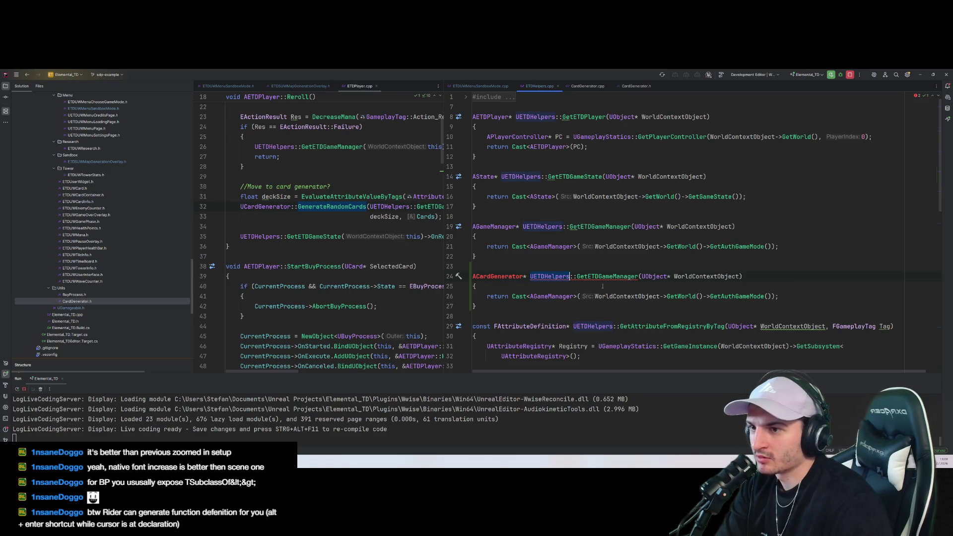
left_click(638, 276)
key("ctrl+BackSpace")
type("G")
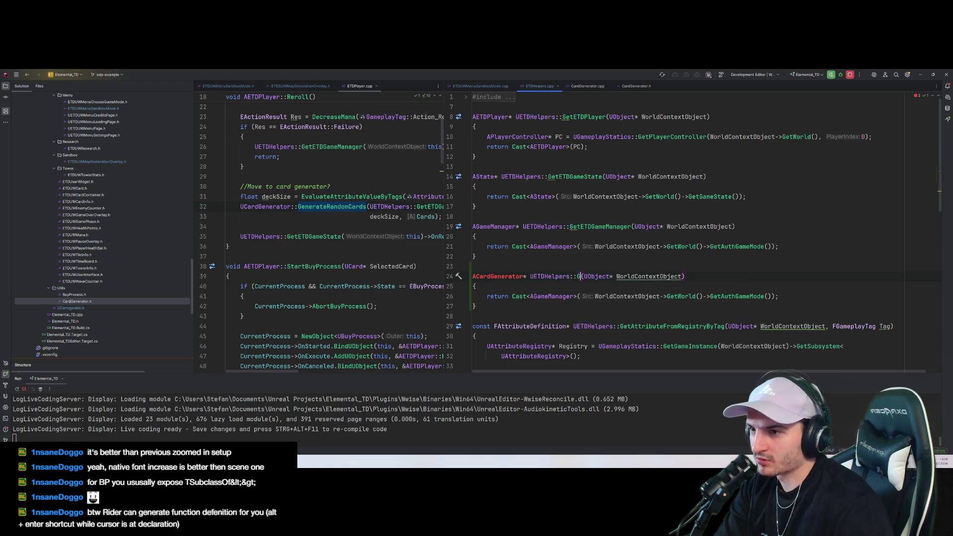
type("et")
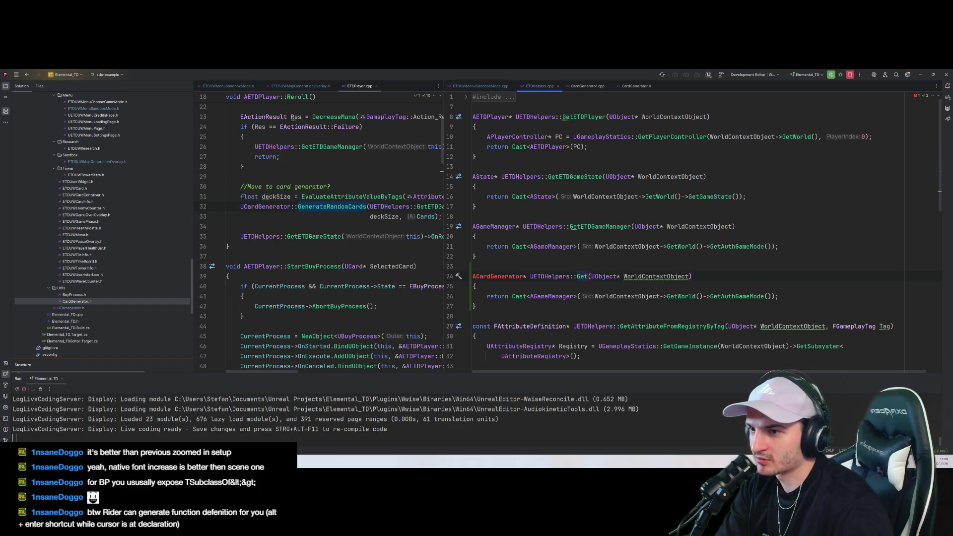
type("CardGenera")
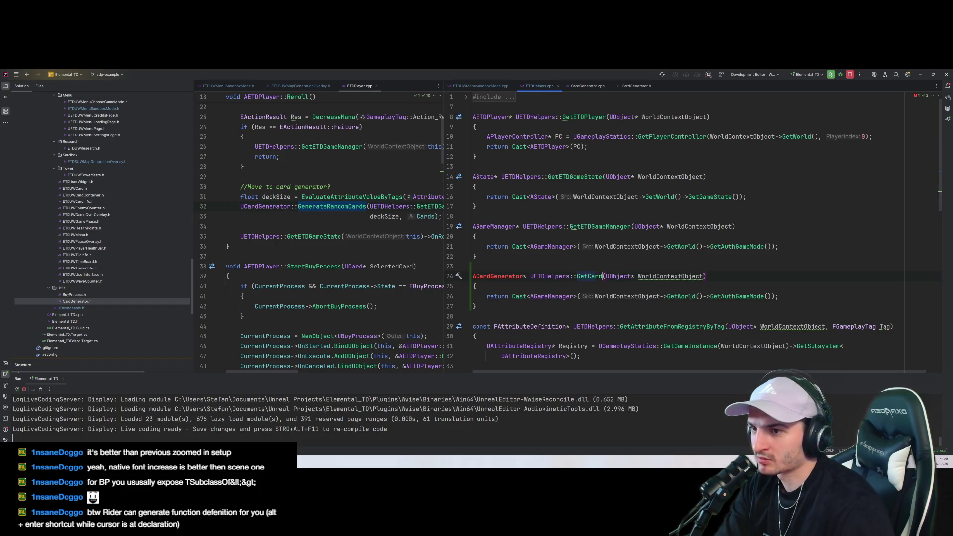
type("tor")
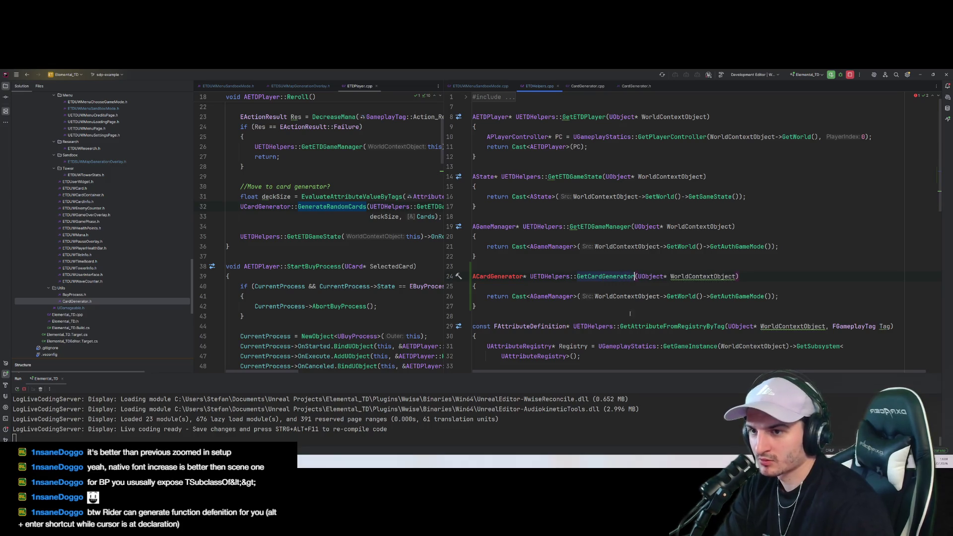
left_click(549, 296)
double_click(547, 296)
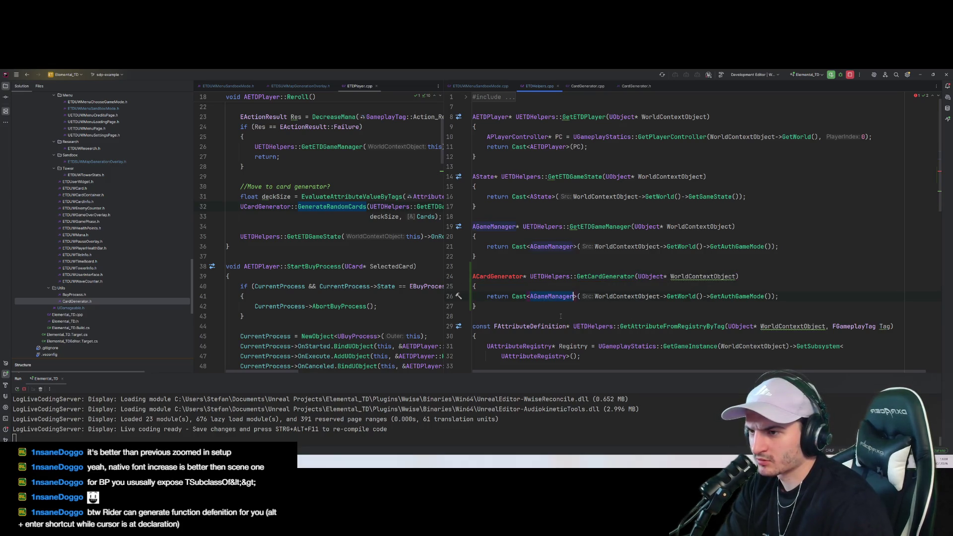
double_click(550, 297)
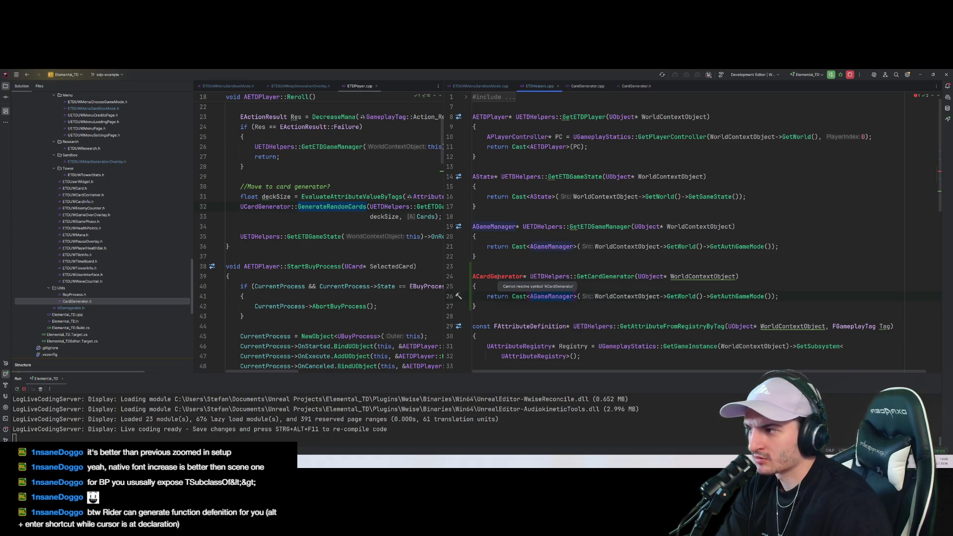
Open ETDHelpers.h via the 'ETDHelpers' file search, split it to the right and widen its pane
left_click(566, 177)
key("ctrl+t")
type("ETDHelpers")
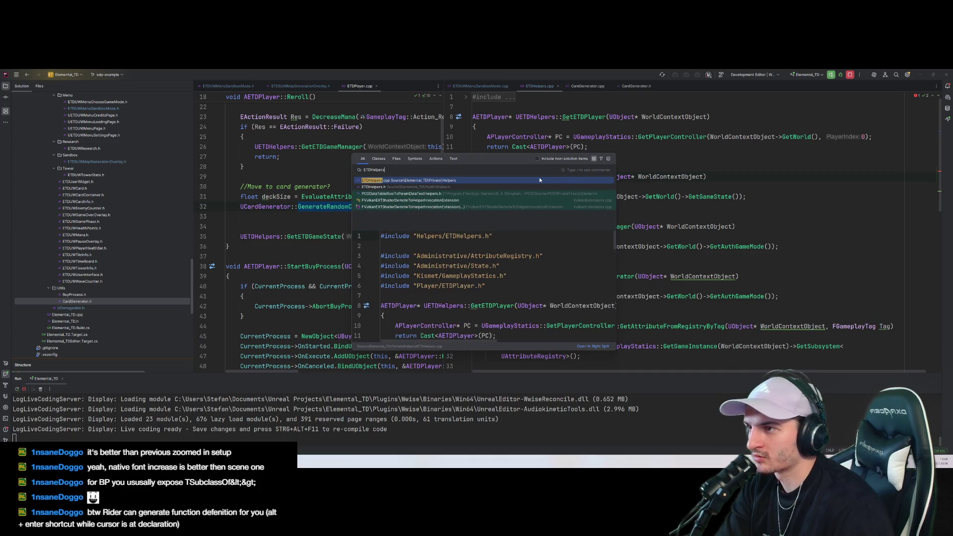
key("Down")
key("Return")
left_click_drag(577, 92, 860, 201)
scroll(811, 245, "down", 3)
scroll(811, 244, "down", 1)
left_click_drag(692, 171, 544, 171)
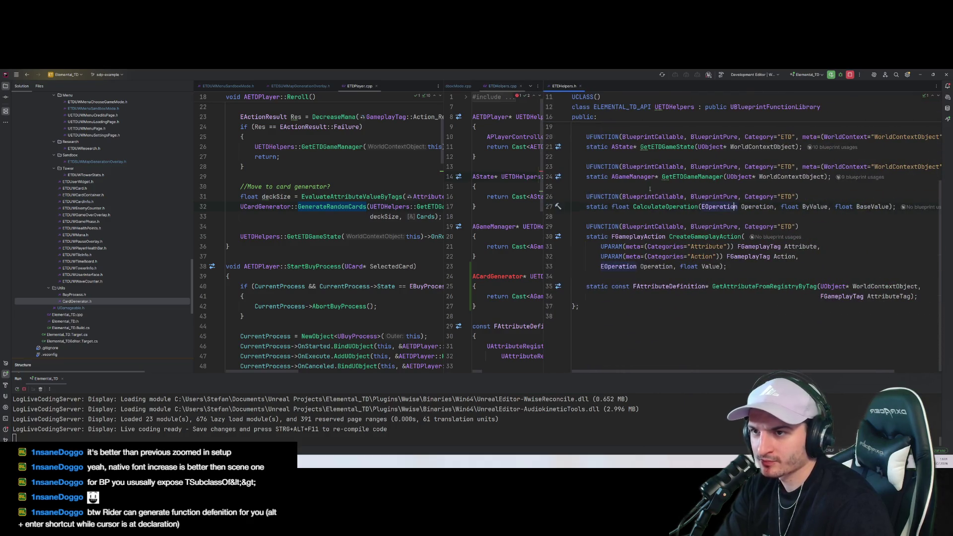
scroll(578, 169, "up", 3)
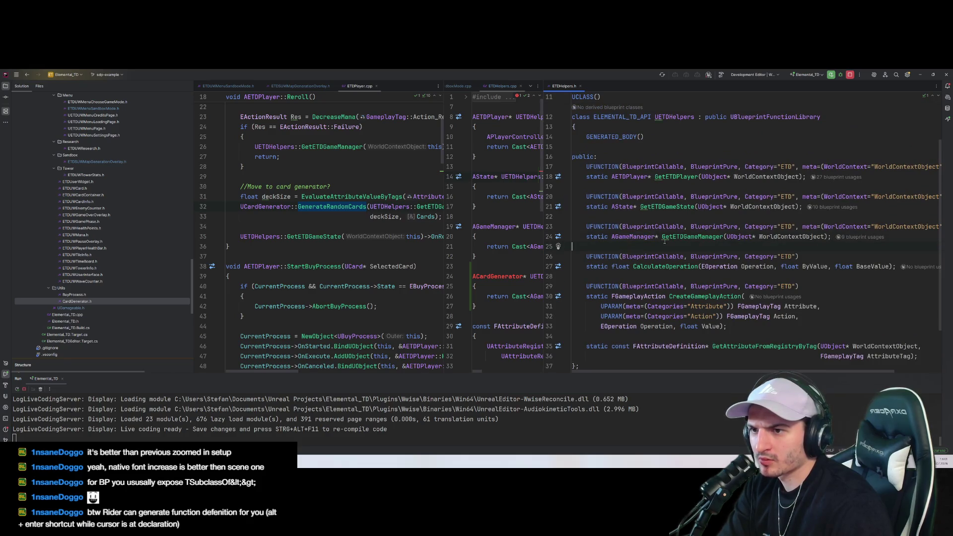
left_click(294, 280)
scroll(294, 280, "up", 5)
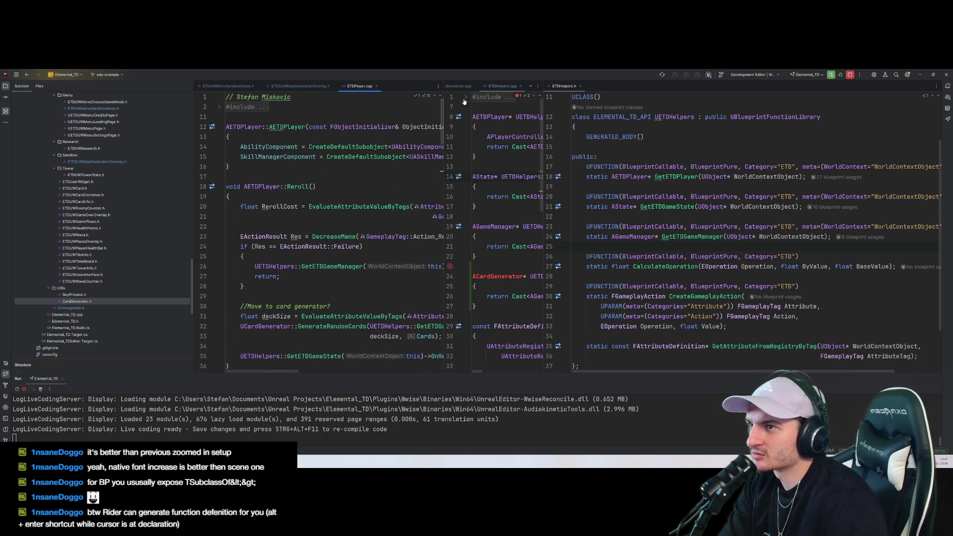
Check CardGenerator.h to confirm the class is named UCardGenerator
double_click(86, 302)
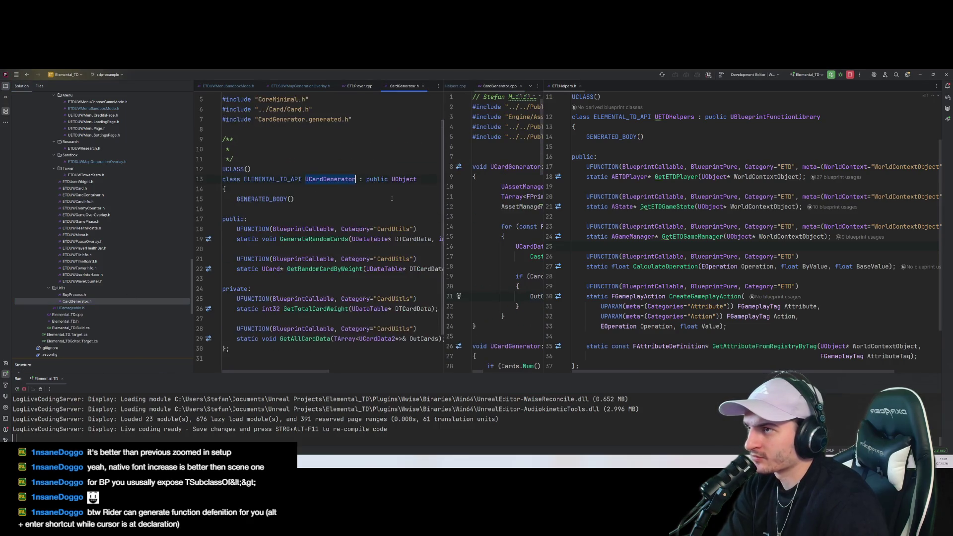
key("Down")
scroll(377, 178, "down", 2)
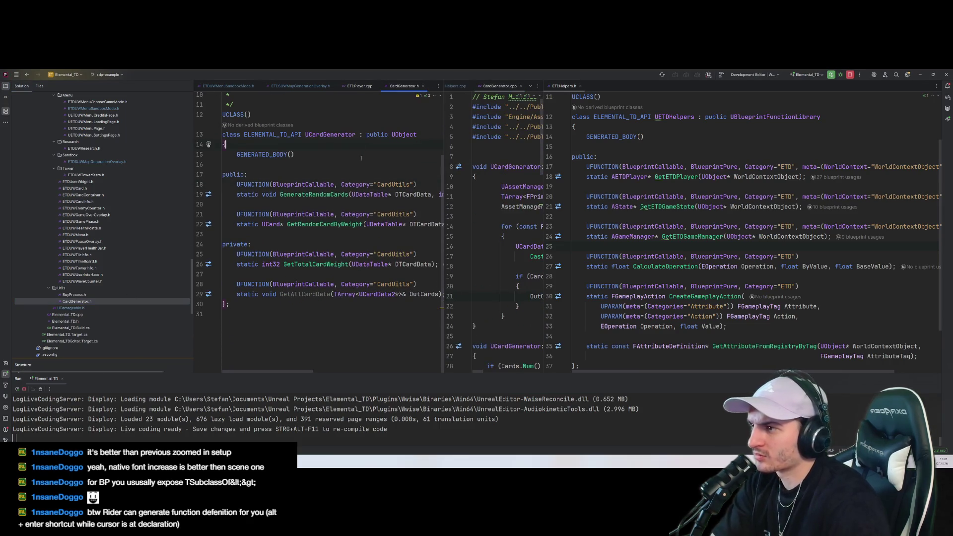
scroll(357, 164, "up", 2)
double_click(342, 195)
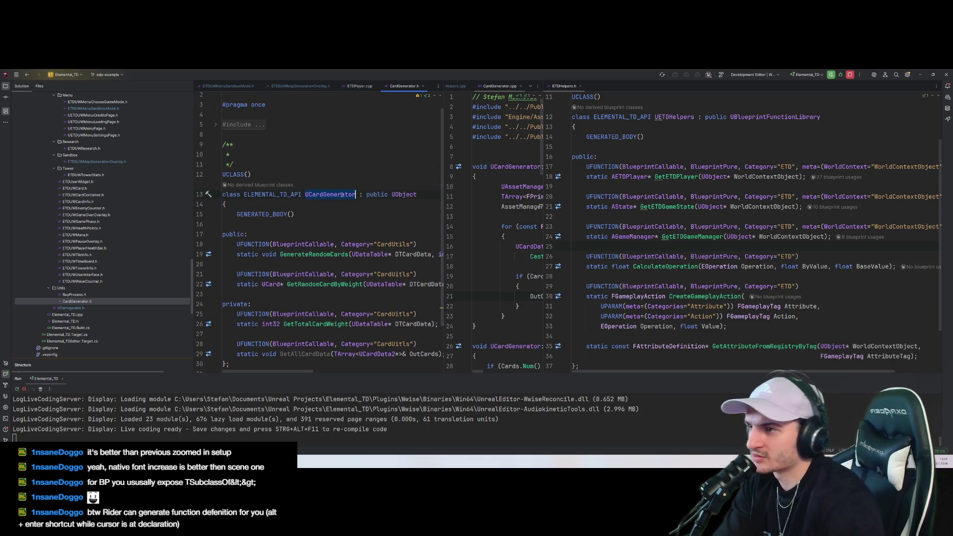
Paste a copy of the GetETDGameManager declaration below the original in ETDHelpers.h
left_click(720, 267)
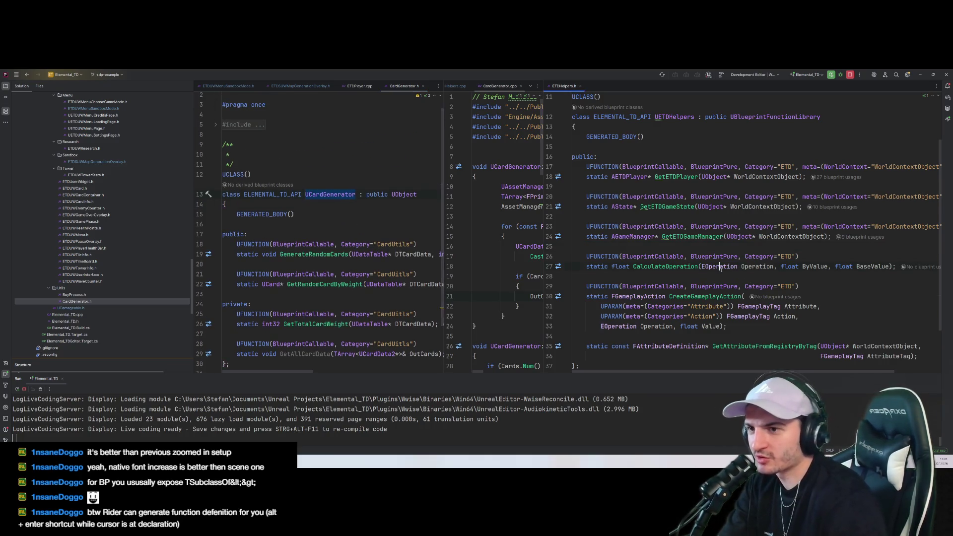
left_click(597, 248)
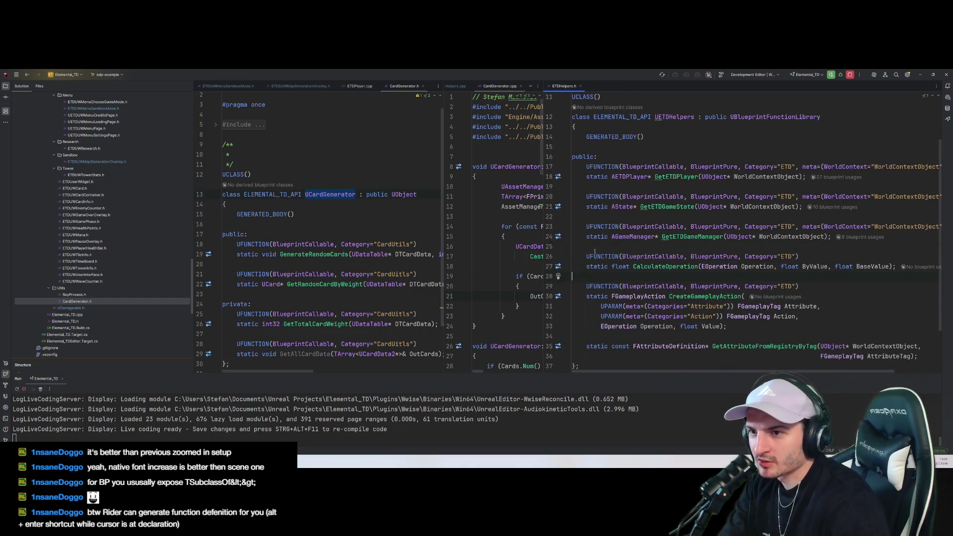
scroll(846, 245, "down", 3)
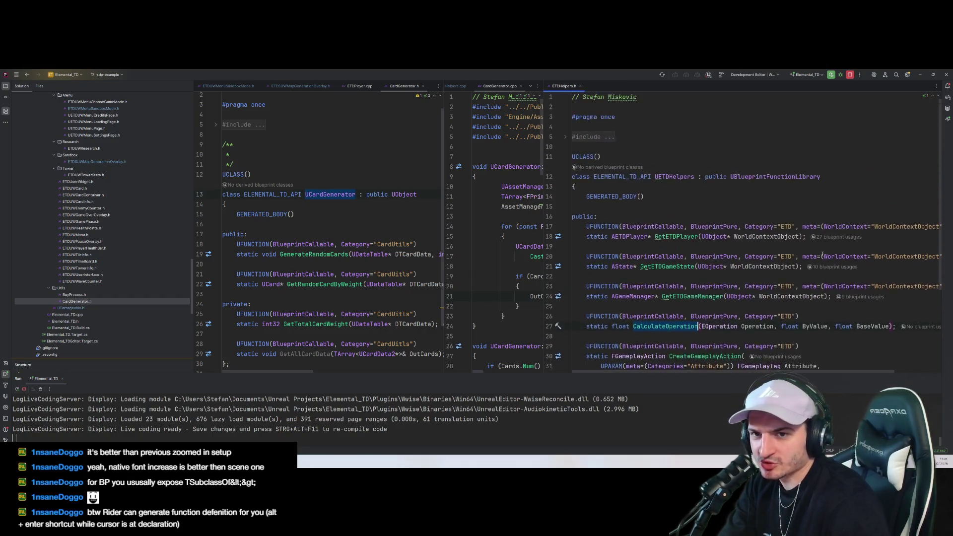
left_click_drag(572, 216, 572, 196)
key("ctrl+c")
key("Down")
key("End")
key("Return")
key("Return")
key("ctrl+v")
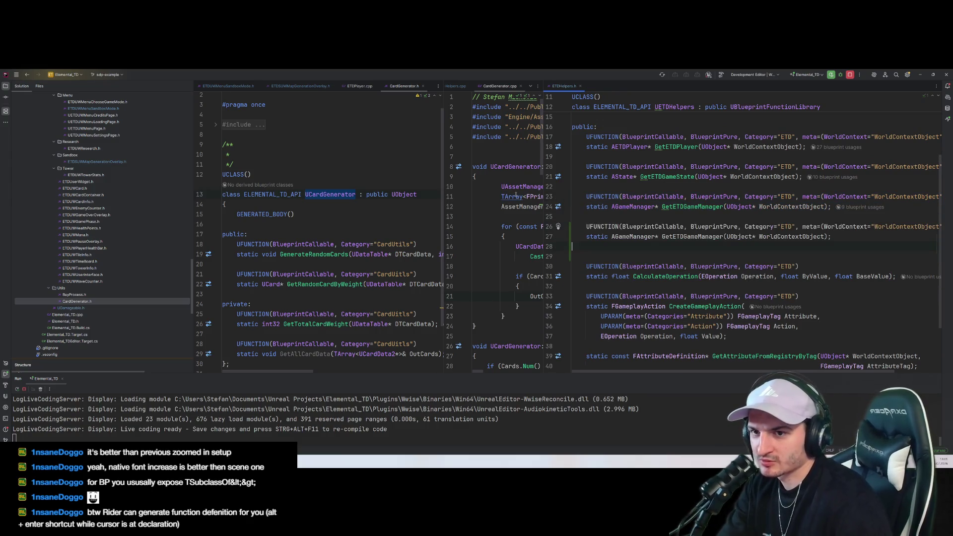
Change the copied declaration's return type to UCardGenerator and add its include
left_click(655, 236)
key("ctrl+BackSpace")
type("UCardGene")
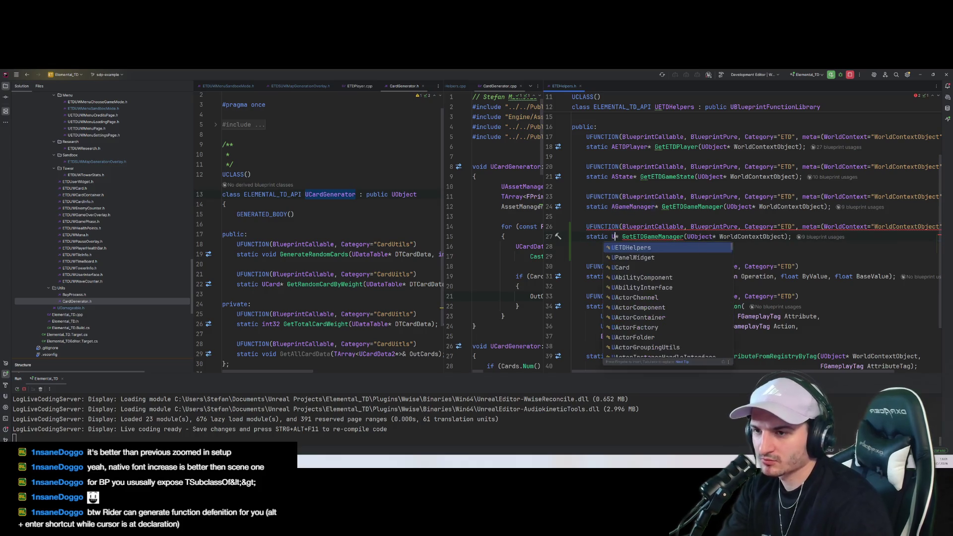
key("Return")
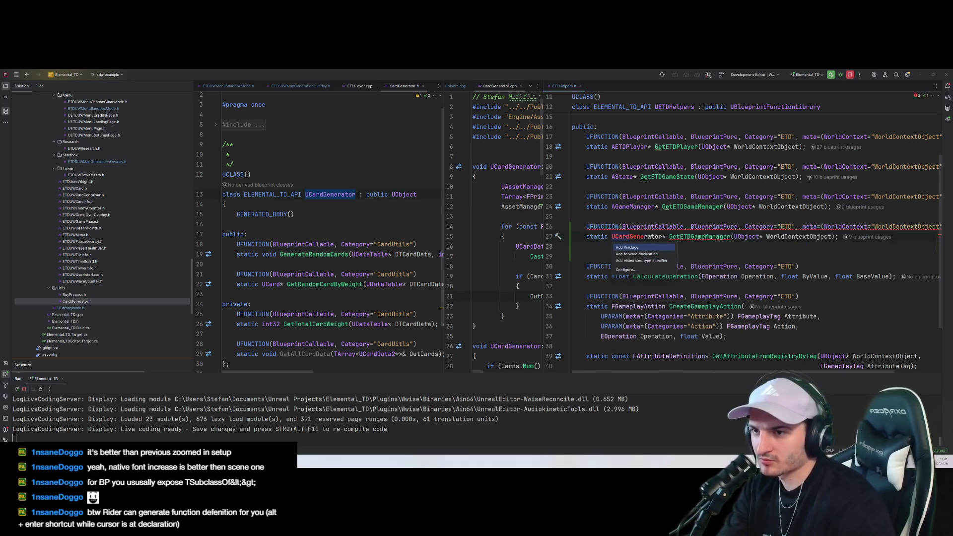
key("Down")
key("Down")
left_click(691, 237)
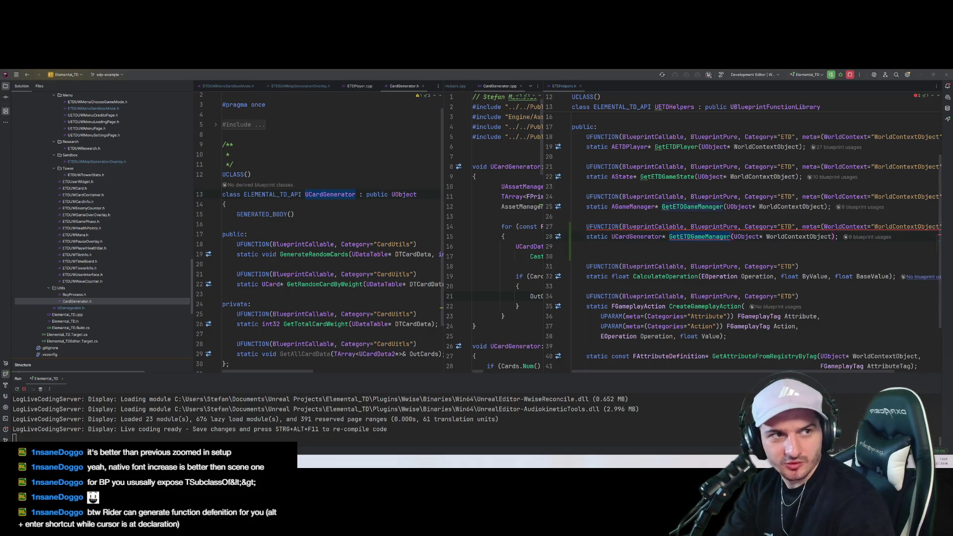
Rename the copied declaration to GetCardGenerator(UObject* WorldContextObject)
left_click(701, 267)
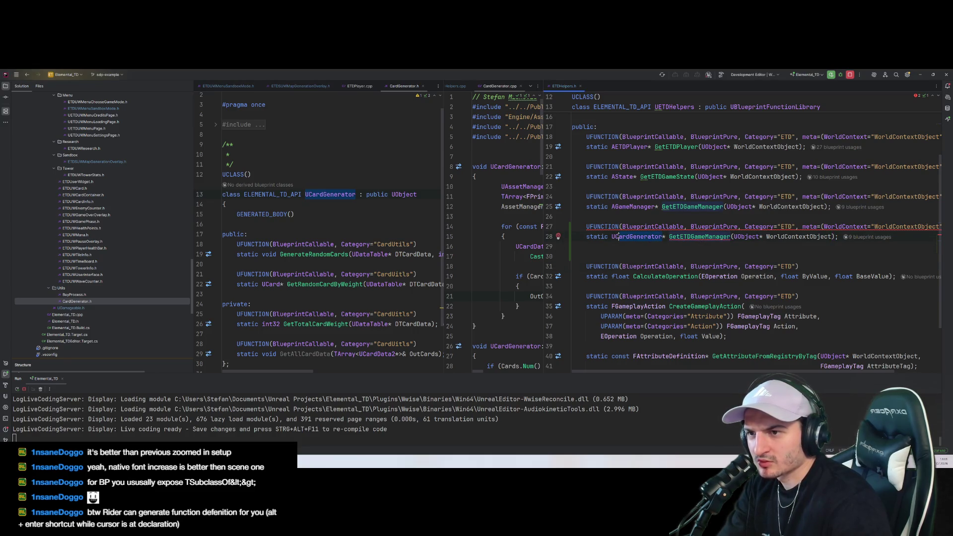
left_click(709, 237)
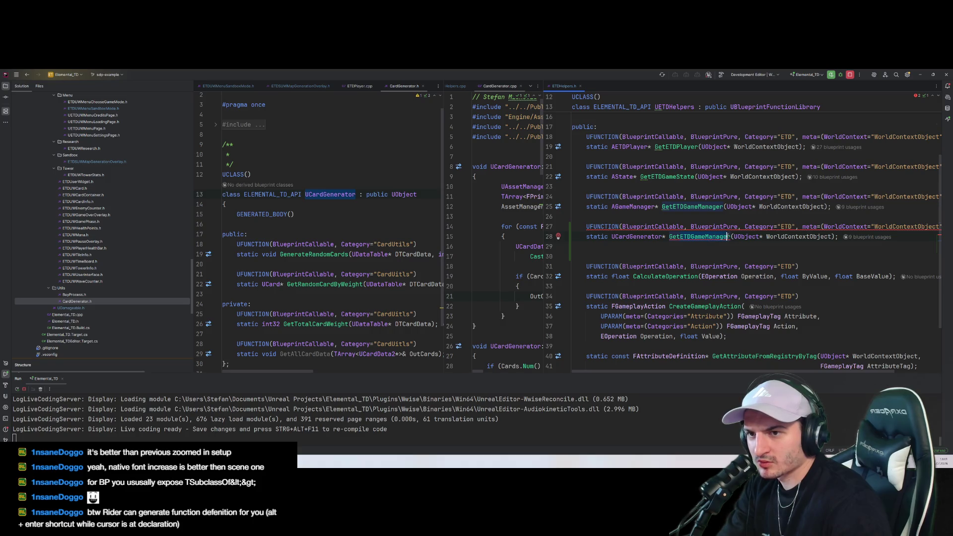
type("CardGenerato")
key("ctrl+z")
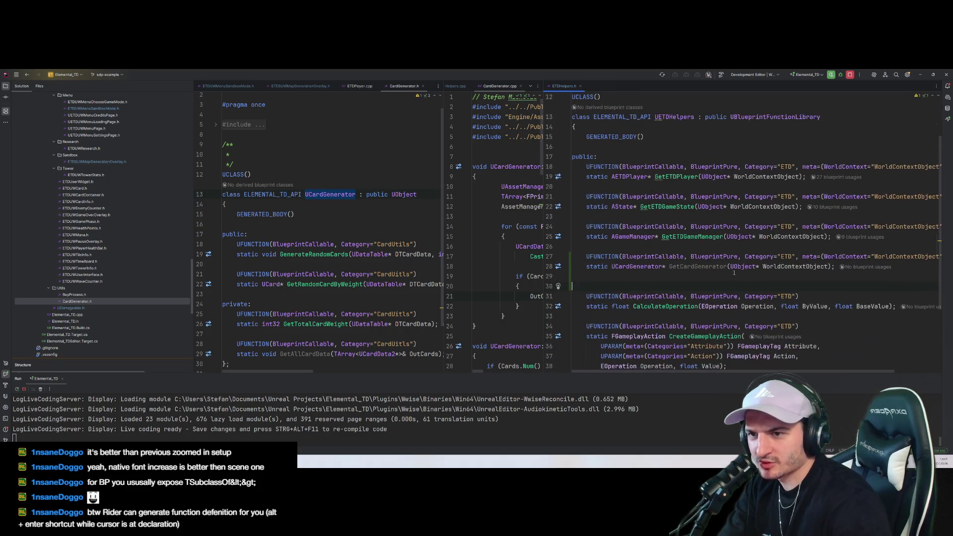
double_click(698, 267)
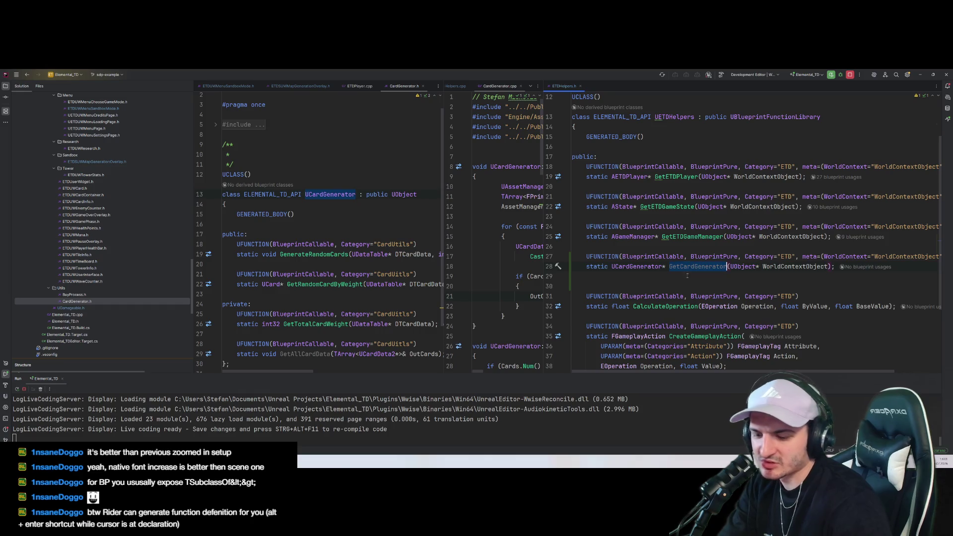
left_click(630, 136)
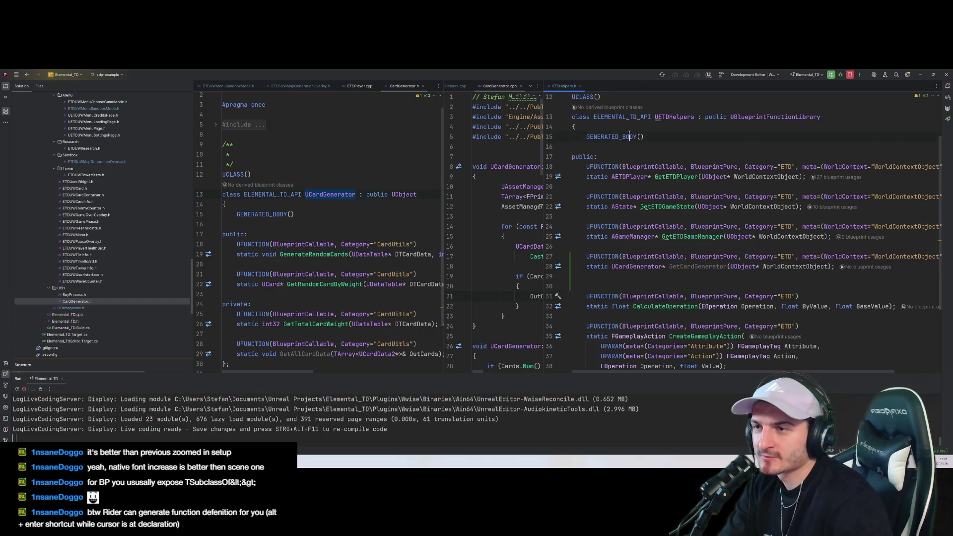
scroll(646, 137, "up", 2)
key("ctrl+t")
key("BackSpace")
key("BackSpace")
key("BackSpace")
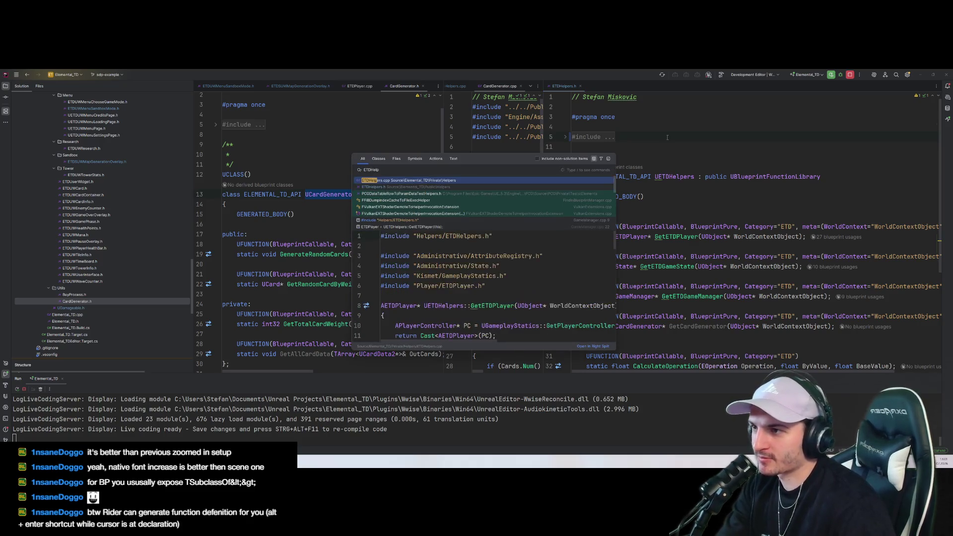
In ETDHelpers.cpp, change GetCardGenerator's return type and cast type to UCardGenerator
key("Return")
left_click_drag(544, 160, 693, 160)
scroll(803, 246, "down", 5)
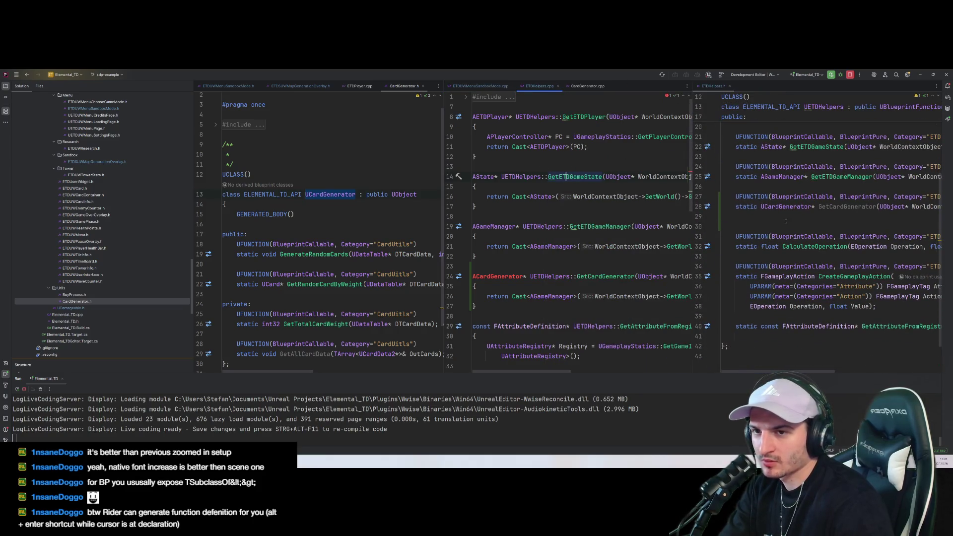
double_click(496, 276)
type("UCardGenerator")
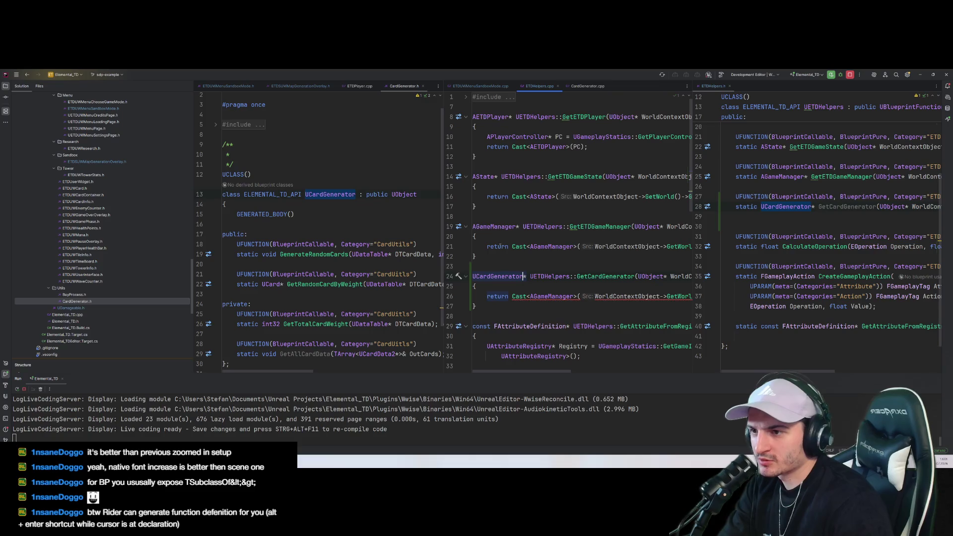
scroll(549, 247, "down", 2)
double_click(547, 236)
type("UCardGenerator")
Replace the GetAuthGameMode call in the cast with a GetCardGenerator completion
left_click_drag(441, 201, 328, 201)
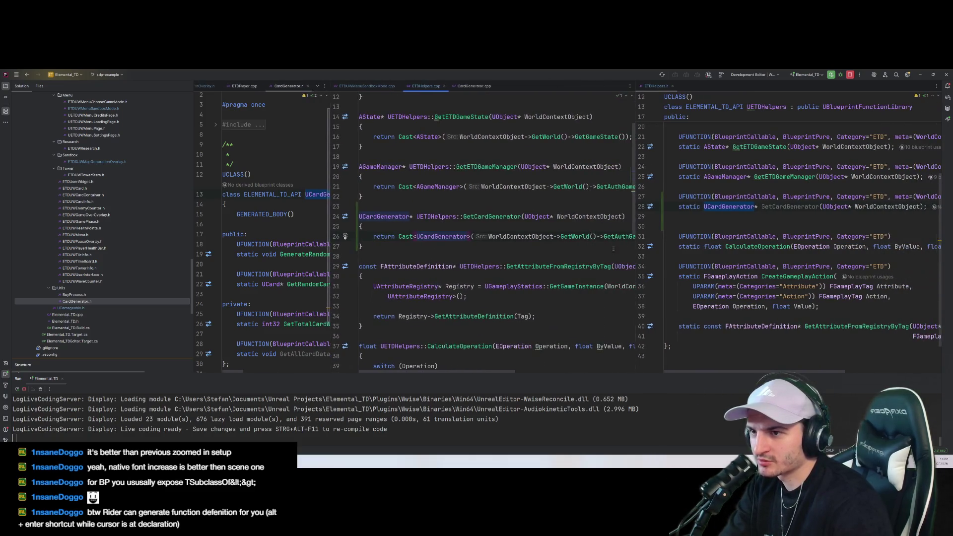
left_click_drag(634, 214, 729, 228)
left_click(658, 237)
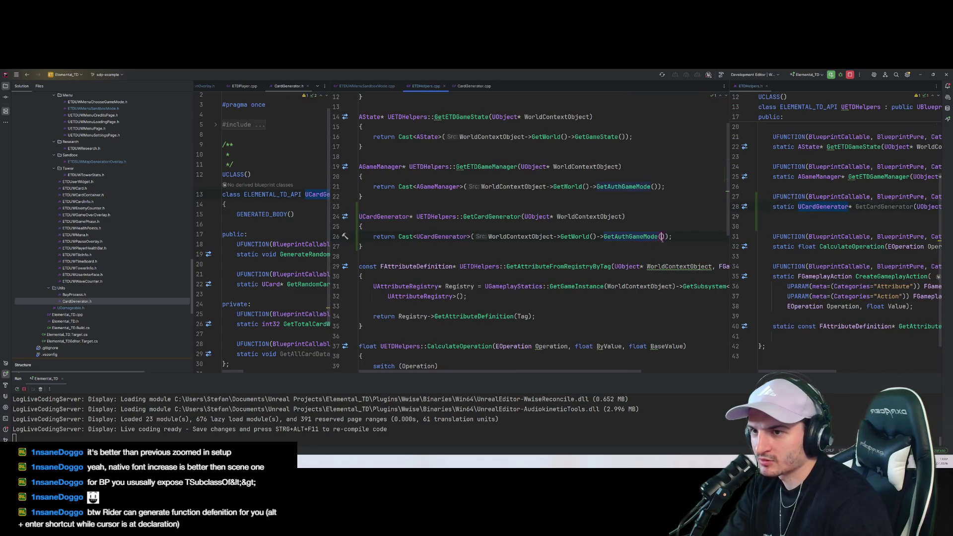
left_click(604, 236)
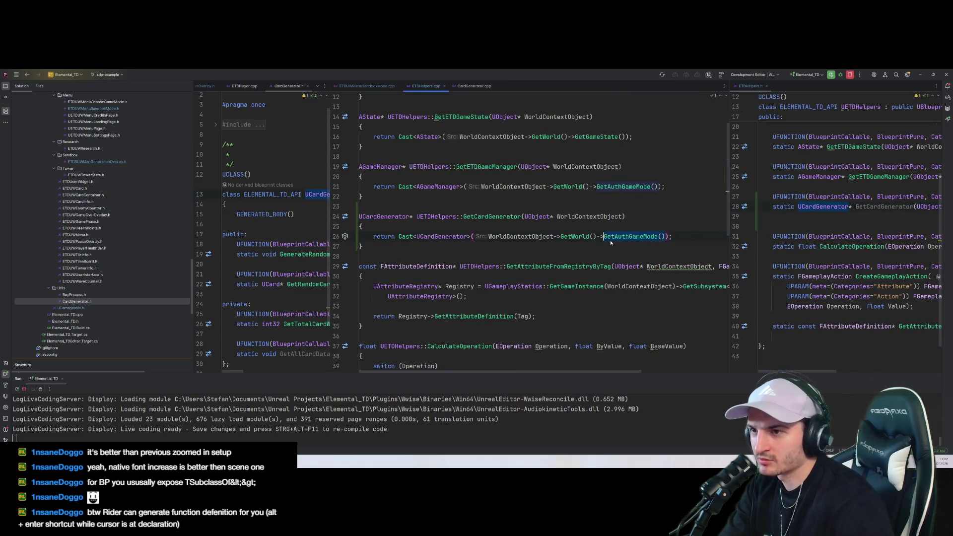
key("ctrl+Delete")
key("ctrl+Delete")
type("Card")
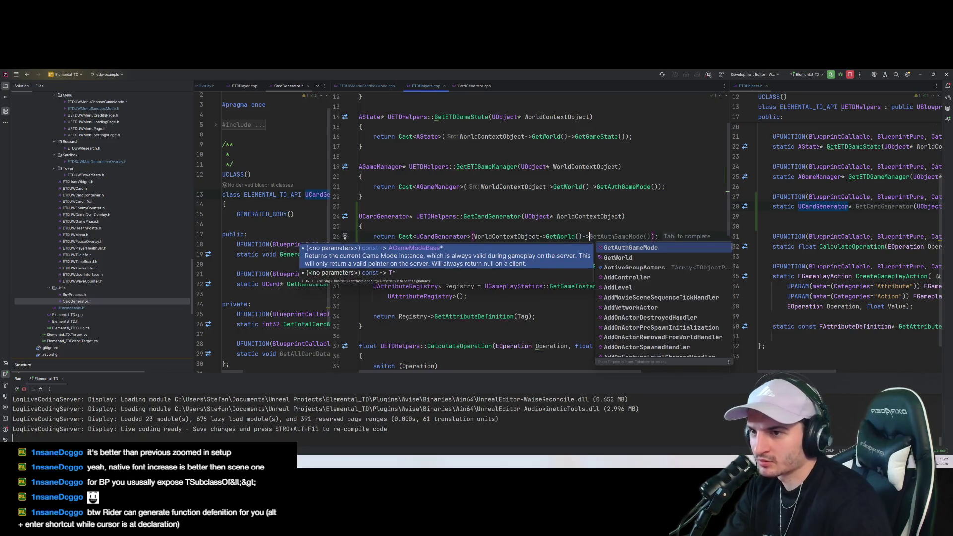
key("Return")
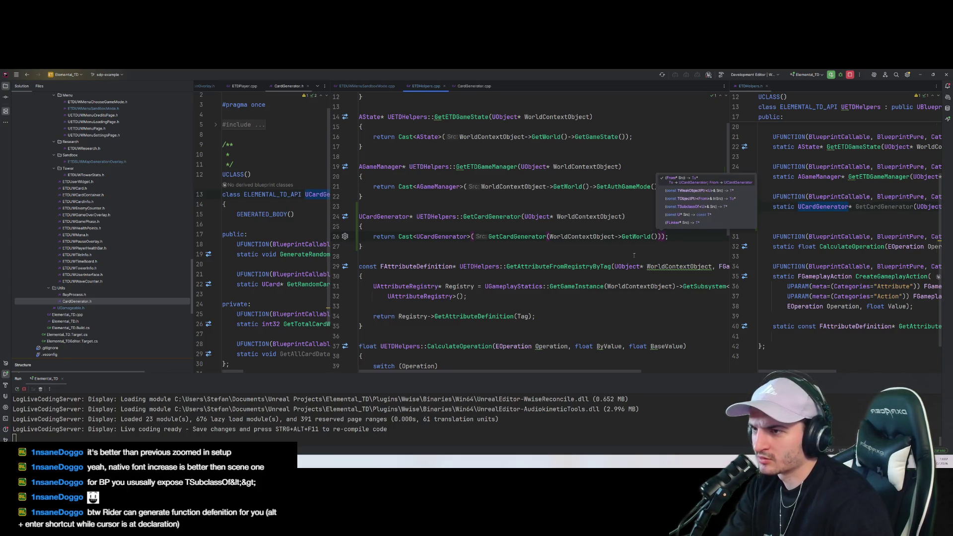
key("ctrl+z")
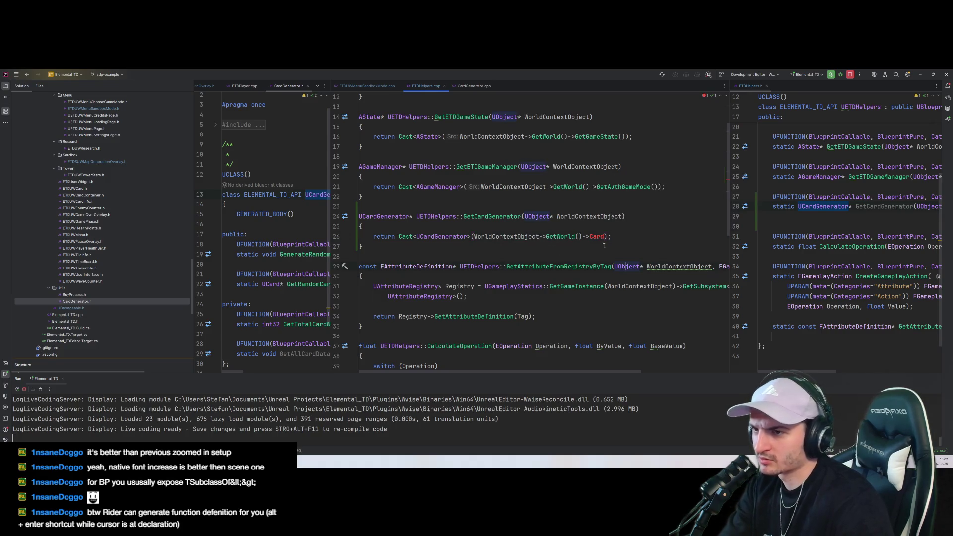
key("BackSpace")
key("BackSpace")
key("BackSpace")
key("ctrl+space")
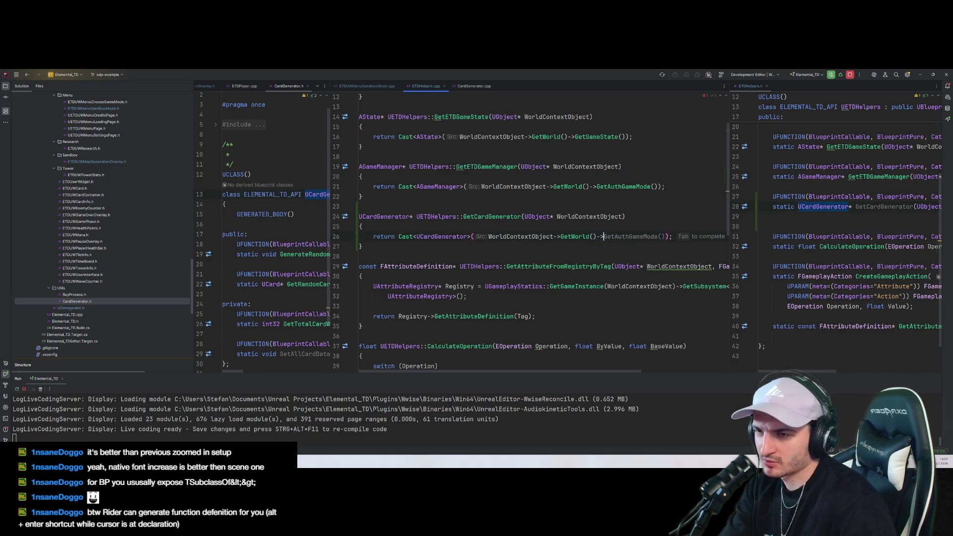
type("GetCard")
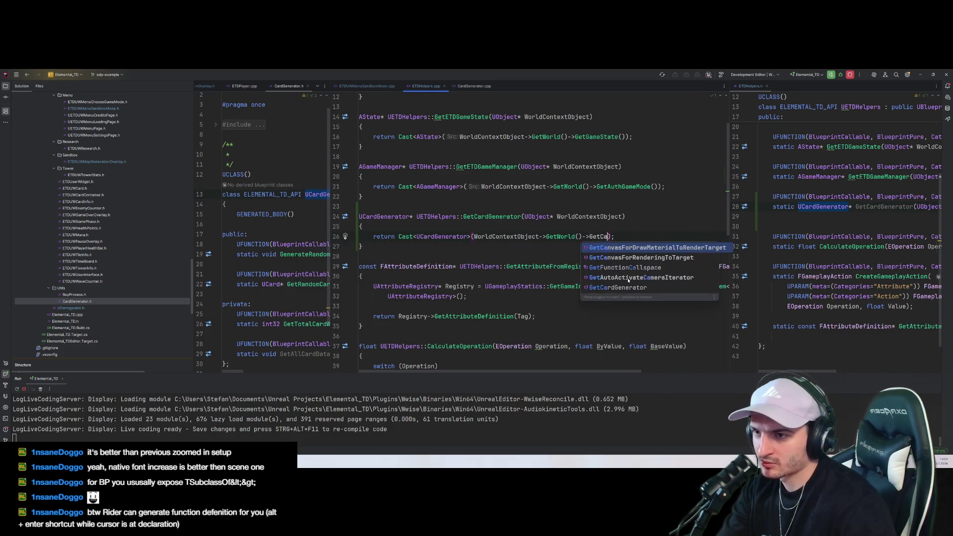
type("Generat")
key("Return")
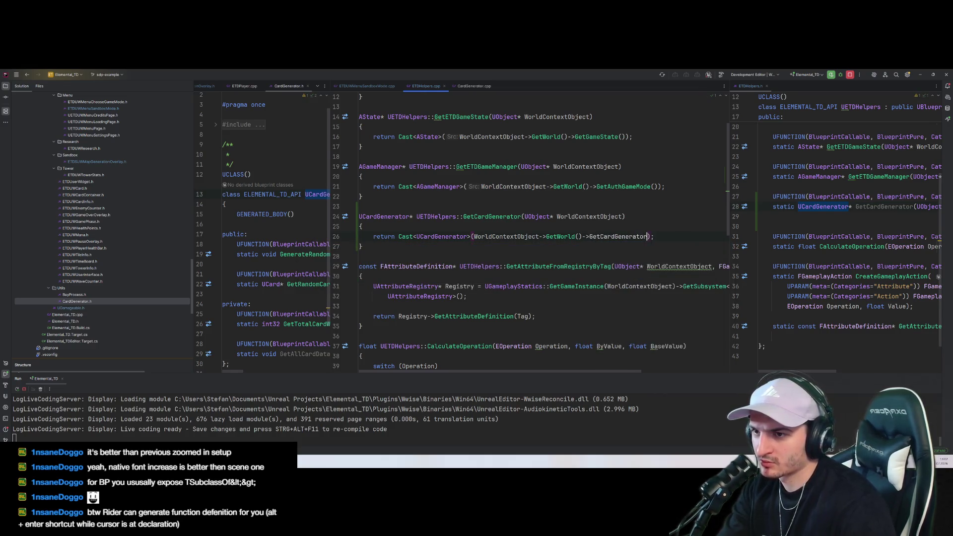
type("()")
left_click(637, 255)
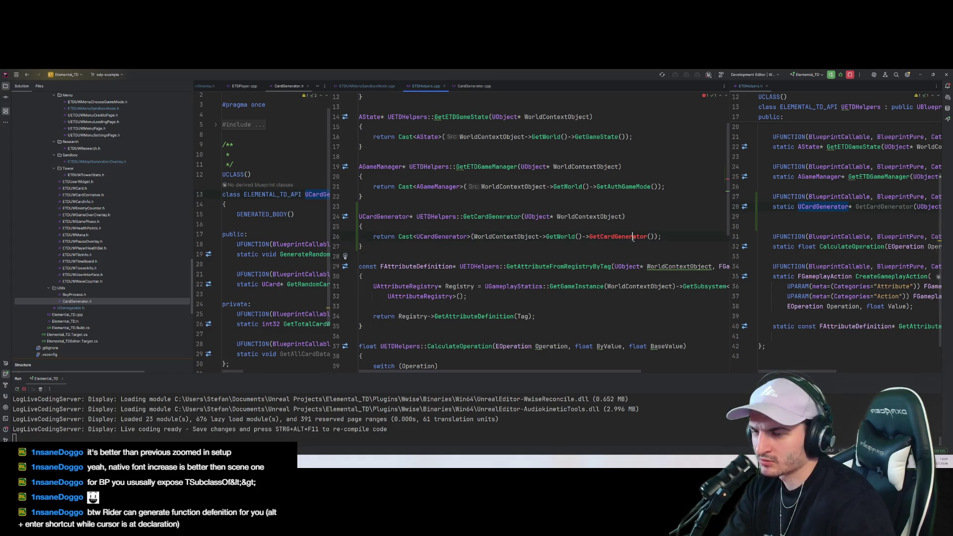
Redo the GetCardGenerator completion on line 26 so the cast wraps WorldContextObject->GetWorld()
scroll(640, 248, "up", 2)
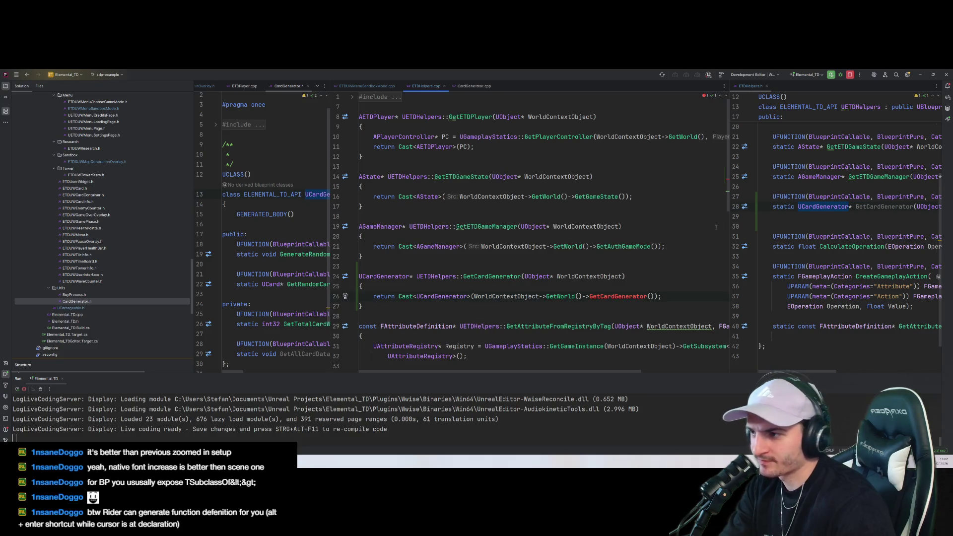
left_click(374, 301)
scroll(487, 283, "down", 1)
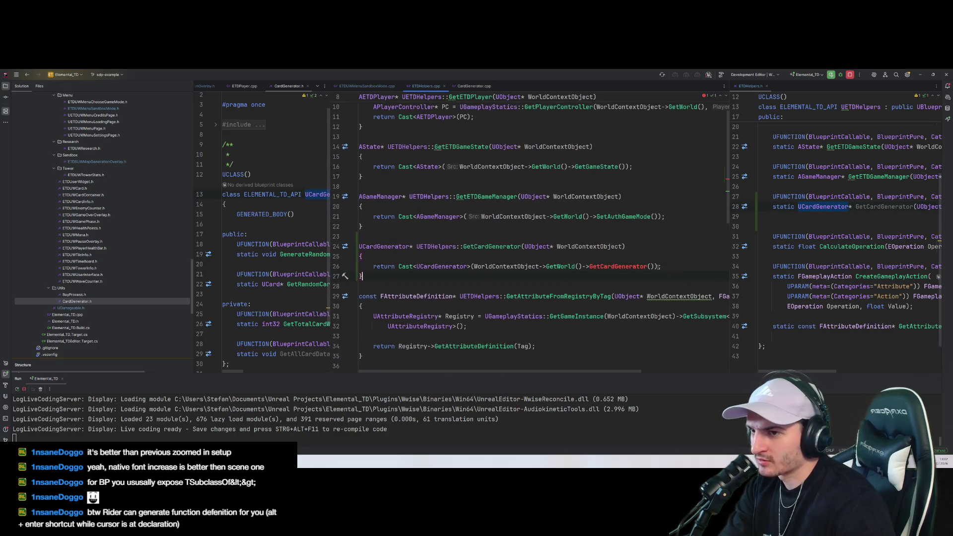
left_click(590, 267)
key("ctrl+Delete")
key("ctrl+Delete")
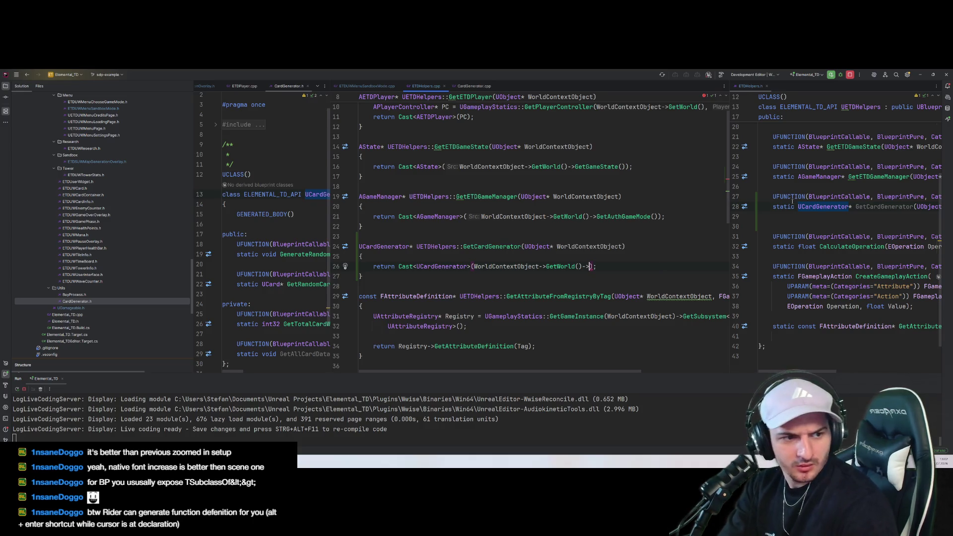
left_click_drag(730, 177, 653, 216)
left_click(793, 277)
left_click(590, 268)
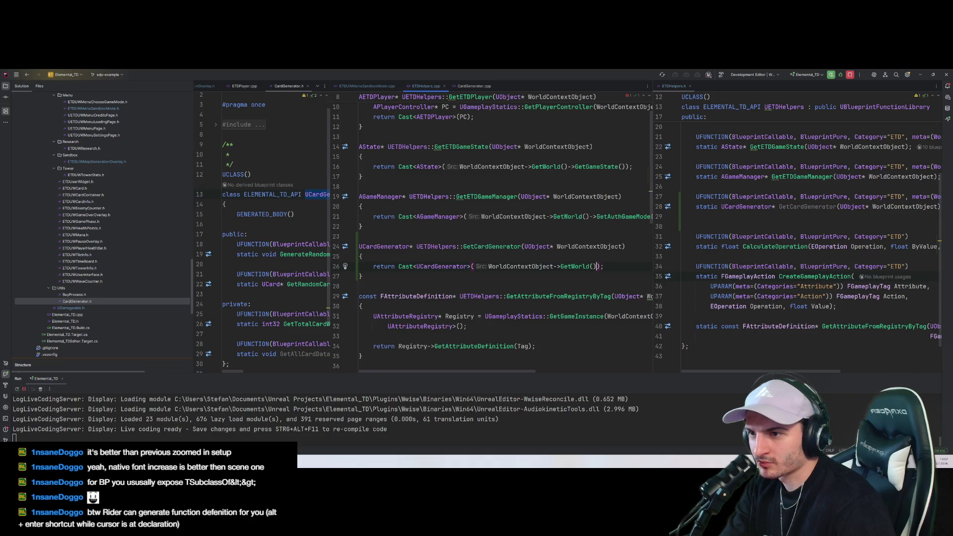
type("-")
key("ctrl+space")
type("GetCard")
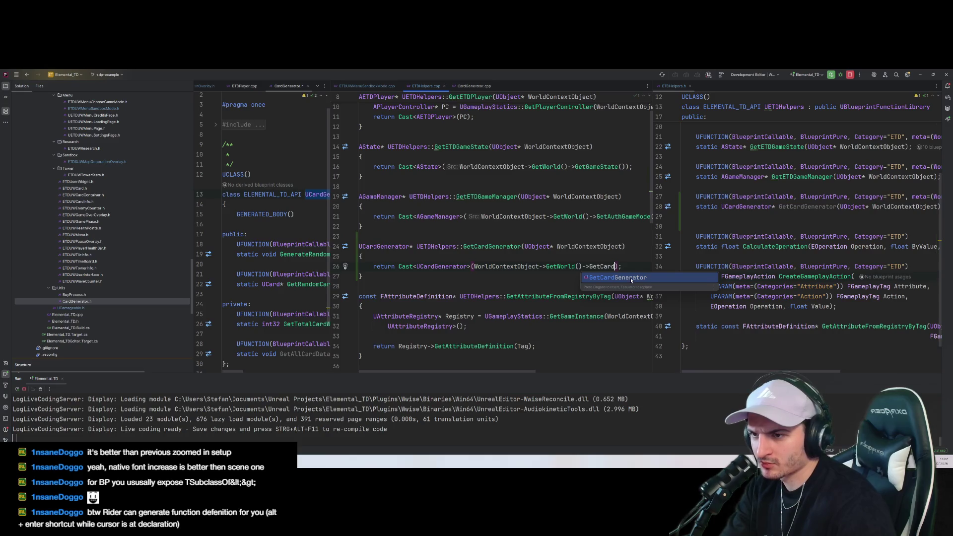
key("Return")
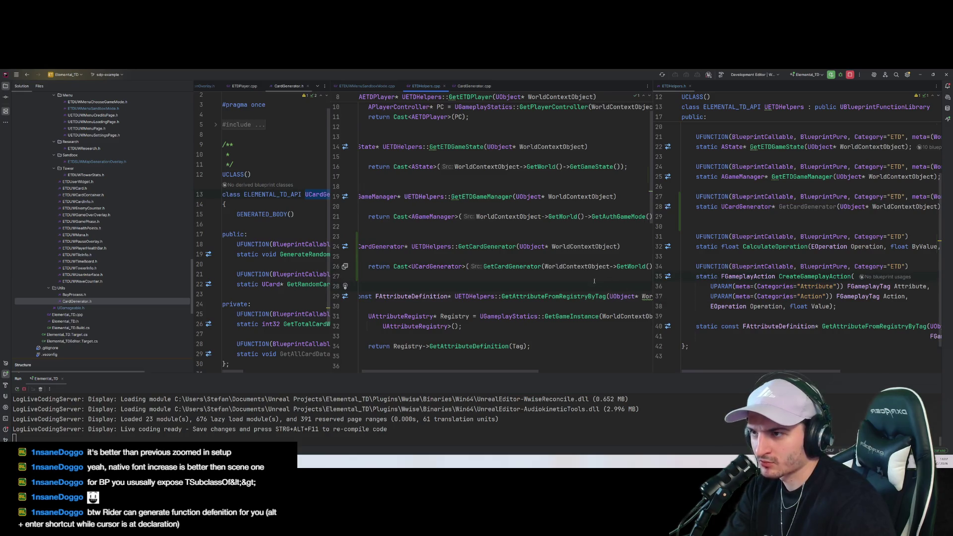
Review the finished GetCardGenerator definition in ETDHelpers.cpp
scroll(594, 281, "down", 2)
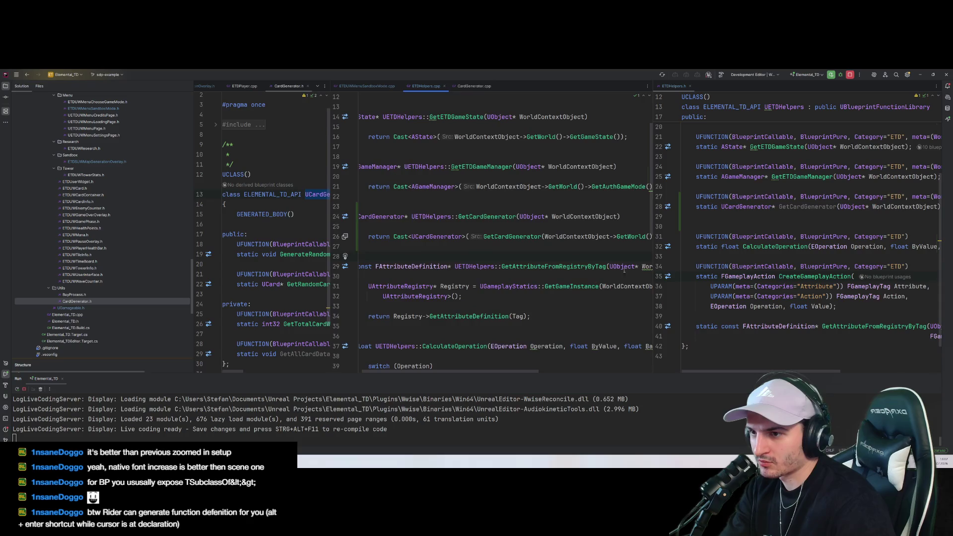
left_click_drag(657, 251, 730, 250)
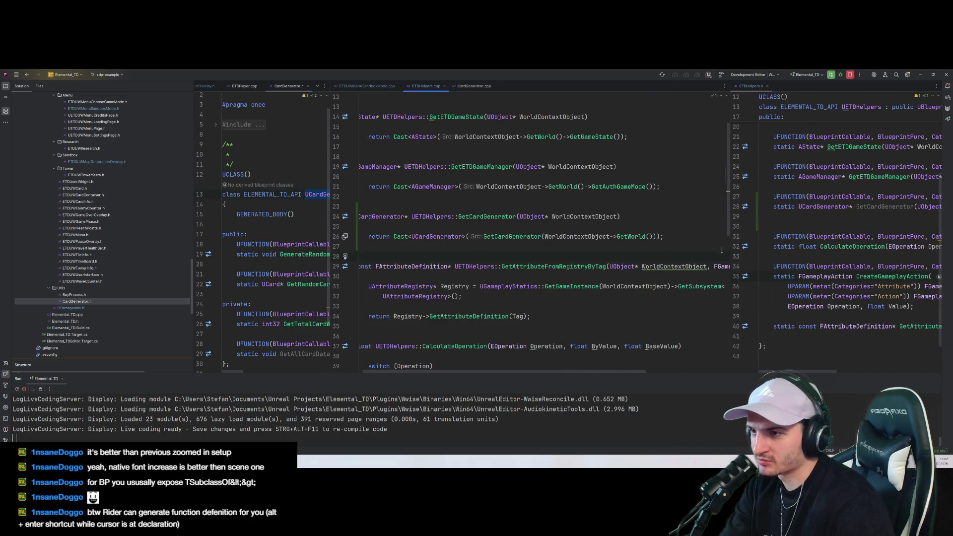
scroll(529, 296, "up", 2)
left_click(412, 298)
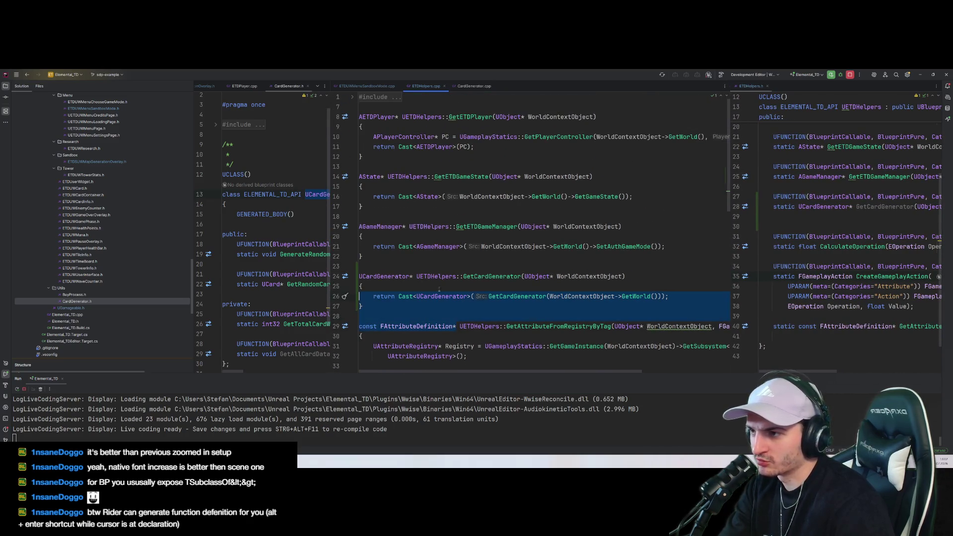
key("Up")
scroll(462, 309, "down", 2)
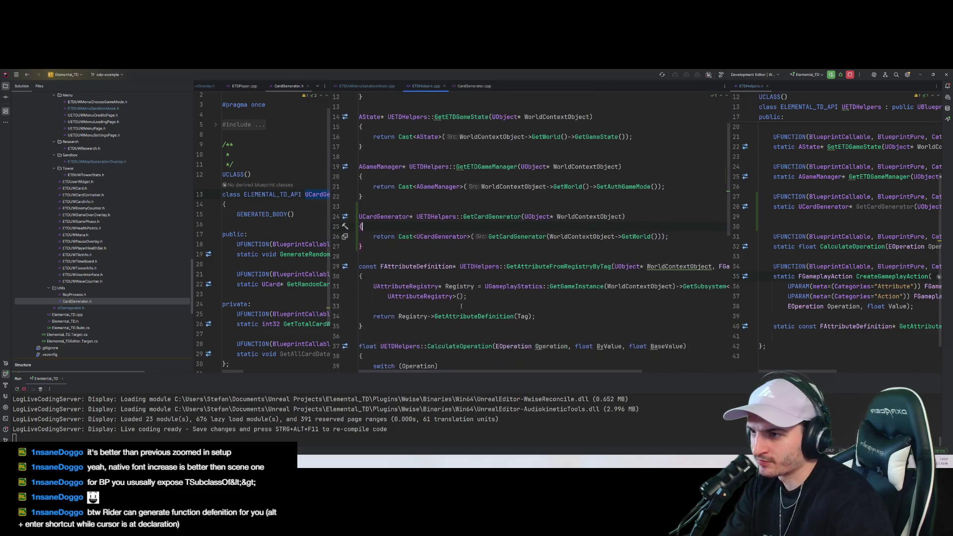
left_click_drag(410, 221, 418, 237)
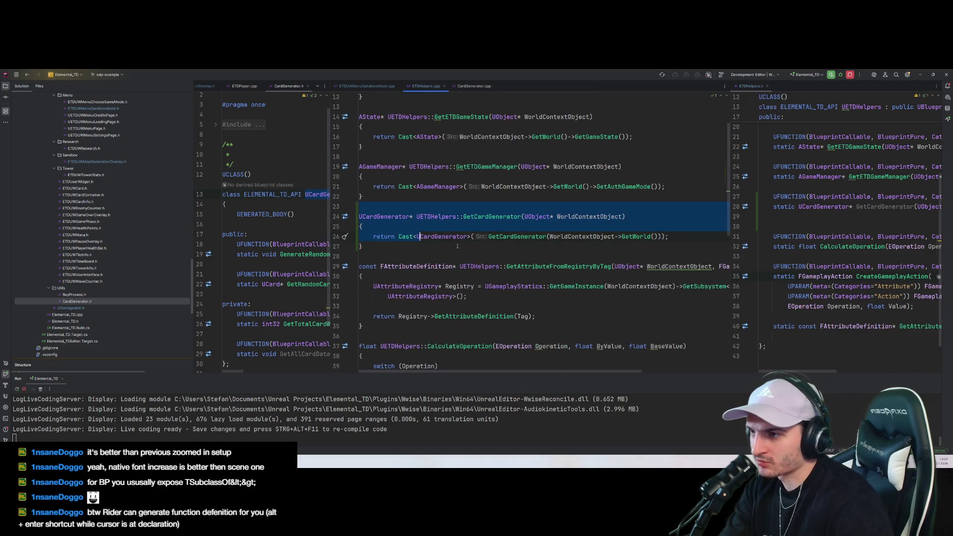
scroll(468, 221, "down", 3)
scroll(469, 221, "down", 6)
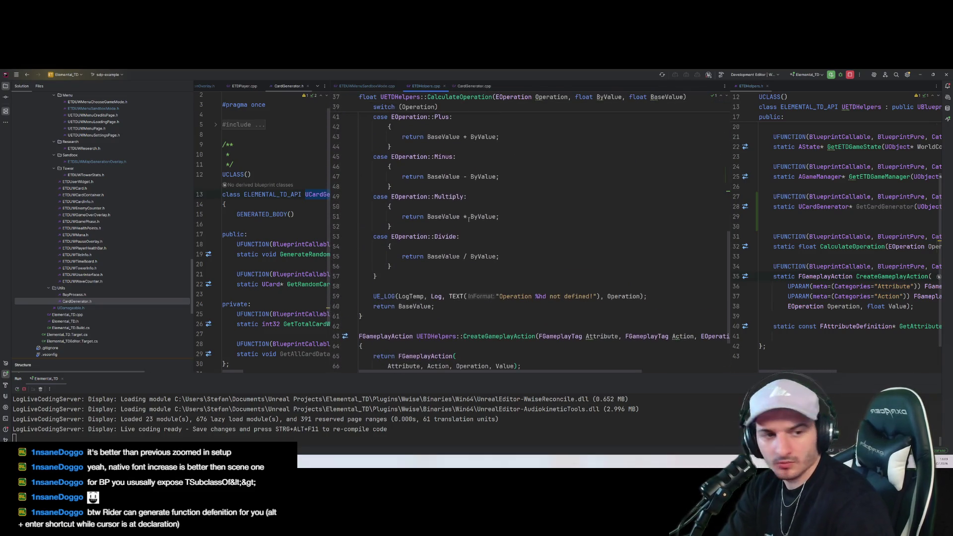
scroll(469, 219, "up", 8)
left_click(469, 253)
Review the GetCardGenerator definition in ETDHelpers.cpp, up to the GetWorld call on line 26
left_click_drag(469, 253, 357, 217)
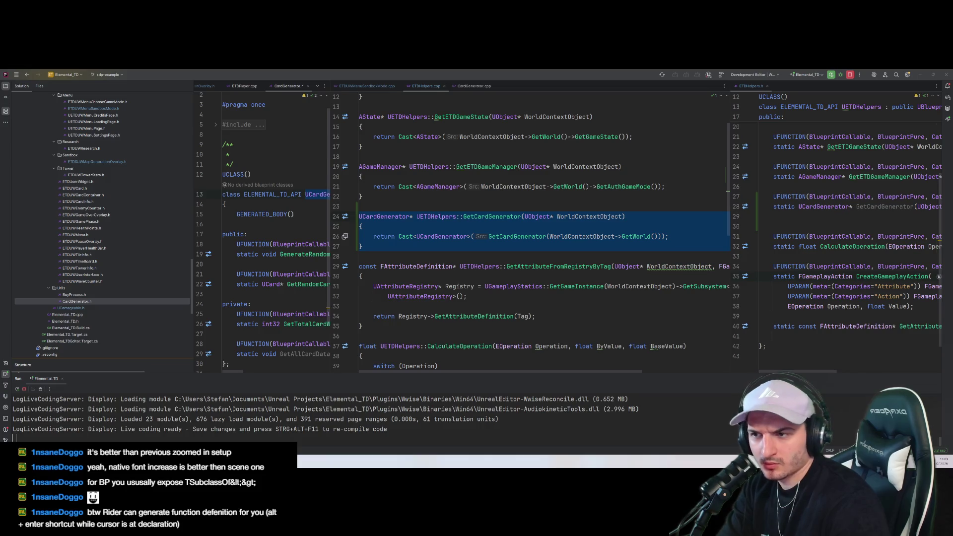
left_click(639, 266)
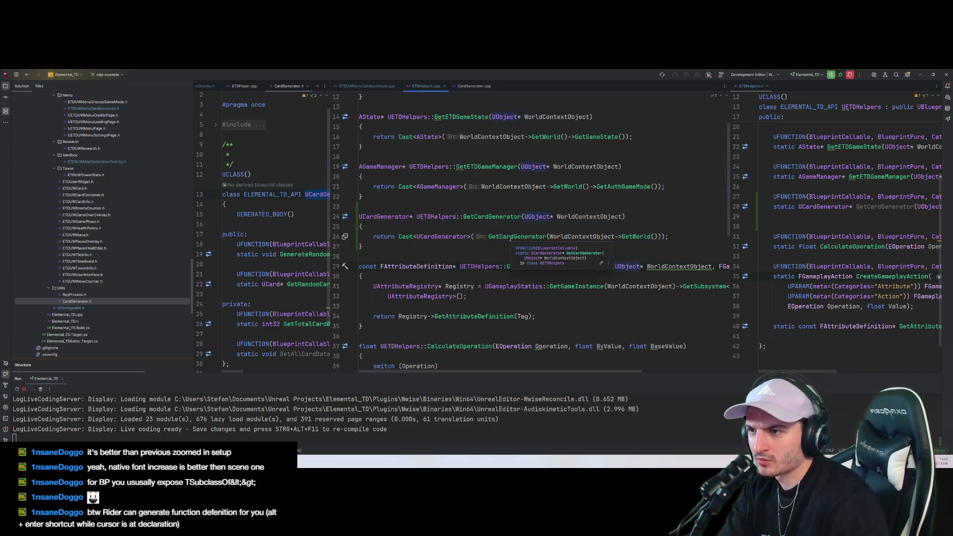
key("alt+Up")
left_click(495, 217)
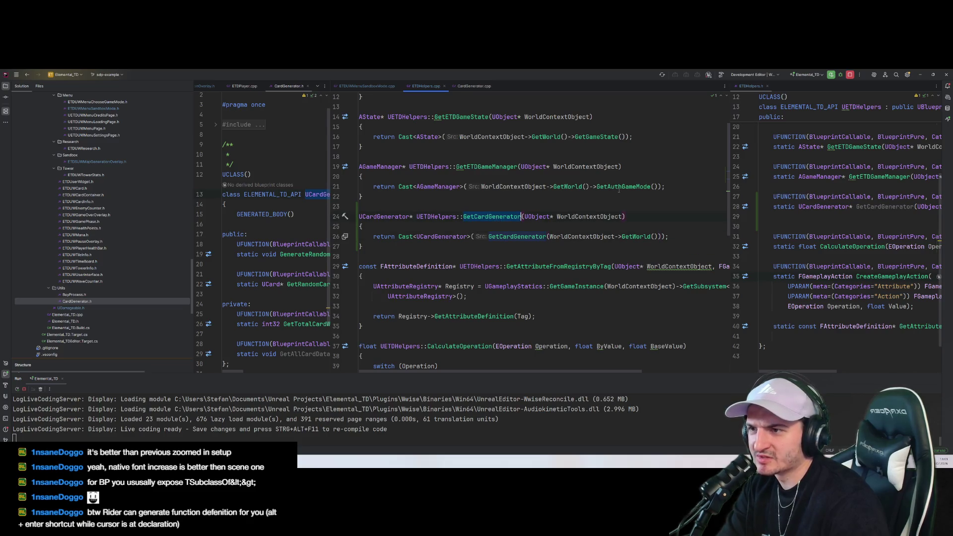
left_click(621, 237)
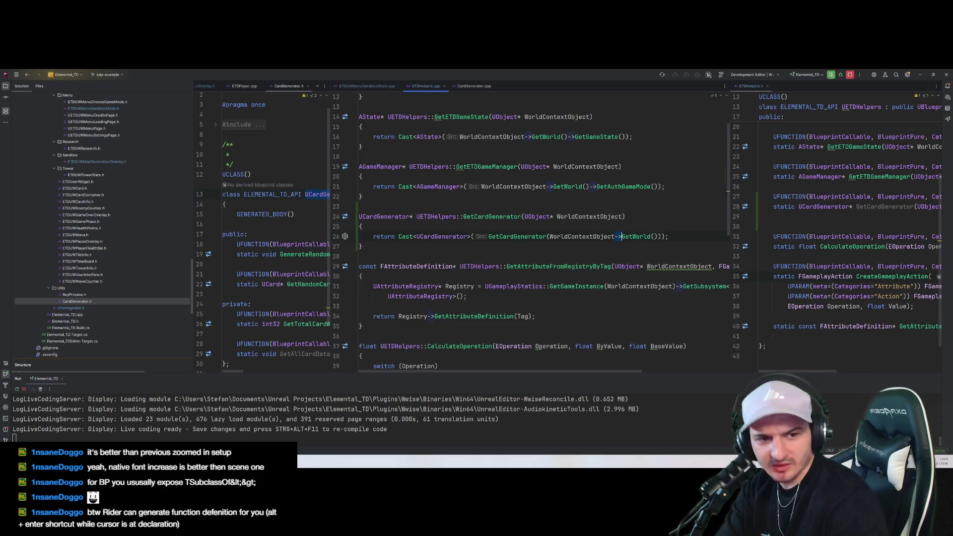
Delete the inner GetCardGenerator call so line 26 reads return Cast<UCardGenerator>(WorldContextObject->GetWorld());
double_click(517, 236)
key("BackSpace")
key("Delete")
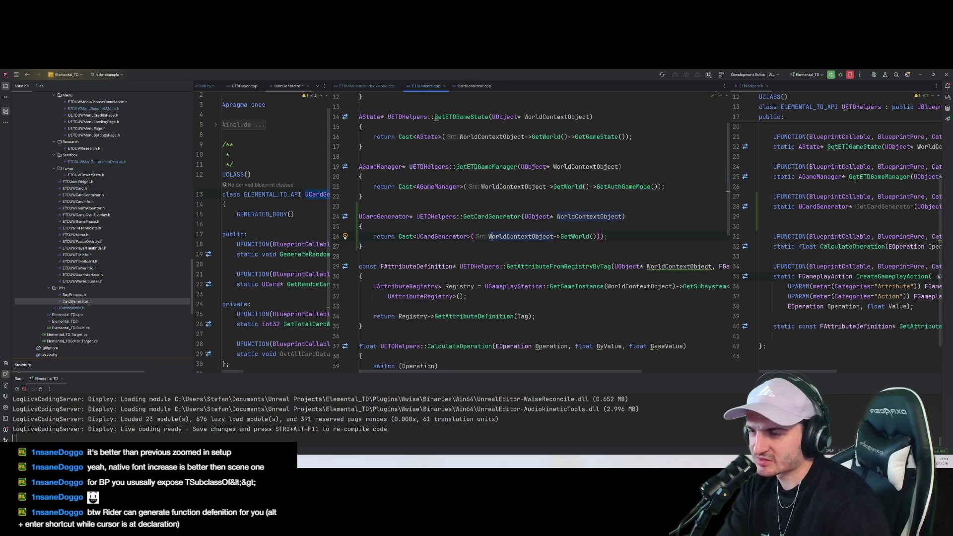
left_click(362, 247)
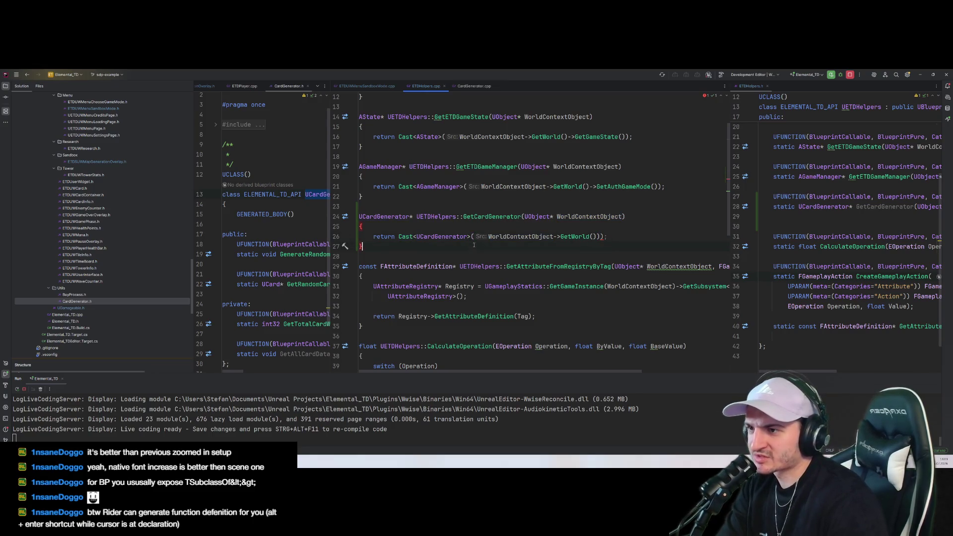
left_click(484, 263)
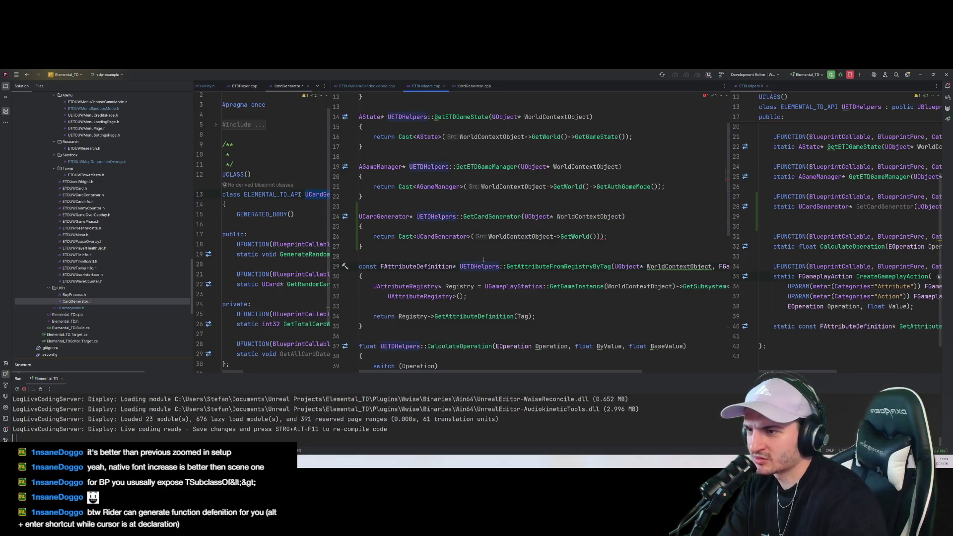
left_click(597, 237)
key("alt+1")
key("alt+Tab")
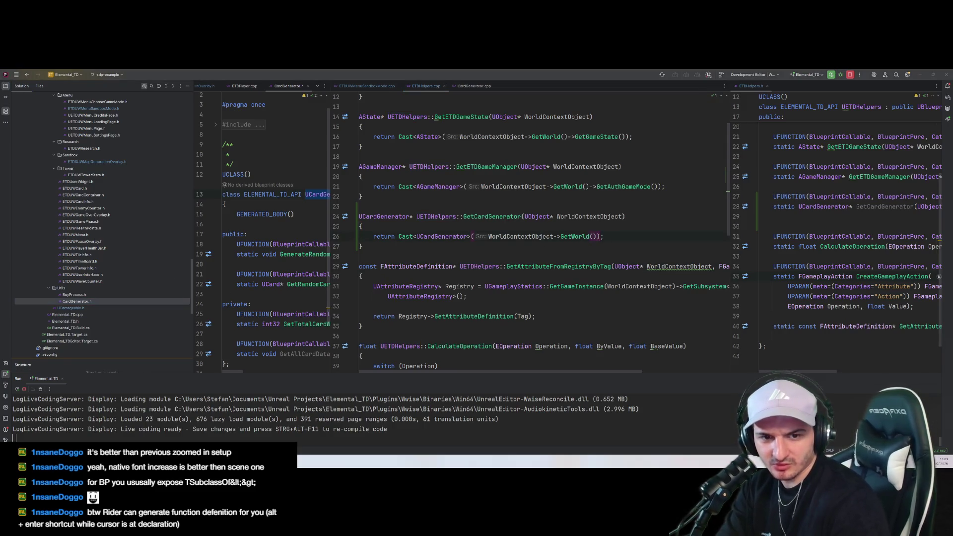
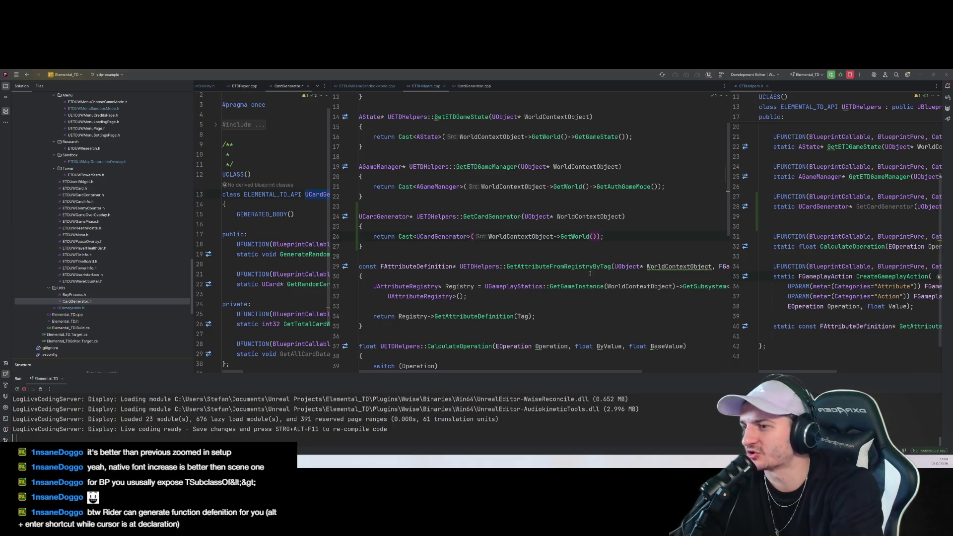
Delete the GetCardGenerator definition and declaration from ETDHelpers.cpp and ETDHelpers.h
left_click(449, 246)
key("shift+Up")
key("shift+Up")
key("shift+Up")
key("BackSpace")
left_click(800, 236)
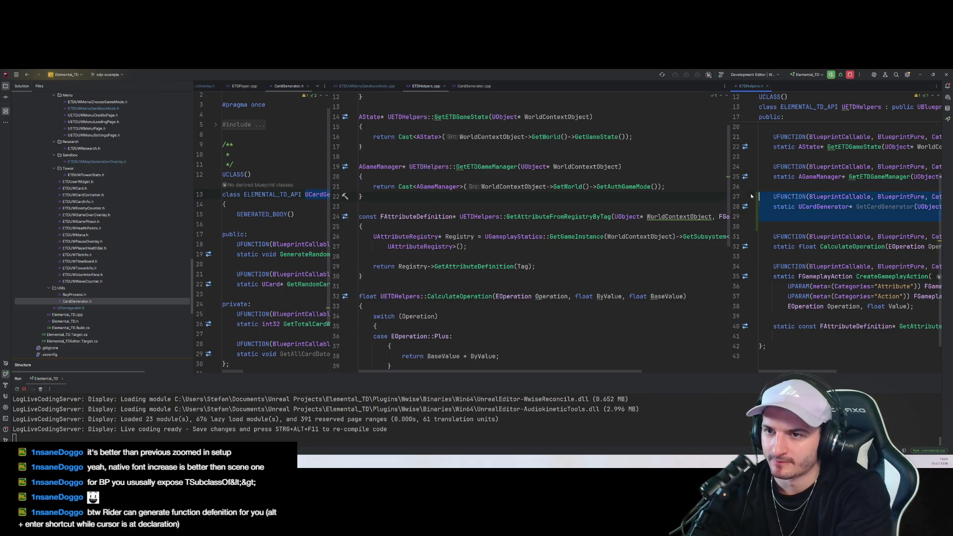
key("BackSpace")
left_click(535, 247)
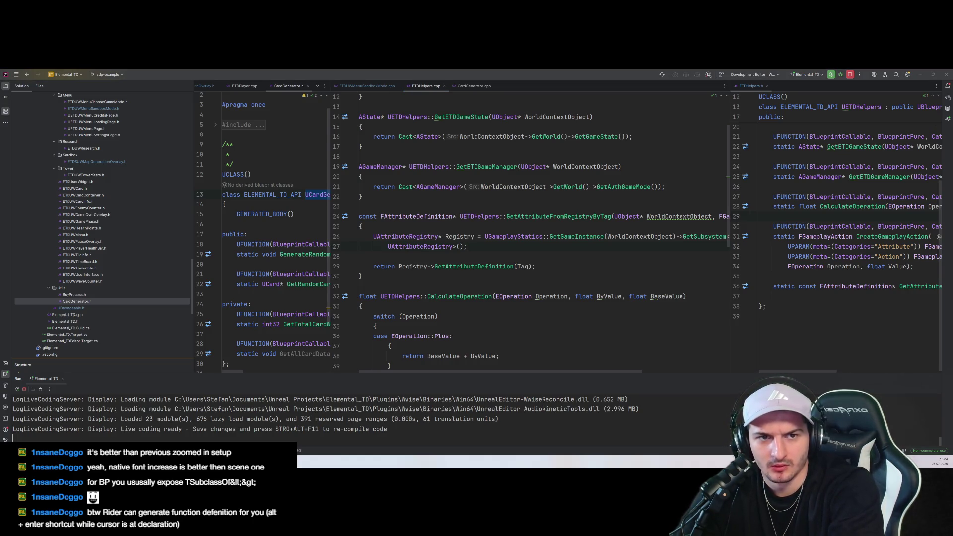
key("alt+Tab")
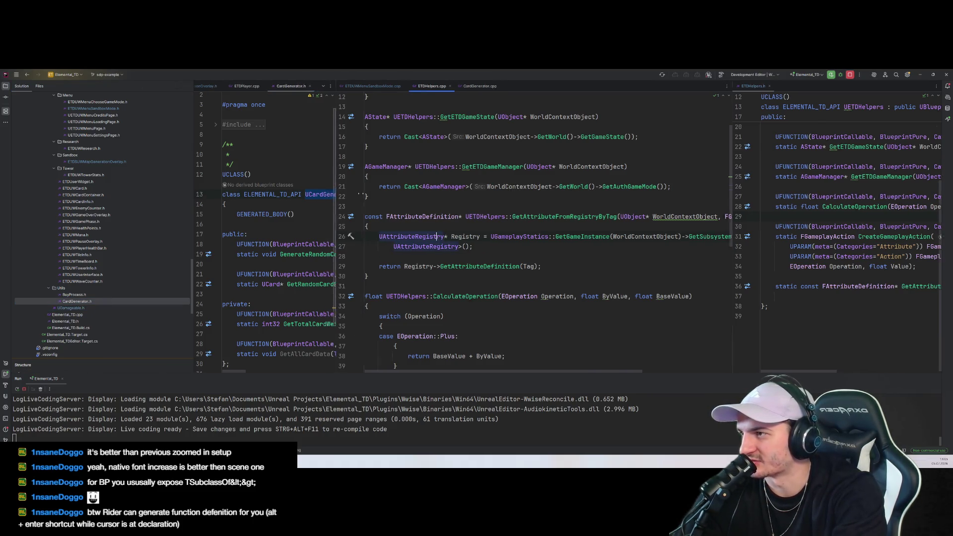
Change UCardGenerator's base class from UObject to public UBlueprintFunctionLibrary in CardGenerator.h
left_click_drag(328, 196, 558, 199)
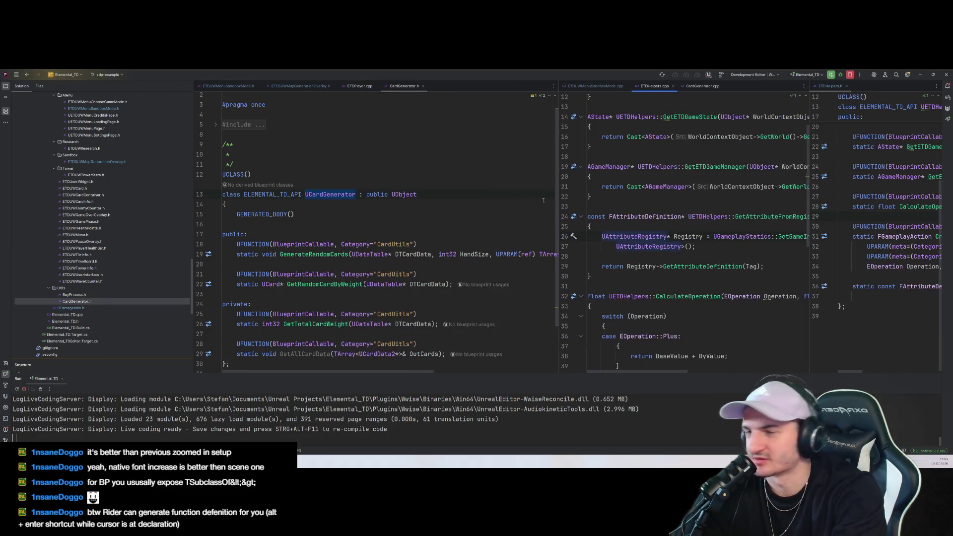
left_click(504, 201)
left_click(415, 195)
key("Down")
left_click_drag(416, 194, 366, 195)
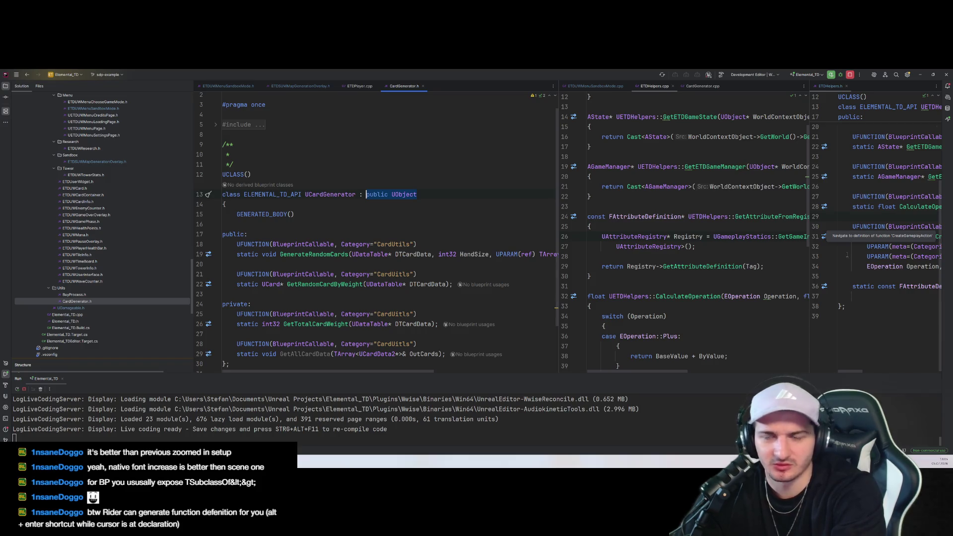
type("UBlueprintFunctionLibrary")
type("public")
left_click(412, 219)
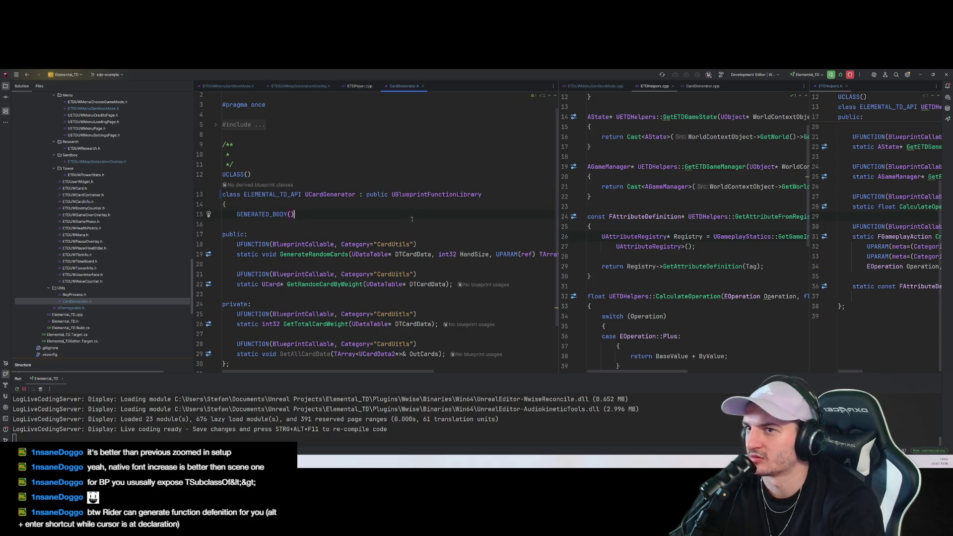
Stop the running editor and rebuild the Elemental_TD project with Stop and Rerun
key("alt+Tab")
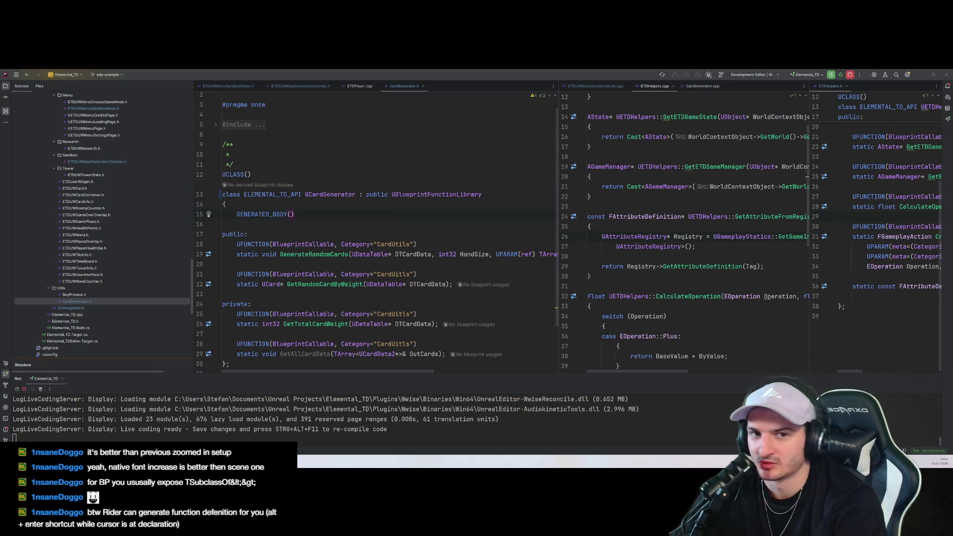
scroll(316, 244, "down", 2)
left_click(316, 244)
left_click(323, 185)
left_click(352, 232)
left_click(832, 75)
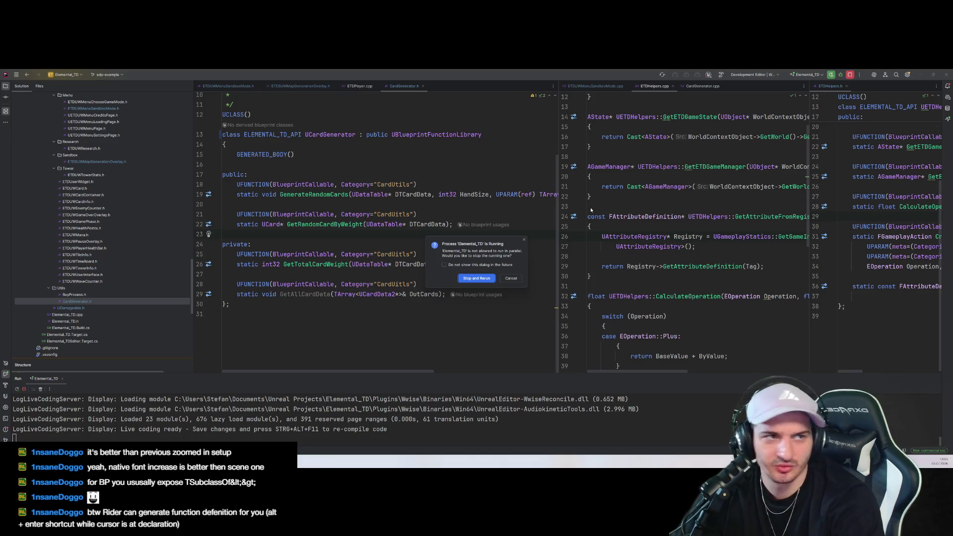
left_click(477, 278)
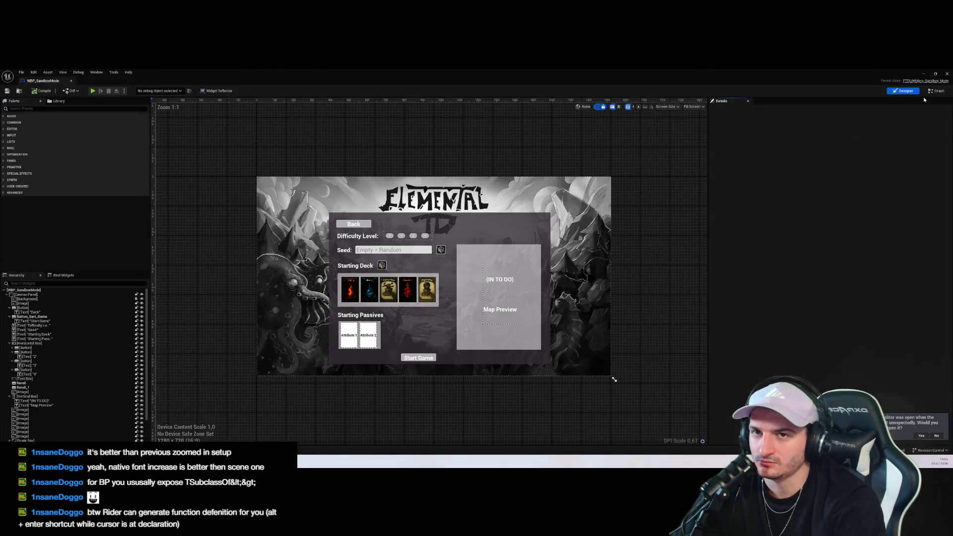
Add a Generate Random Cards node to the WBP_SandboxMode event graph, searching 'generate'
scroll(477, 221, "down", 3)
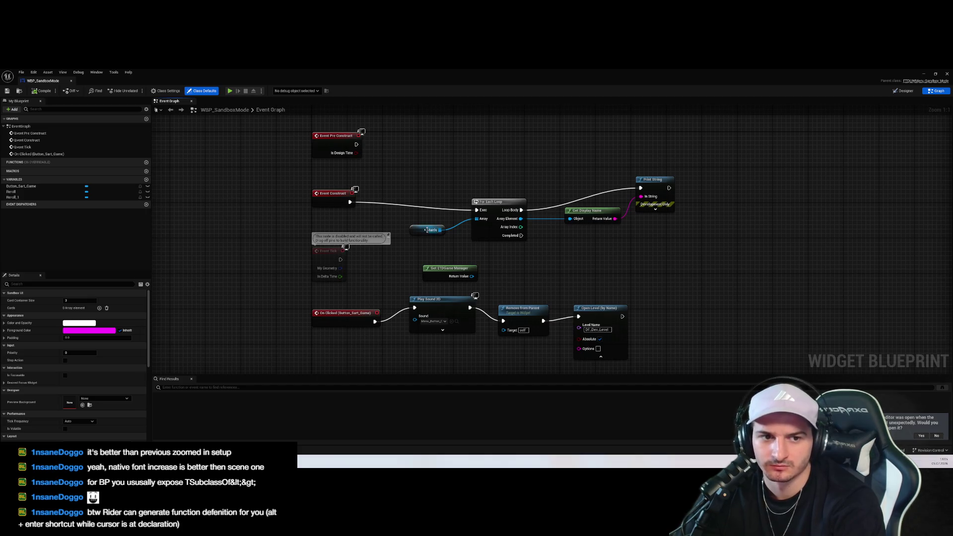
left_click_drag(544, 263, 531, 271)
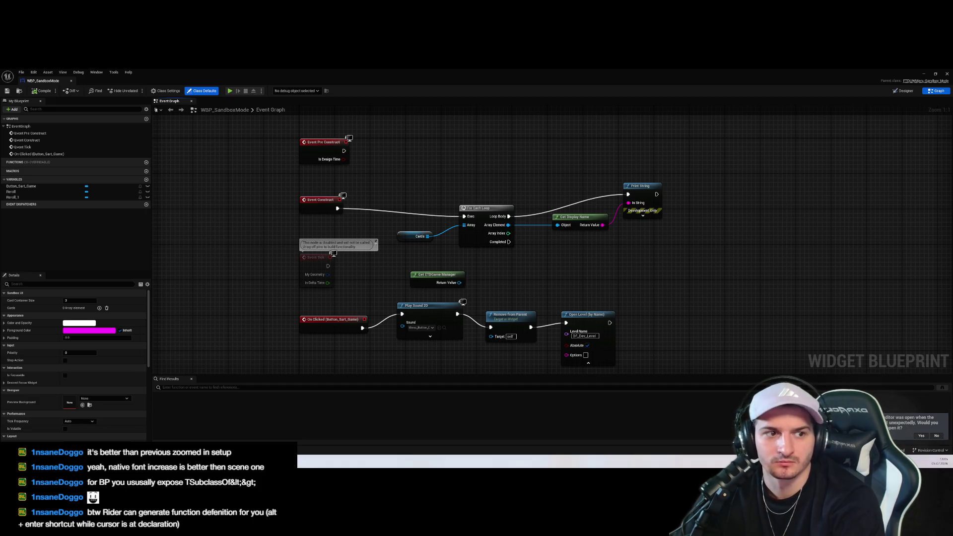
right_click(428, 180)
type("gener")
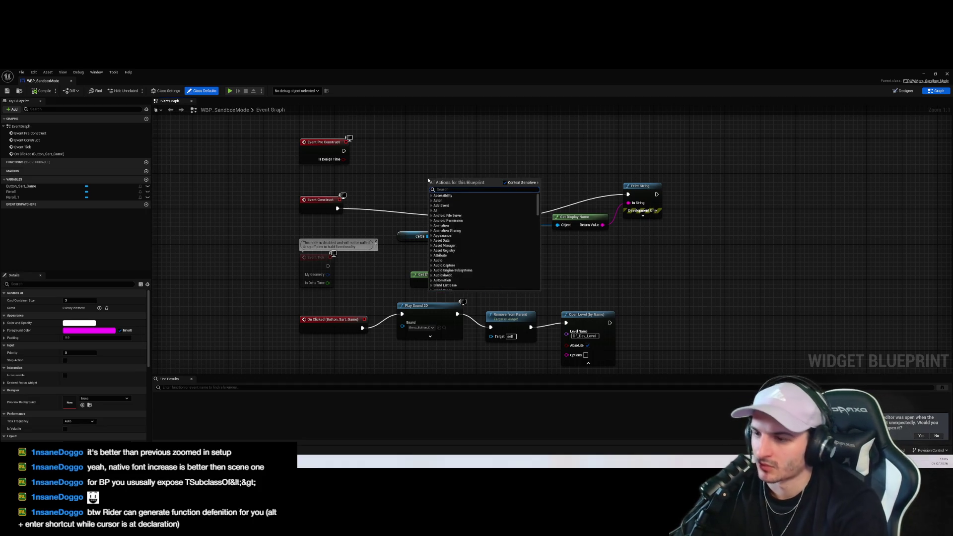
type("ate")
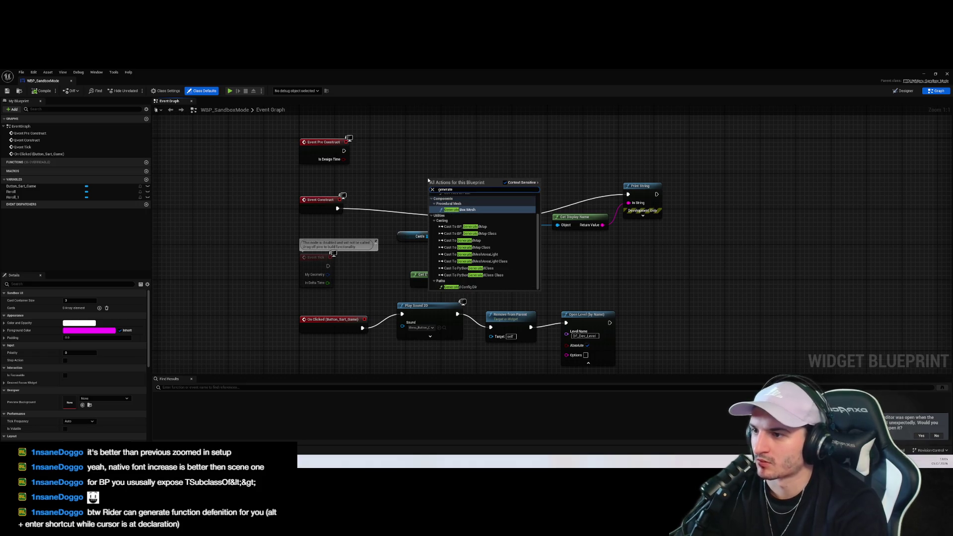
scroll(445, 234, "up", 3)
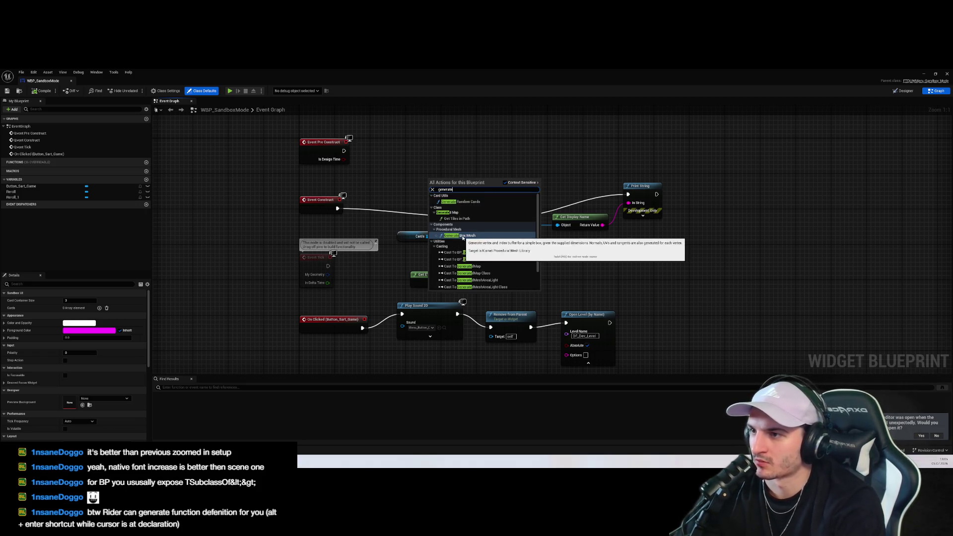
left_click(478, 202)
left_click_drag(450, 177, 535, 150)
Rearrange the Cards variable and For Each Loop nodes, then save the blueprint
left_click(652, 165)
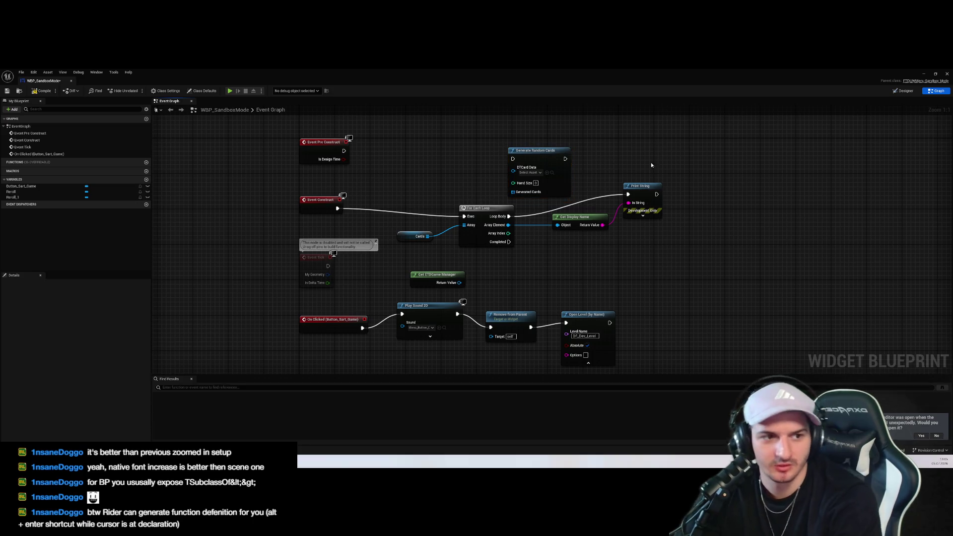
left_click_drag(652, 203, 684, 245)
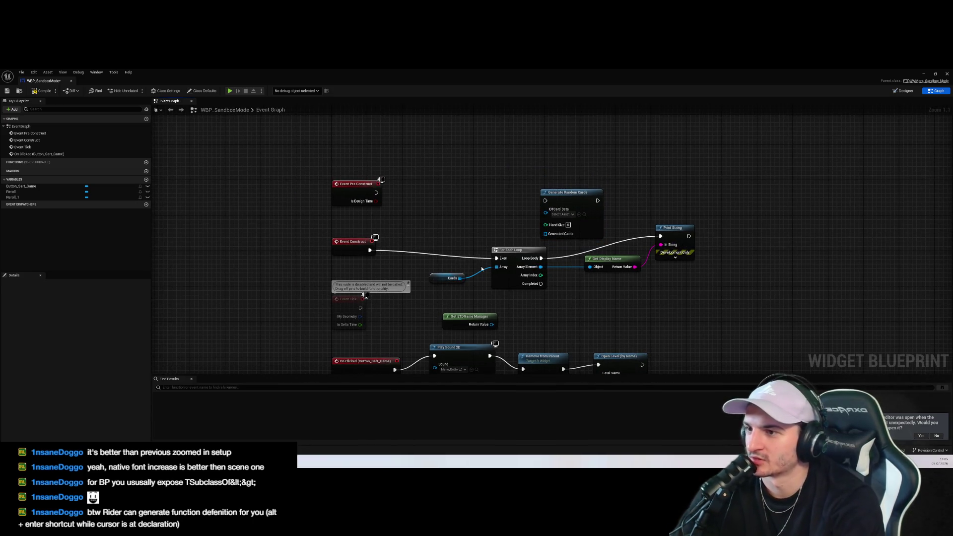
left_click_drag(453, 278, 372, 277)
left_click_drag(507, 251, 454, 207)
left_click(512, 287)
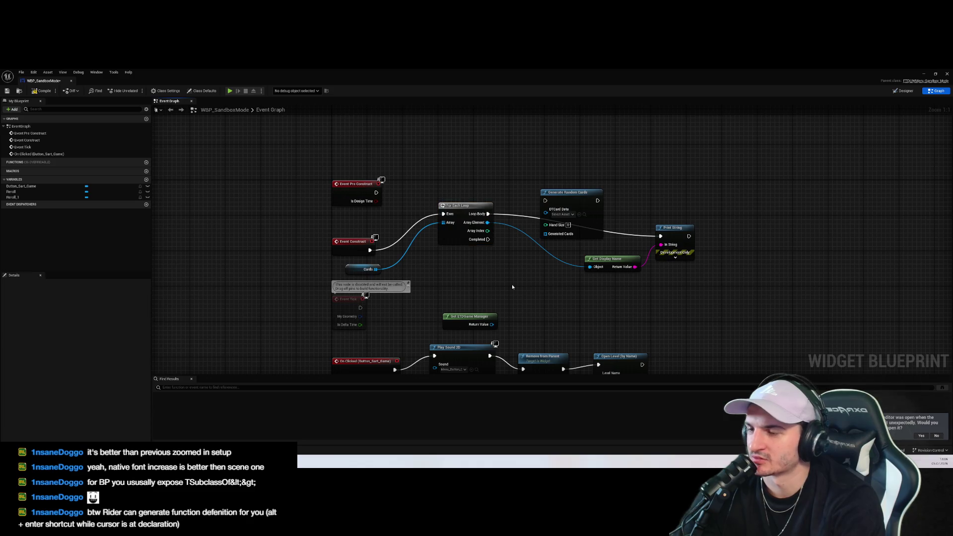
key("ctrl+s")
Browse to the UserInterface folder and open the WBP_CardContainer widget blueprint
left_click(922, 75)
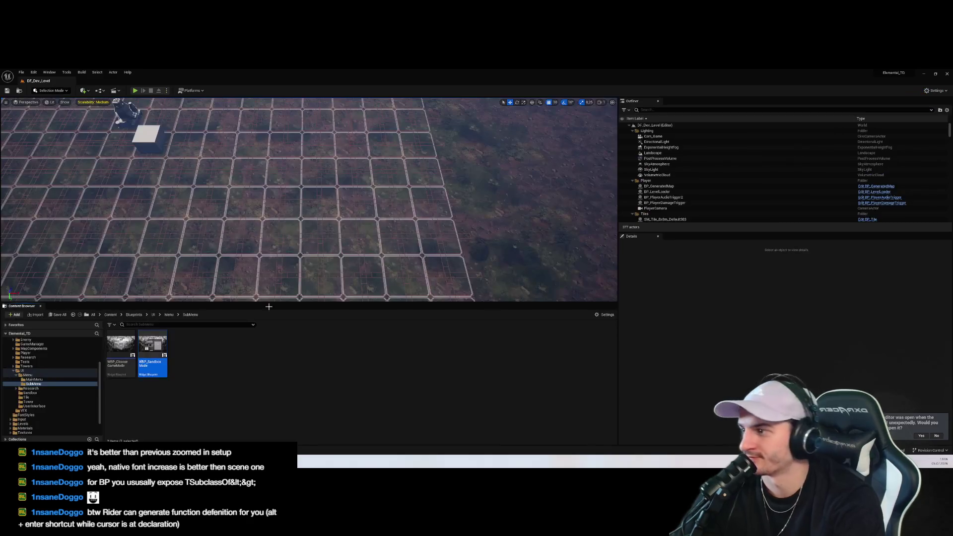
left_click(51, 345)
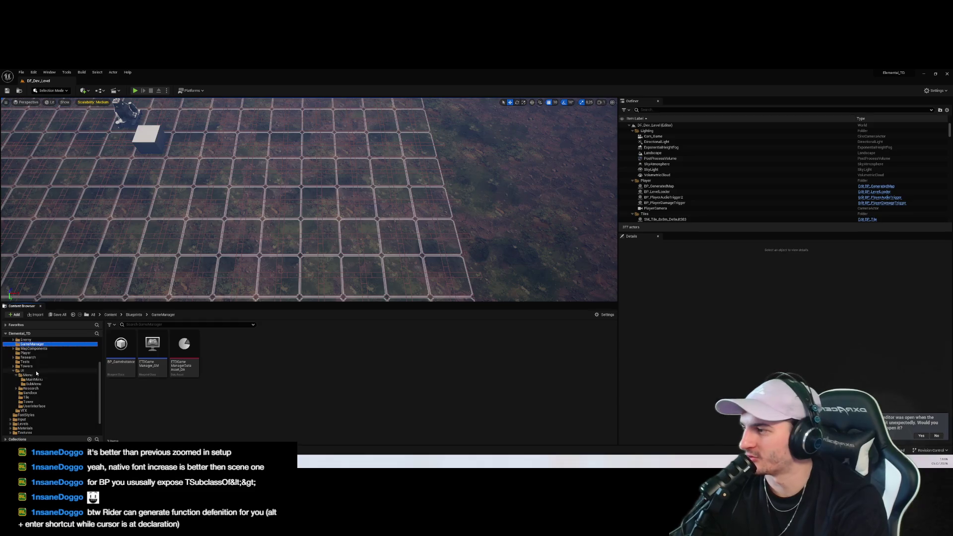
scroll(35, 377, "down", 1)
left_click(34, 388)
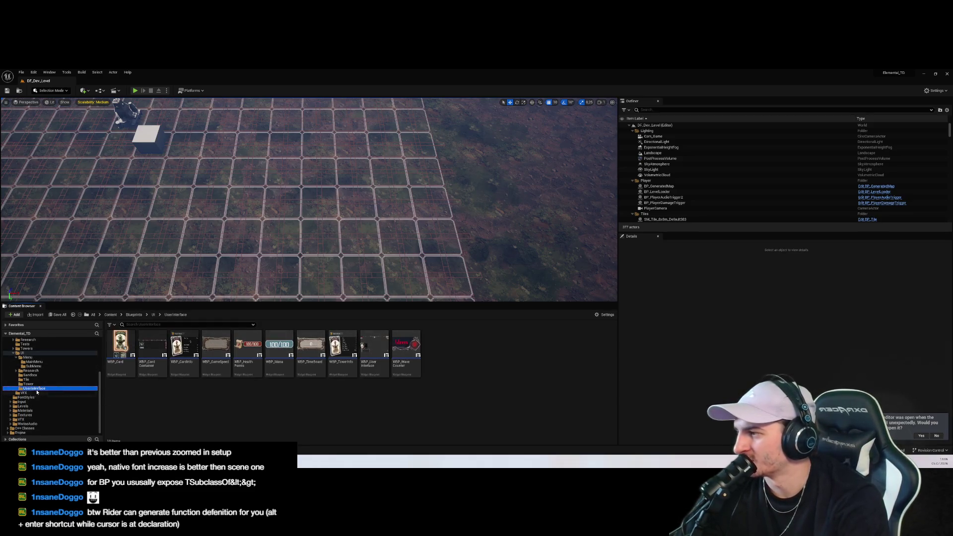
left_click(34, 362)
left_click(34, 389)
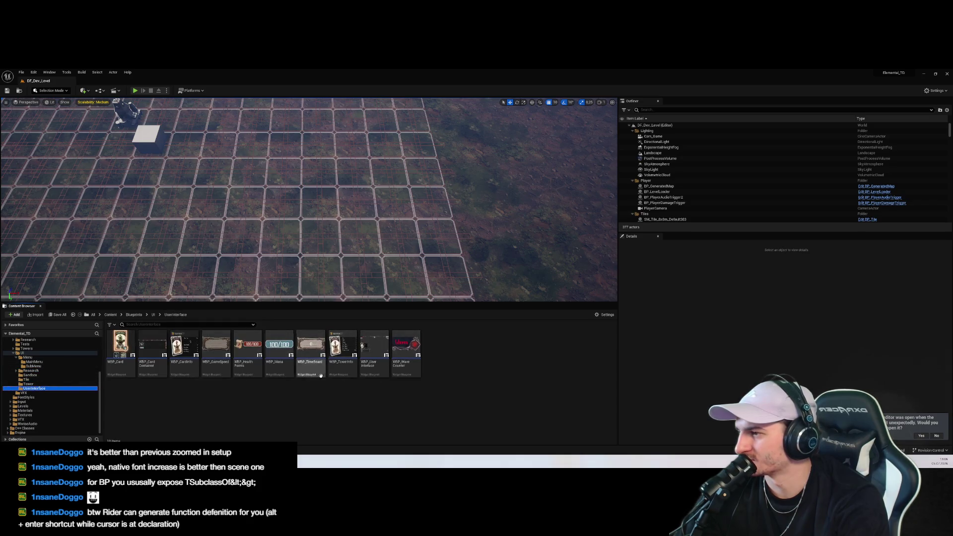
left_click(150, 346)
double_click(150, 346)
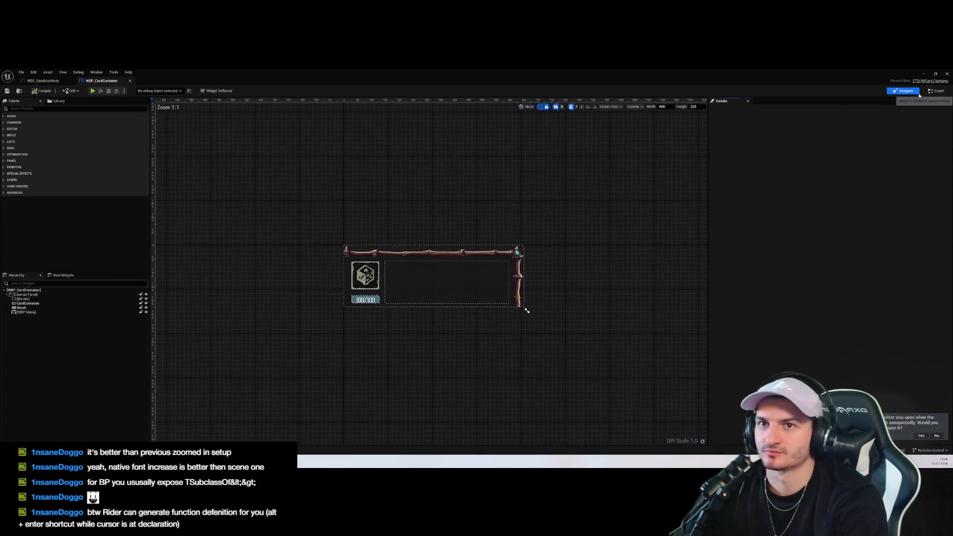
Pan through WBP_CardContainer's event graph reviewing the card-buying logic, then return to WBP_SandboxMode
mouse_move(567, 312)
left_mouse_down()
mouse_move(487, 315)
mouse_move(441, 334)
mouse_move(483, 198)
left_mouse_up()
right_click(440, 334)
key("Escape")
scroll(443, 312, "down", 3)
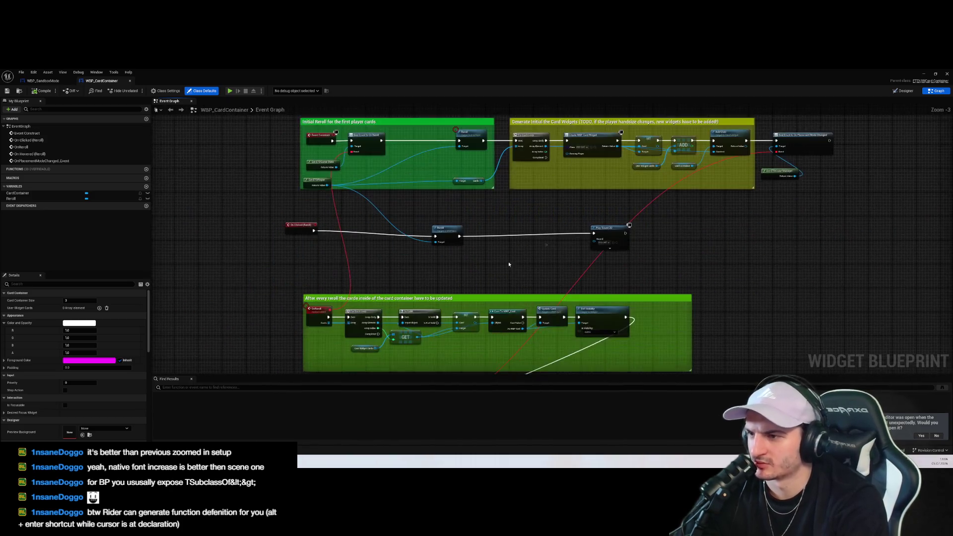
scroll(480, 285, "up", 3)
scroll(479, 285, "down", 3)
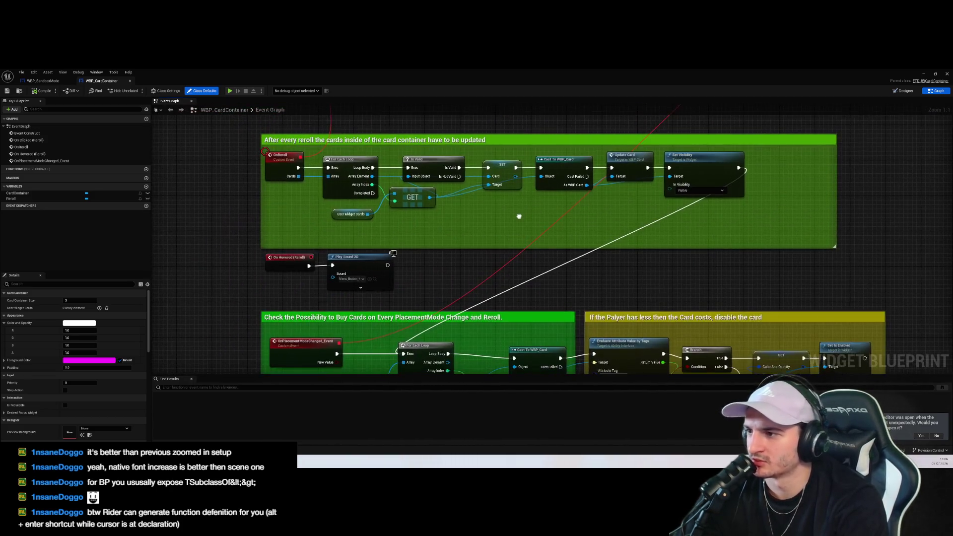
left_click_drag(553, 277, 432, 204)
scroll(522, 191, "up", 3)
scroll(521, 190, "down", 3)
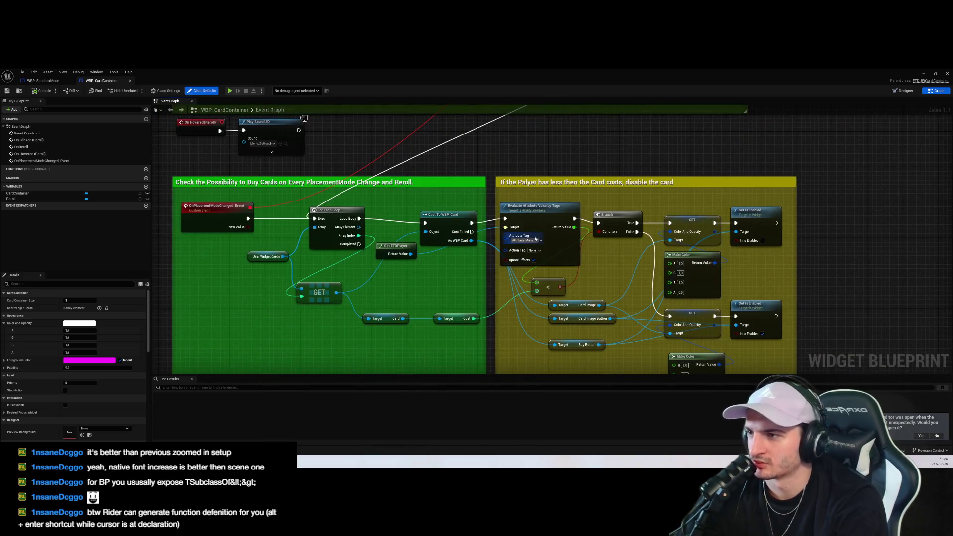
scroll(700, 302, "up", 3)
left_click(815, 349)
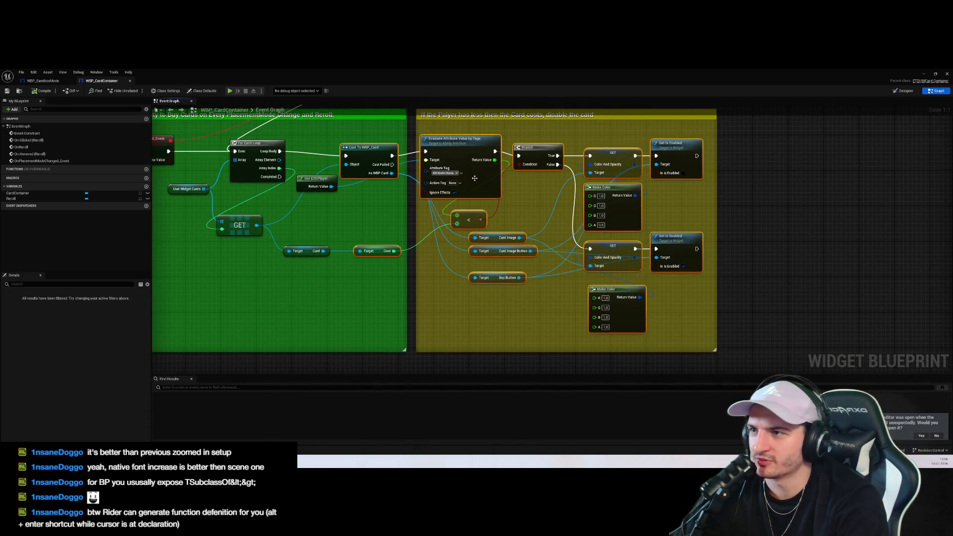
scroll(796, 177, "down", 2)
scroll(689, 172, "up", 2)
scroll(690, 171, "down", 3)
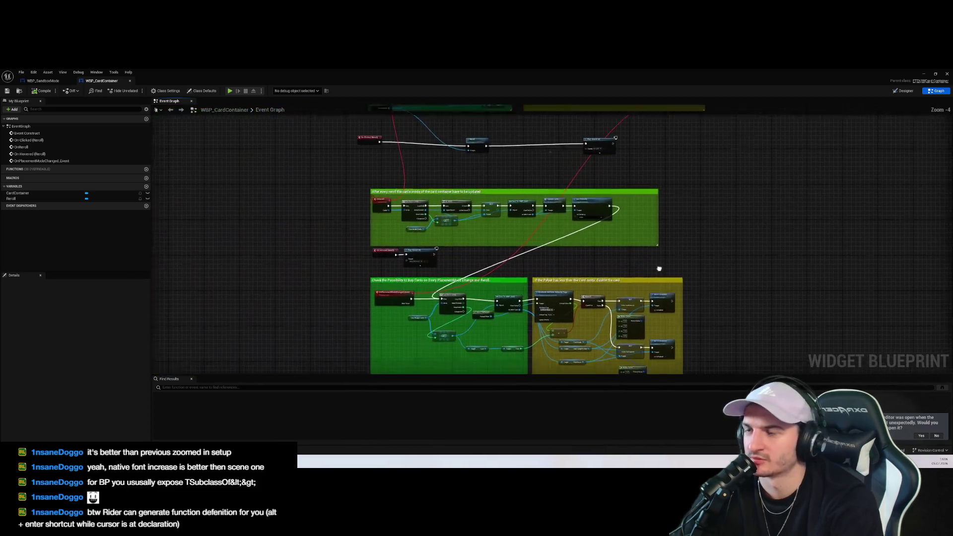
scroll(574, 231, "up", 3)
left_click(44, 80)
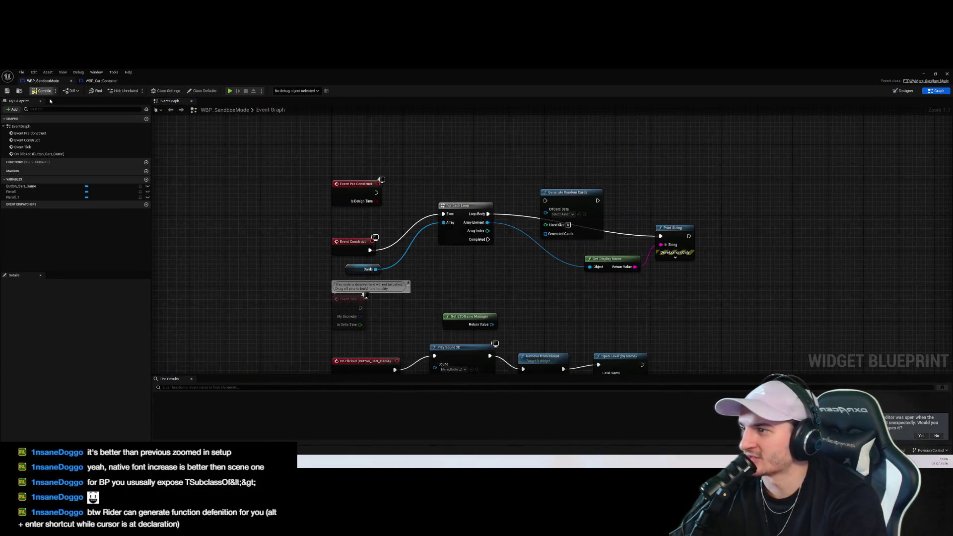
Reposition Generate Random Cards and Event Construct, and delete the old For Each Loop node
left_click_drag(566, 219, 503, 186)
left_click(409, 294)
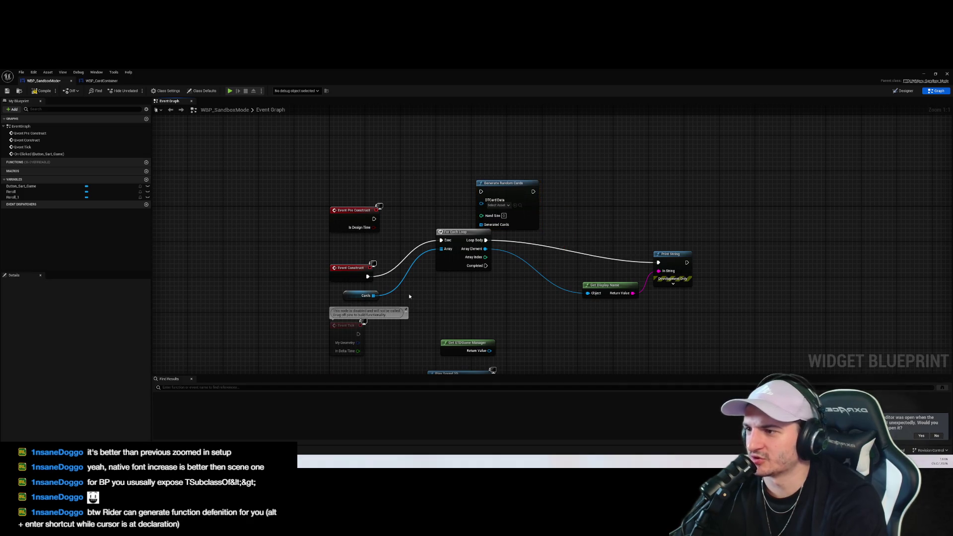
left_click_drag(351, 270, 351, 257)
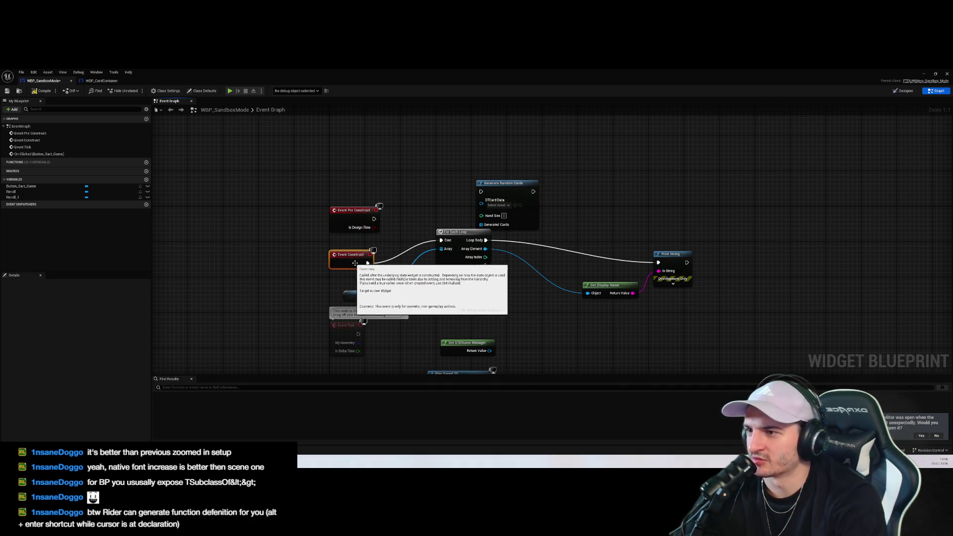
left_click(453, 267)
key("Delete")
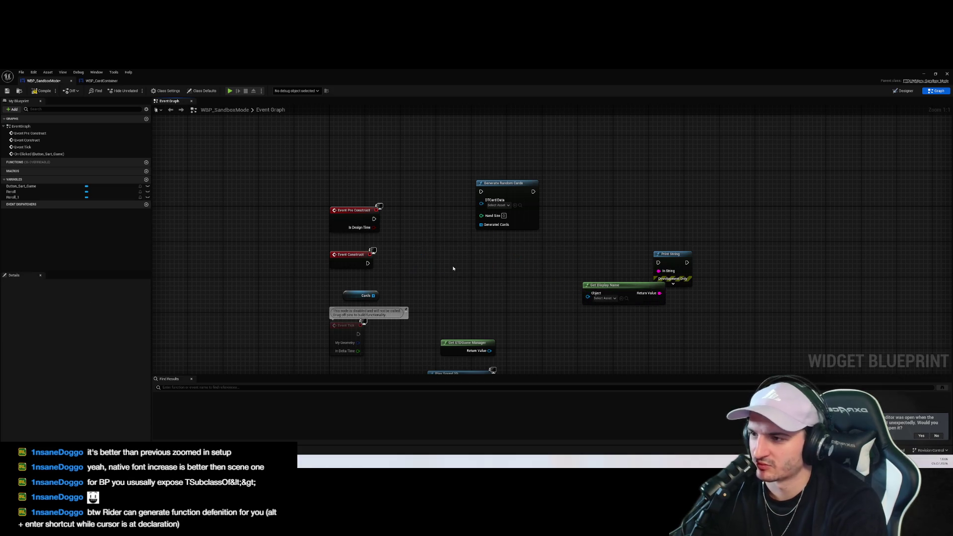
Wire Cards to Generated Cards, trigger Generate Random Cards from Event Construct, using DT_CardData
mouse_move(373, 295)
left_mouse_down()
mouse_move(491, 222)
mouse_move(481, 224)
left_mouse_up()
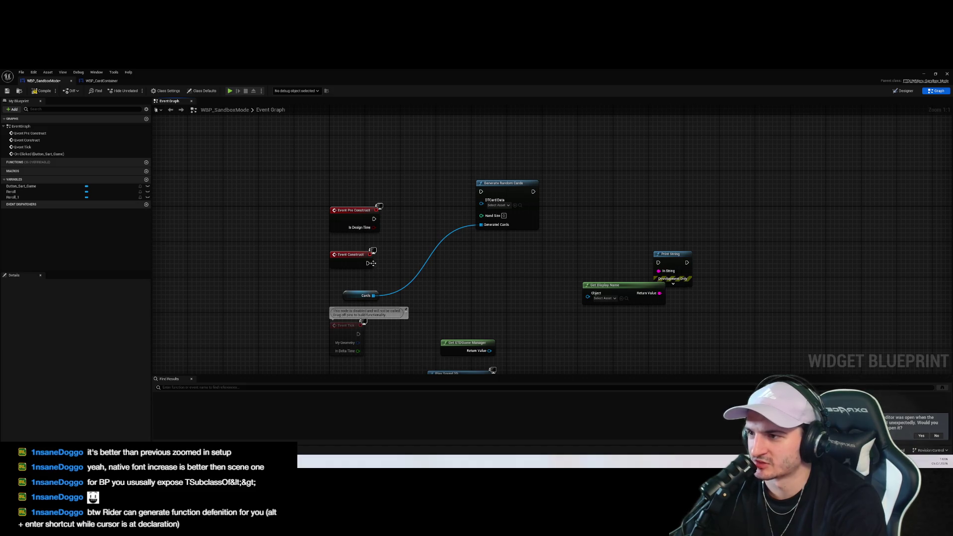
left_click_drag(372, 263, 482, 193)
left_click(498, 205)
type("card")
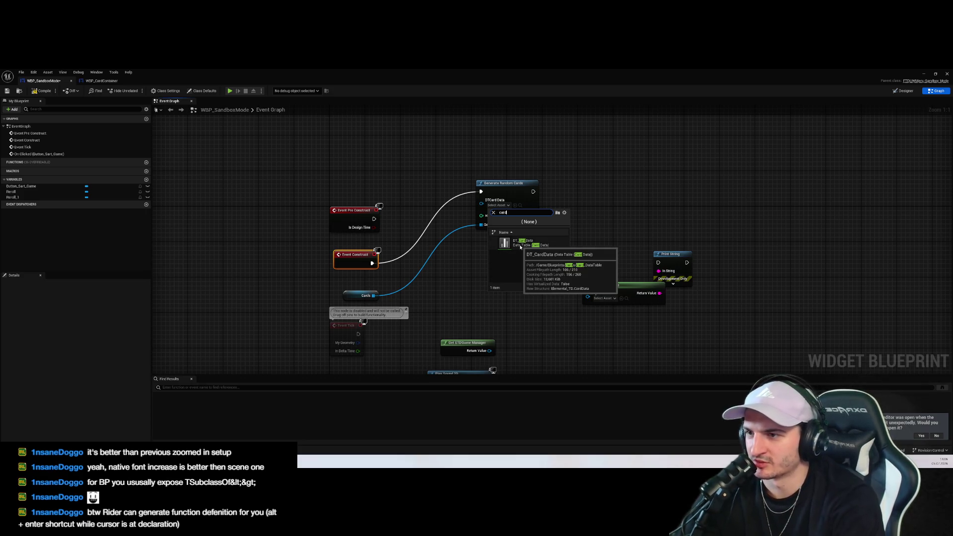
left_click(521, 243)
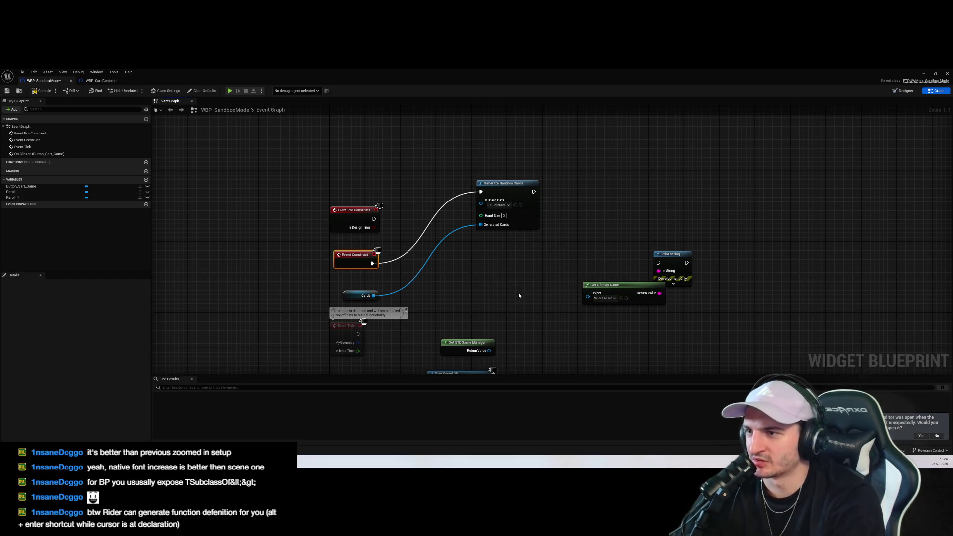
mouse_move(45, 461)
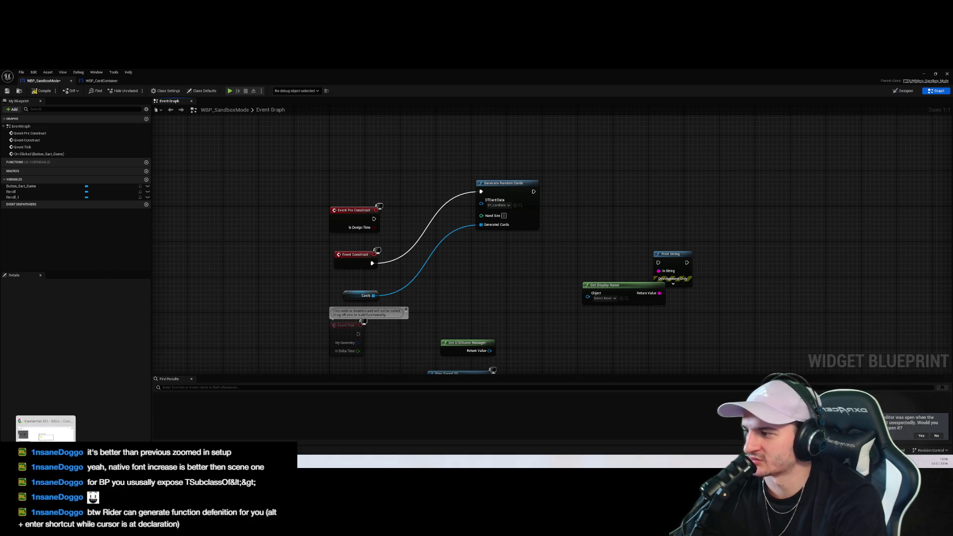
key("alt+Tab")
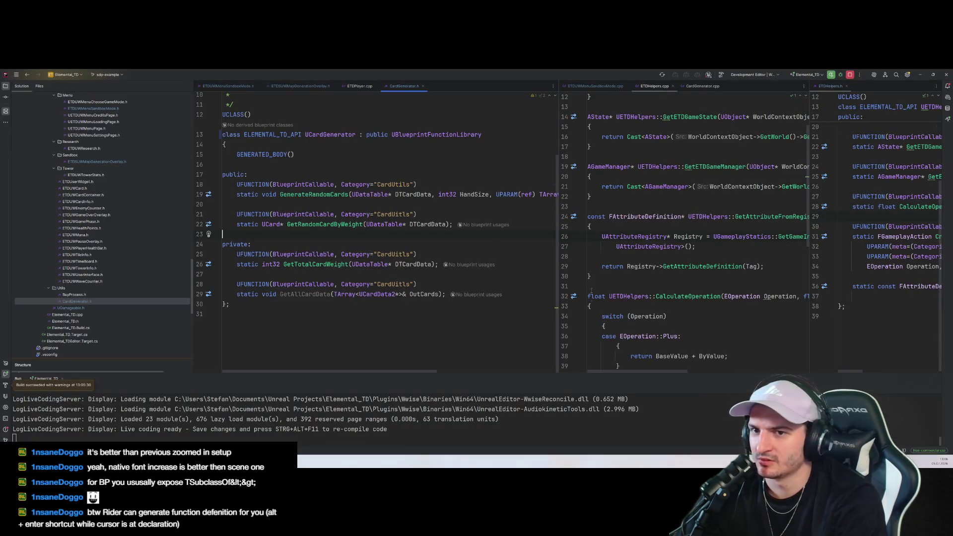
Show ETDPlayer.cpp's Reroll call to GenerateRandomCards and highlight its DTCardData argument
left_click(400, 266)
left_click_drag(557, 194, 350, 194)
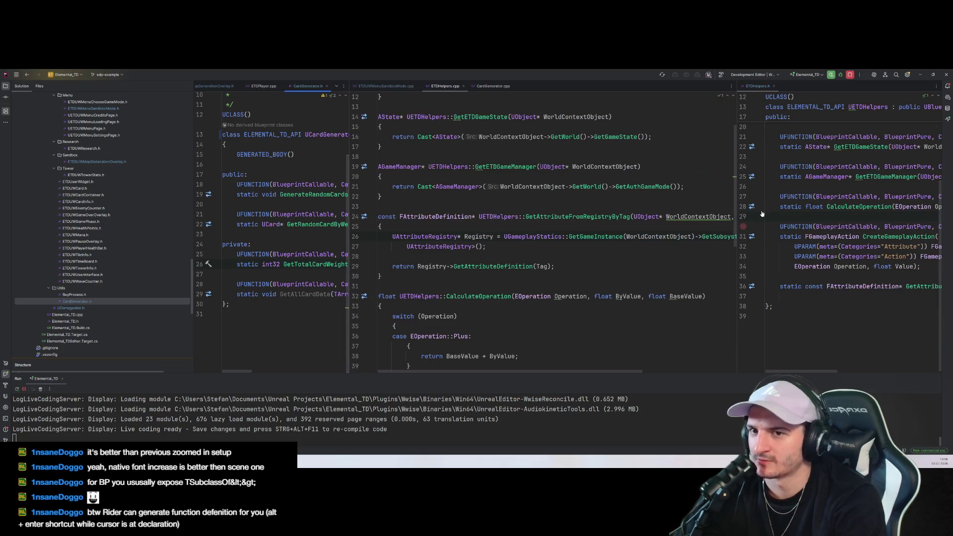
left_click(252, 88)
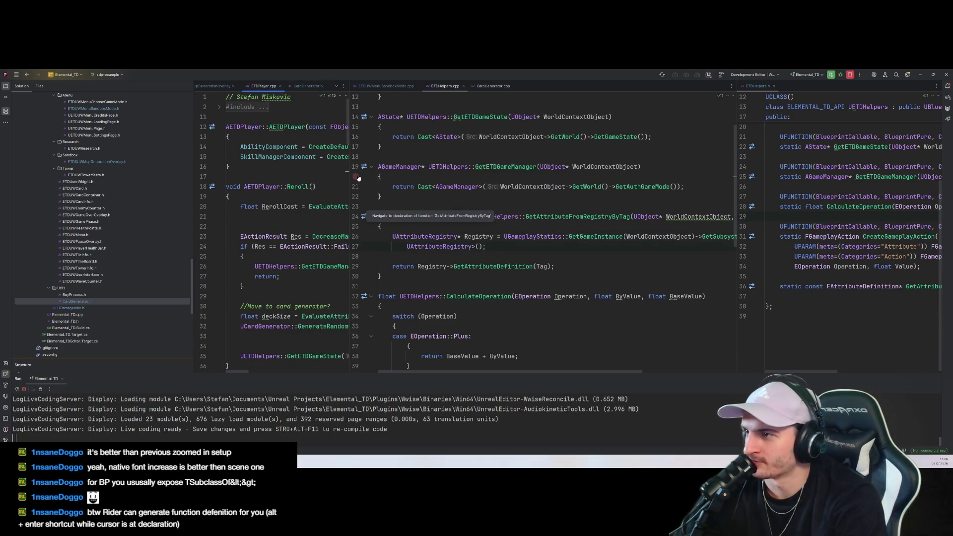
left_click_drag(350, 177, 618, 157)
left_click(554, 207)
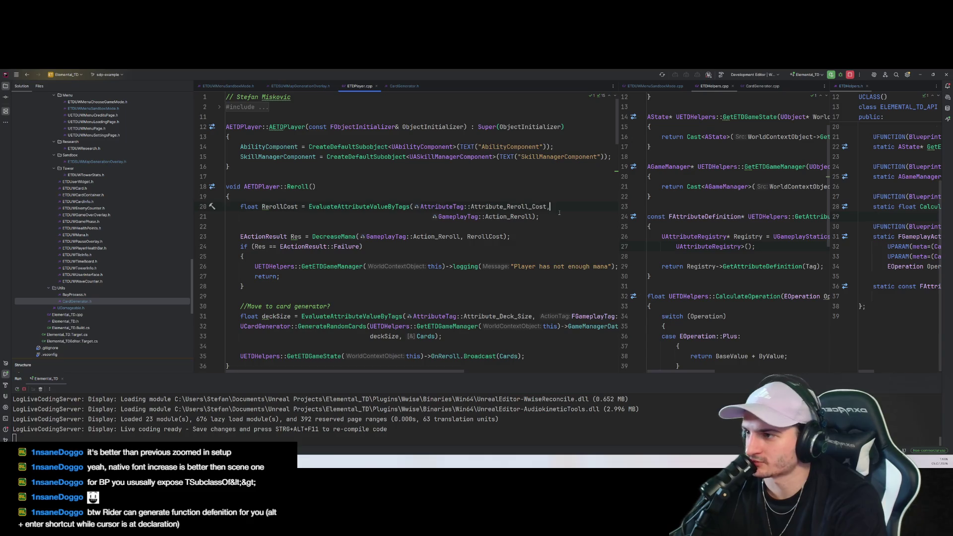
left_click_drag(618, 230, 713, 214)
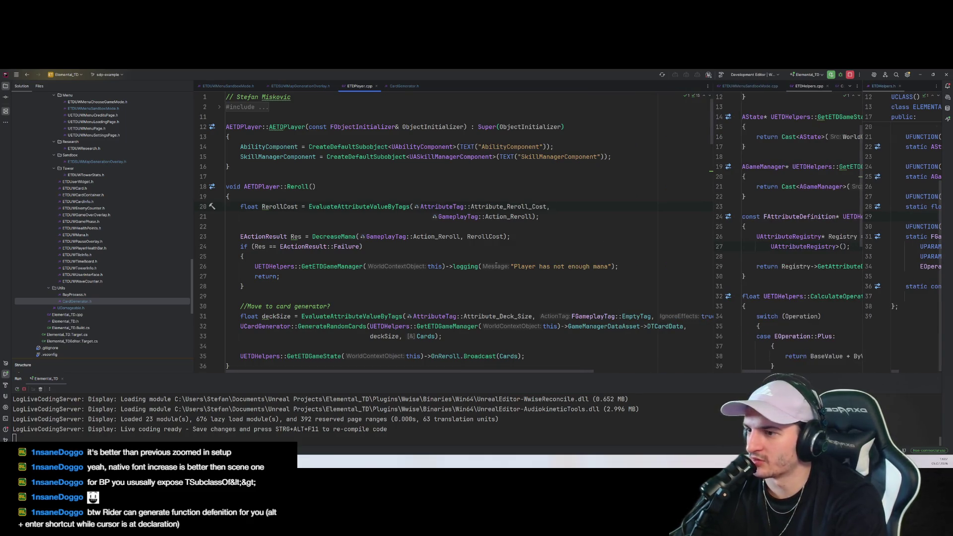
scroll(517, 248, "down", 2)
double_click(664, 267)
mouse_move(63, 462)
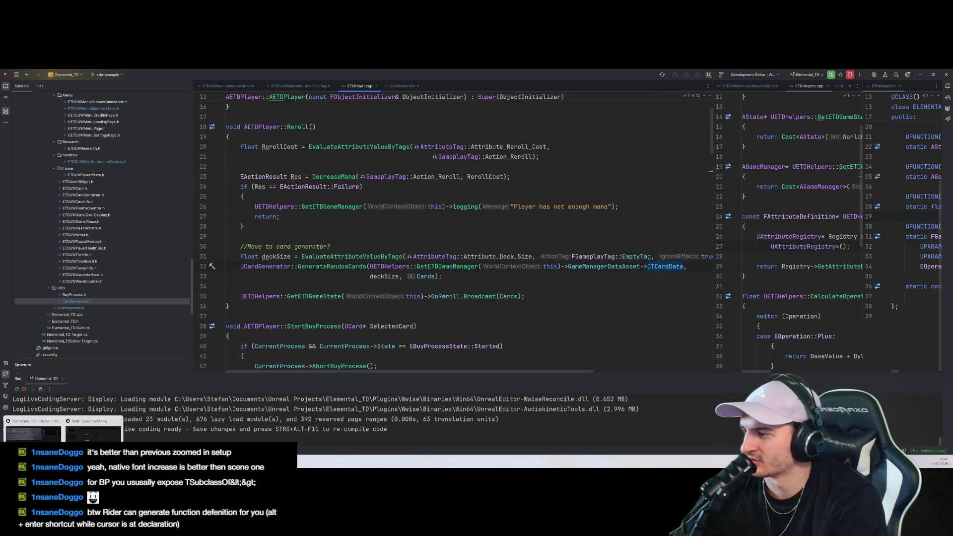
left_click(93, 430)
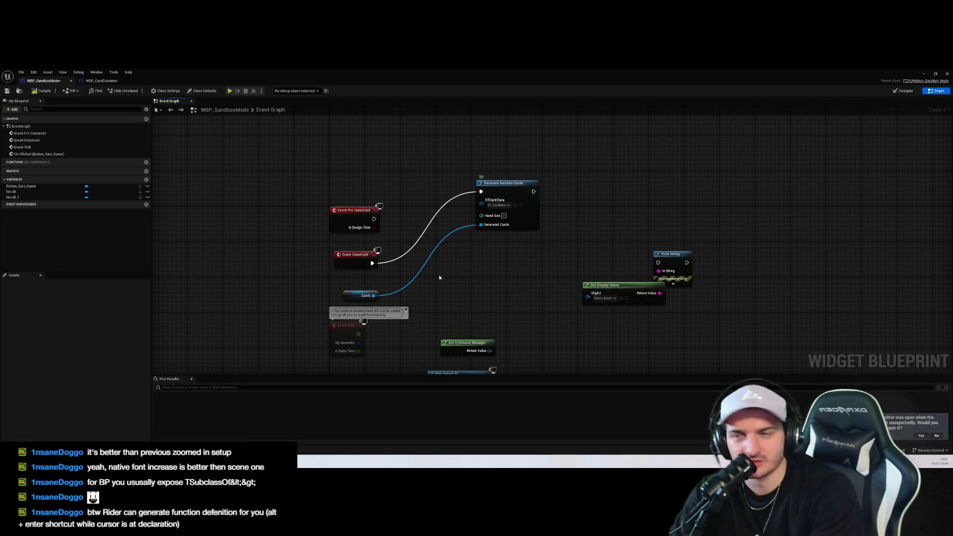
Add a Card Container Size getter and connect it to Generate Random Cards' Hand Size
left_click_drag(516, 298, 544, 281)
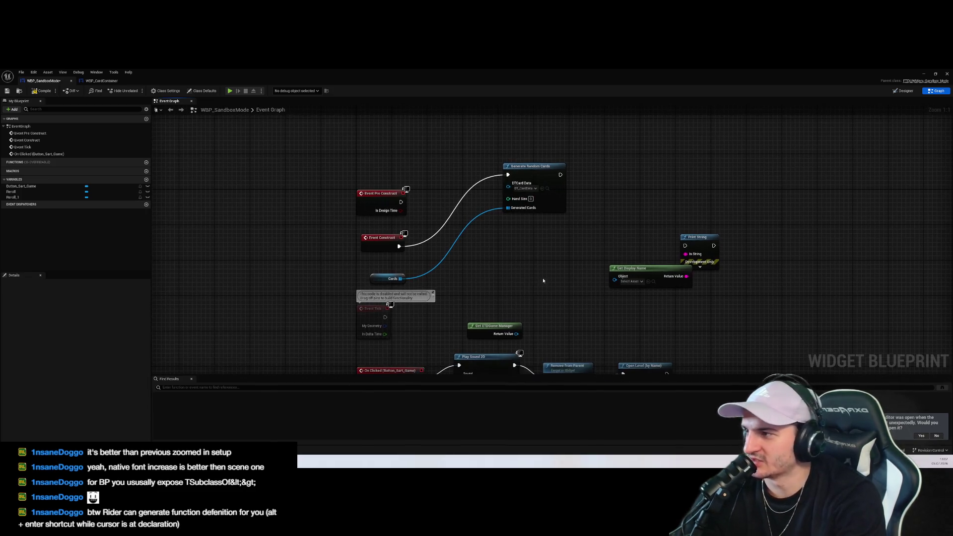
right_click(343, 269)
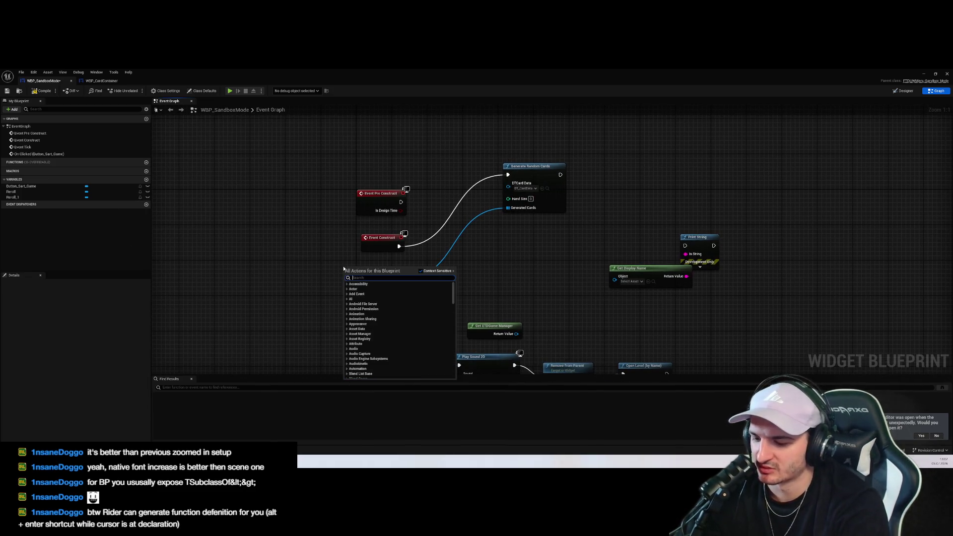
type("cardcon")
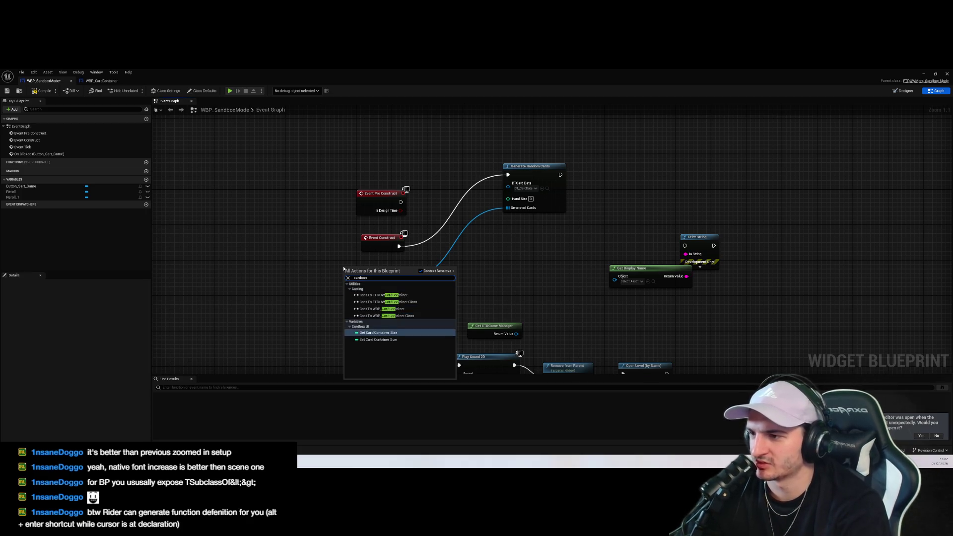
key("Return")
mouse_move(382, 270)
left_mouse_down()
mouse_move(492, 196)
mouse_move(507, 201)
left_mouse_up()
left_click(480, 213)
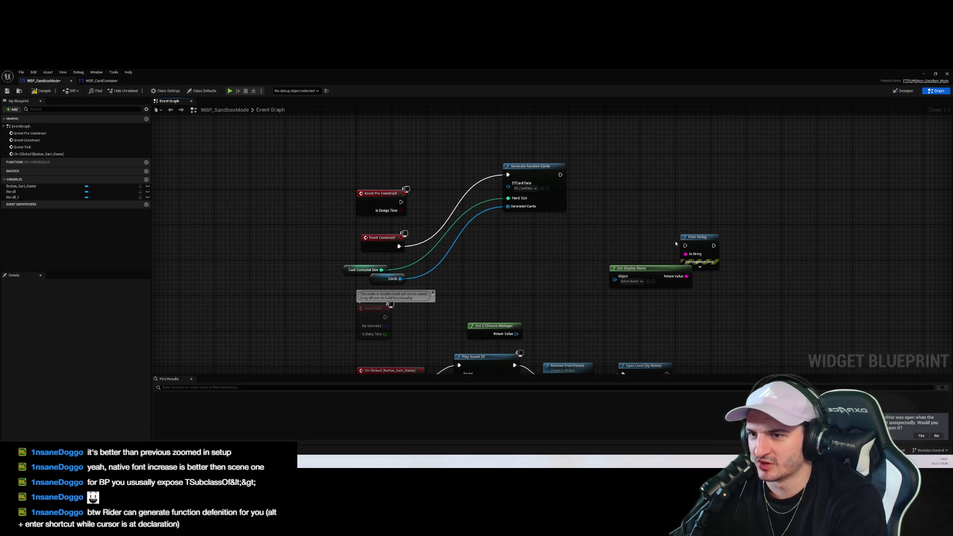
Loop over Cards with For Each Loop, printing each element's display name, then compile
left_click_drag(561, 175, 686, 245)
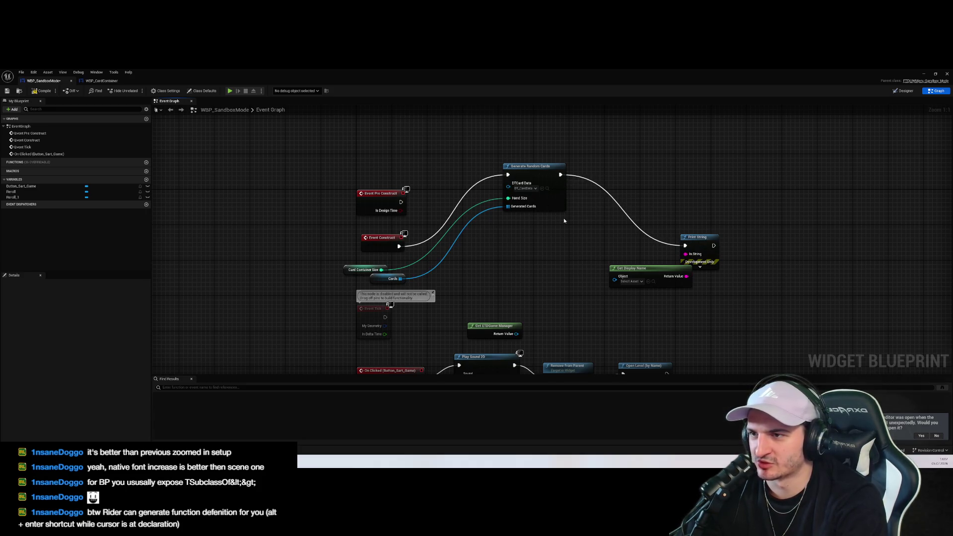
left_click_drag(400, 278, 536, 282)
type("for each")
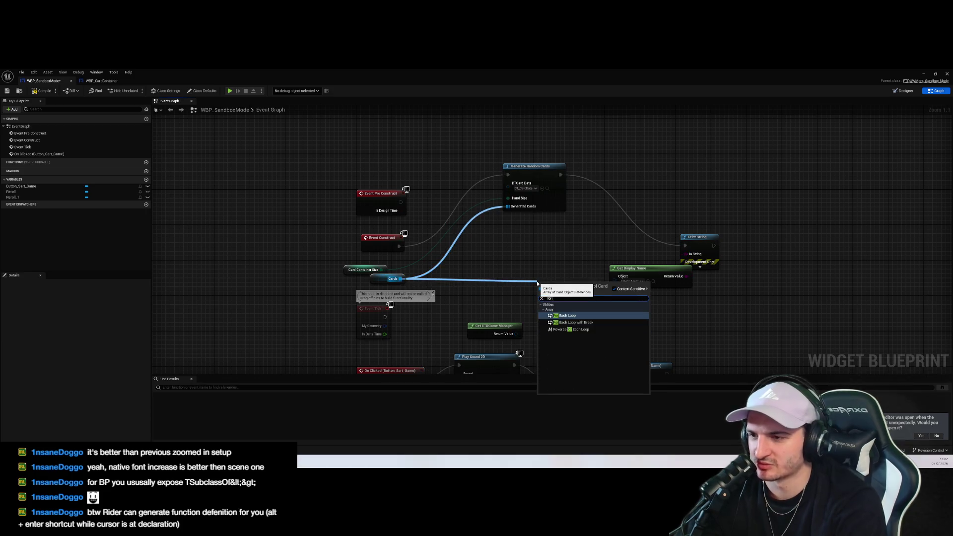
key("Return")
mouse_move(561, 175)
left_mouse_down()
mouse_move(532, 284)
mouse_move(539, 289)
mouse_move(686, 245)
mouse_move(686, 254)
left_mouse_up()
left_click_drag(642, 282, 689, 299)
left_click_drag(583, 299, 664, 294)
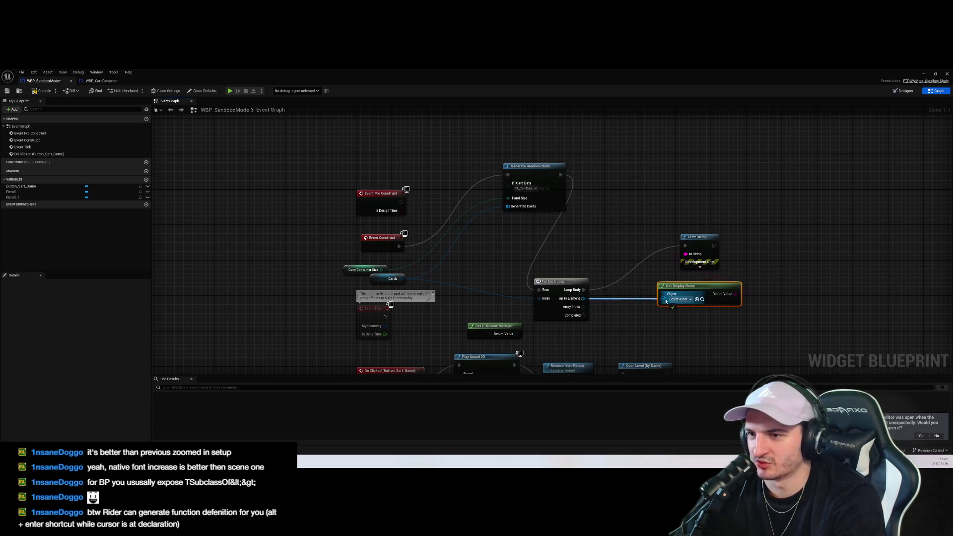
left_click(645, 336)
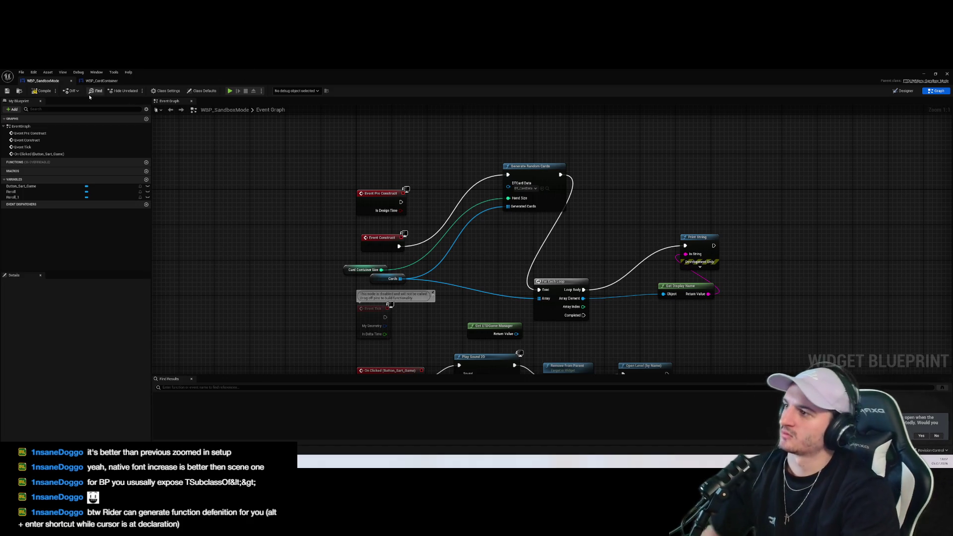
left_click(32, 93)
Close the blueprint window and run a brief play-in-editor test, then stop it
left_click(923, 73)
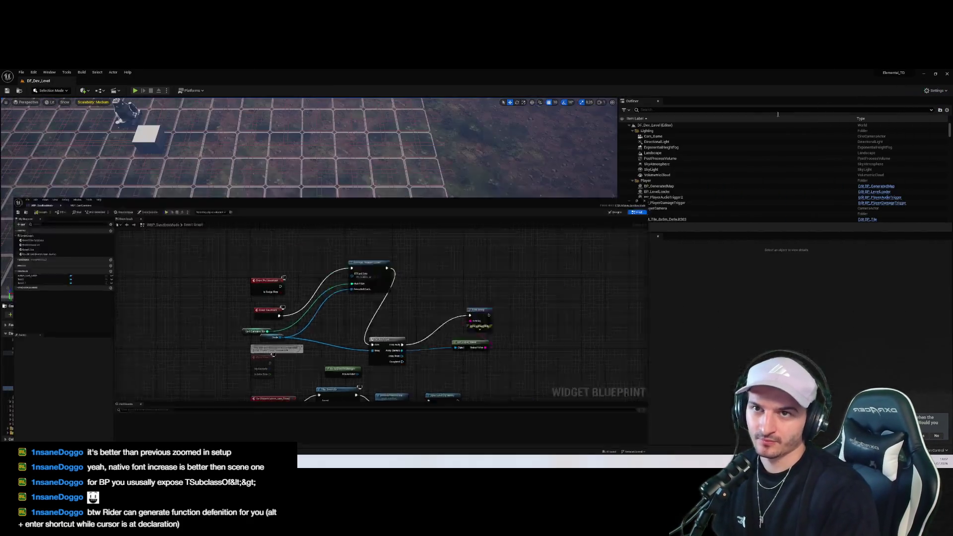
key("alt+p")
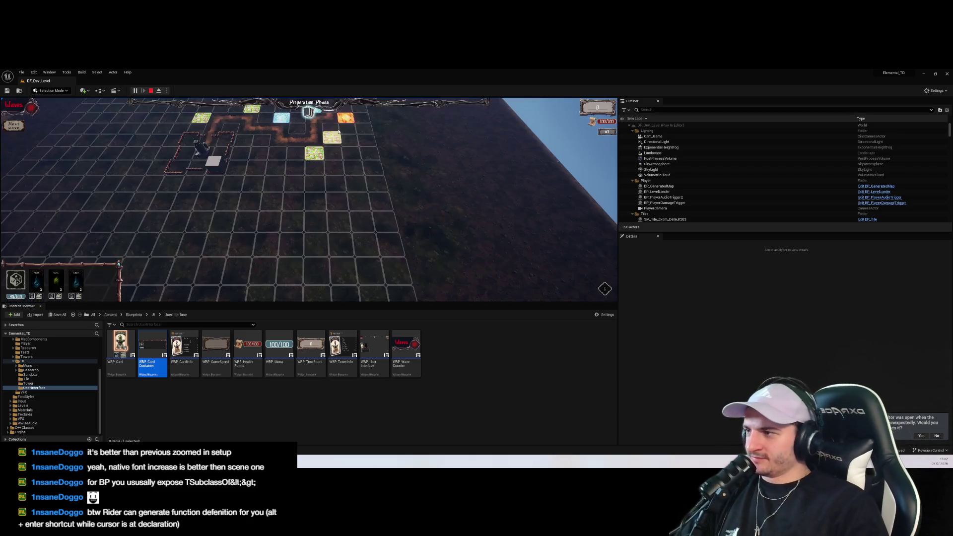
left_click(151, 90)
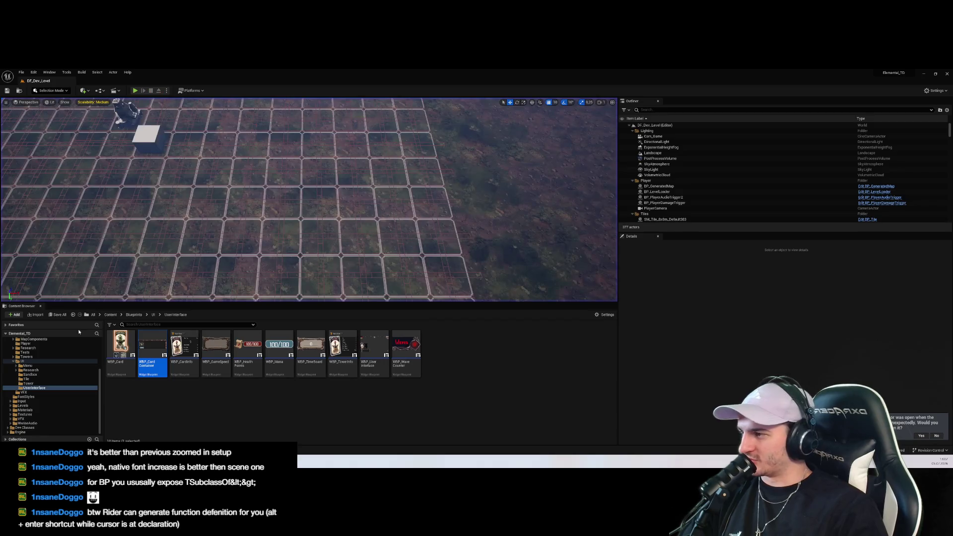
Open the ETD_MainMenu level from Content/Levels, play it and start Endless (Sandbox) mode
scroll(50, 378, "up", 3)
left_click(34, 359)
left_click(21, 345)
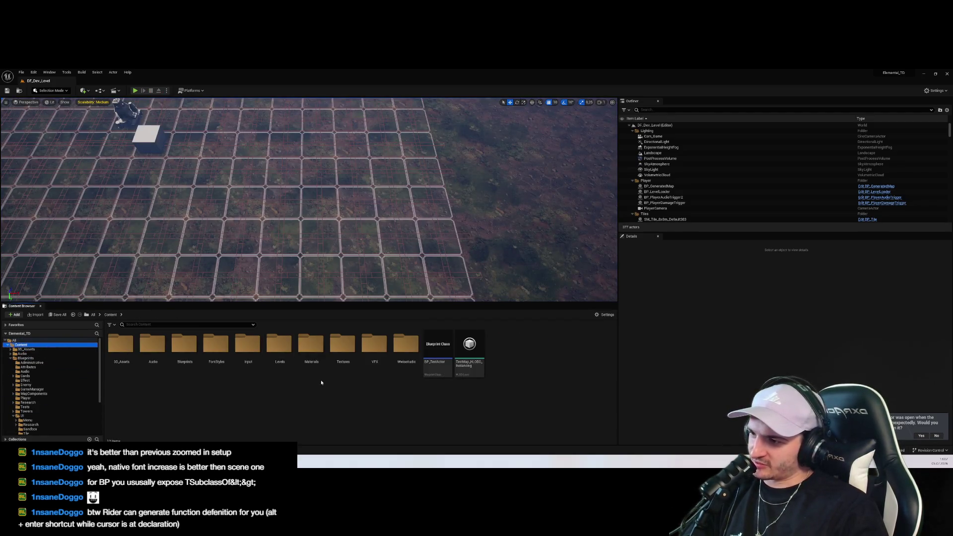
double_click(279, 348)
double_click(374, 347)
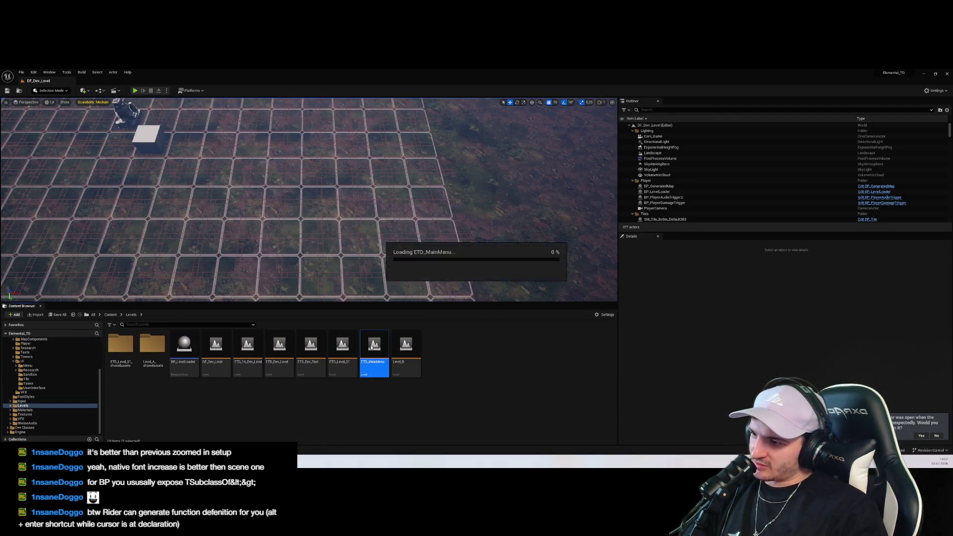
left_click(135, 90)
left_click(299, 270)
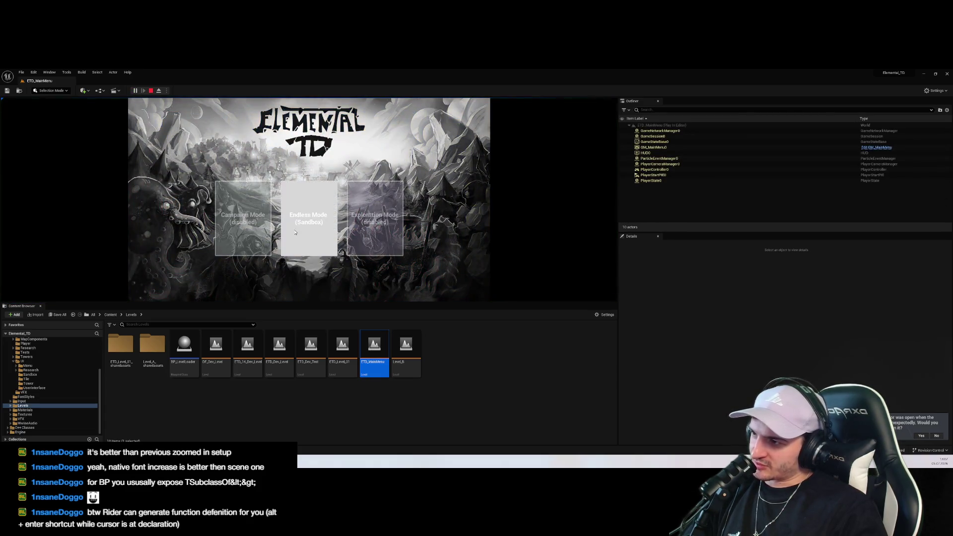
key("alt+Tab")
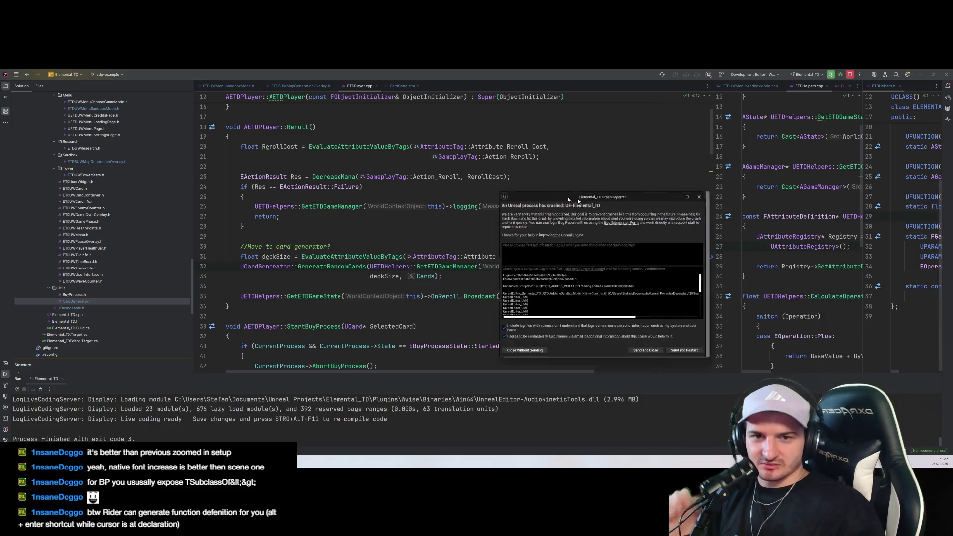
Dismiss the Unreal Editor crash report without sending it
left_click_drag(569, 200, 536, 196)
left_click_drag(589, 315, 666, 319)
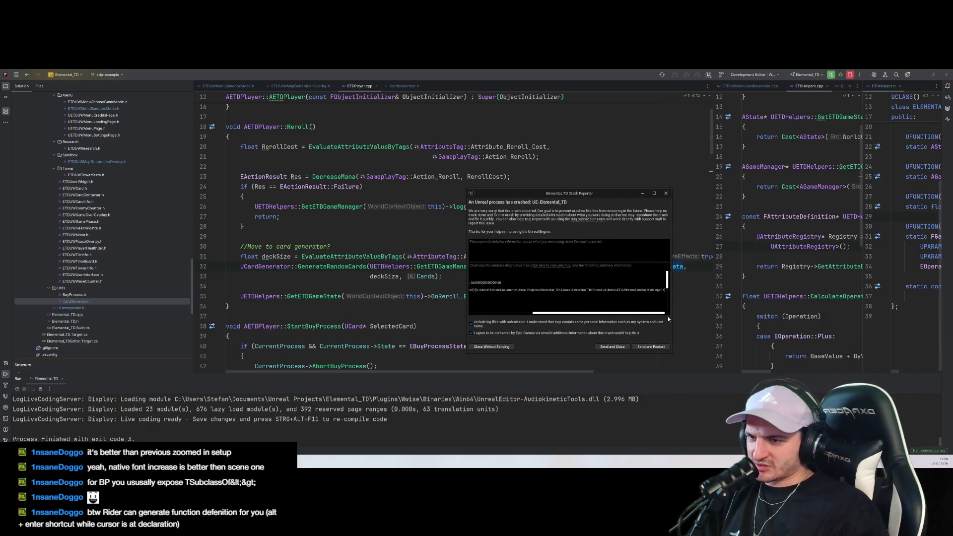
left_click(666, 194)
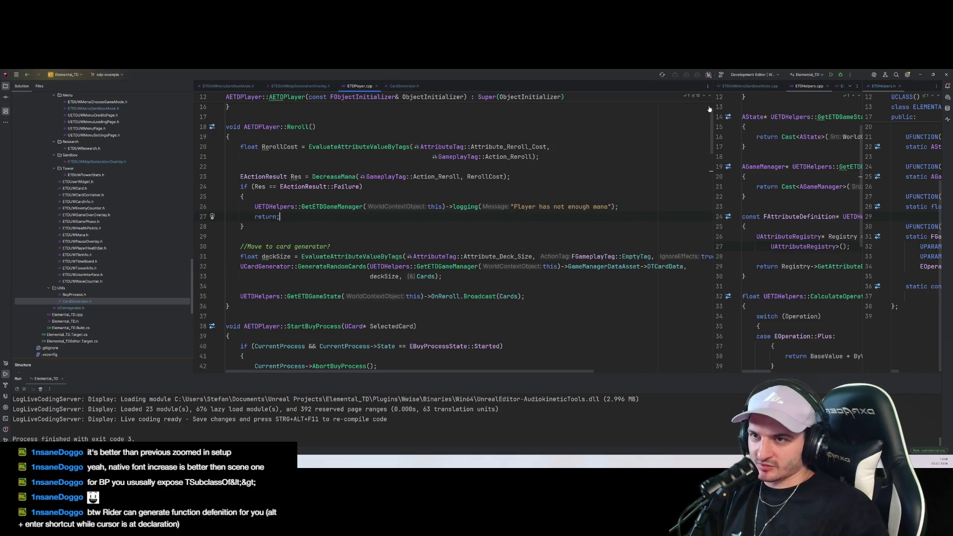
Delete the NativeConstruct definition from the ETDUWMenuSandboxMode source file
left_click_drag(713, 106, 486, 107)
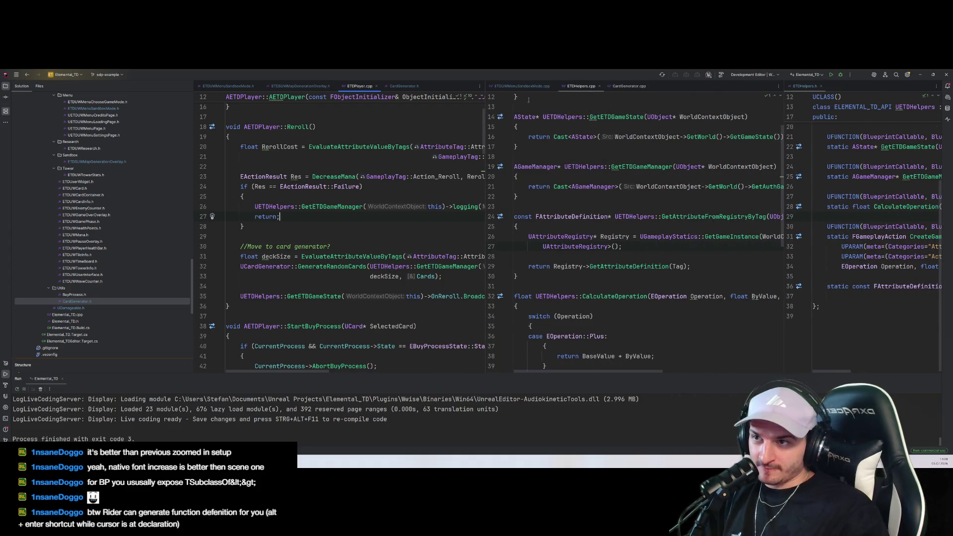
left_click(515, 88)
left_click_drag(567, 217, 474, 190)
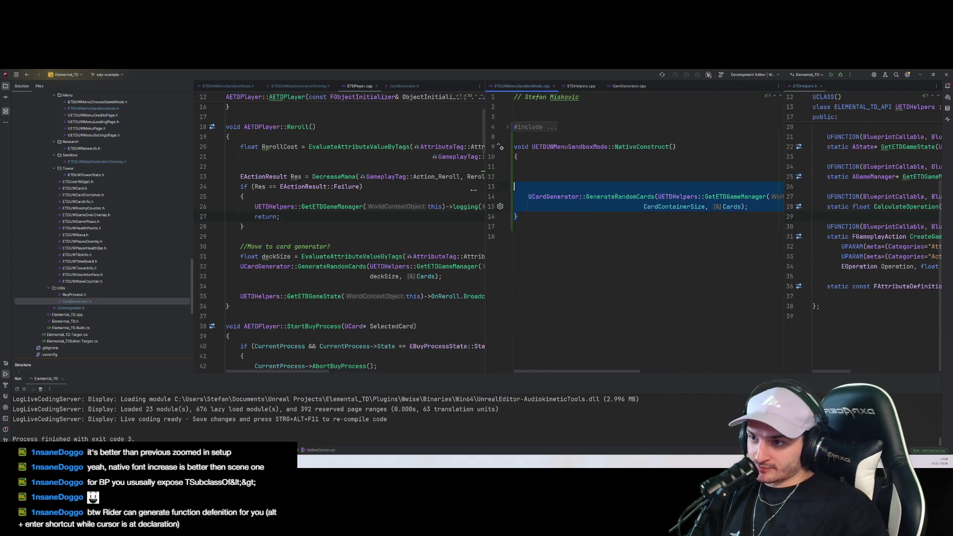
left_click_drag(547, 247, 496, 137)
key("BackSpace")
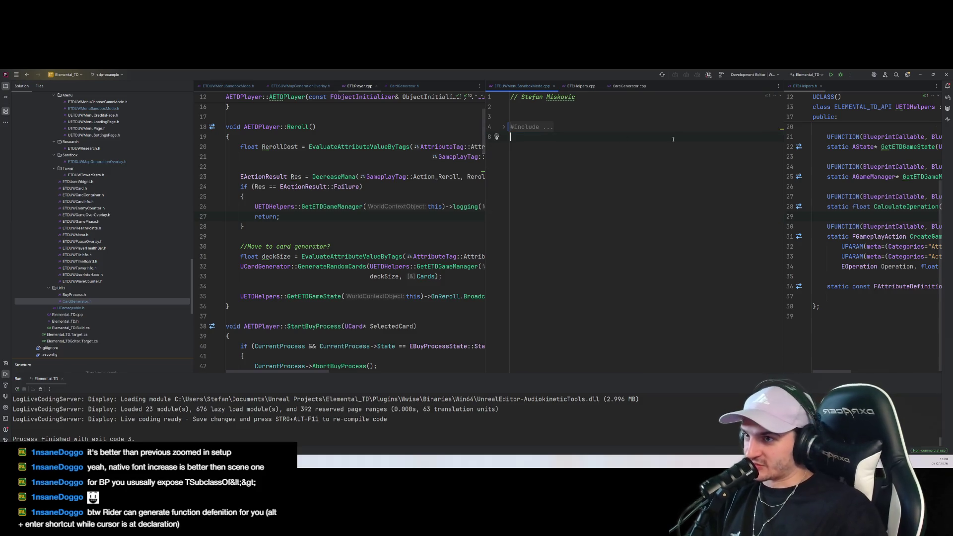
Remove the NativeConstruct declaration from the ETDUWMenuSandboxMode header and rebuild the project
left_click(527, 127)
left_click(611, 127, "ctrl")
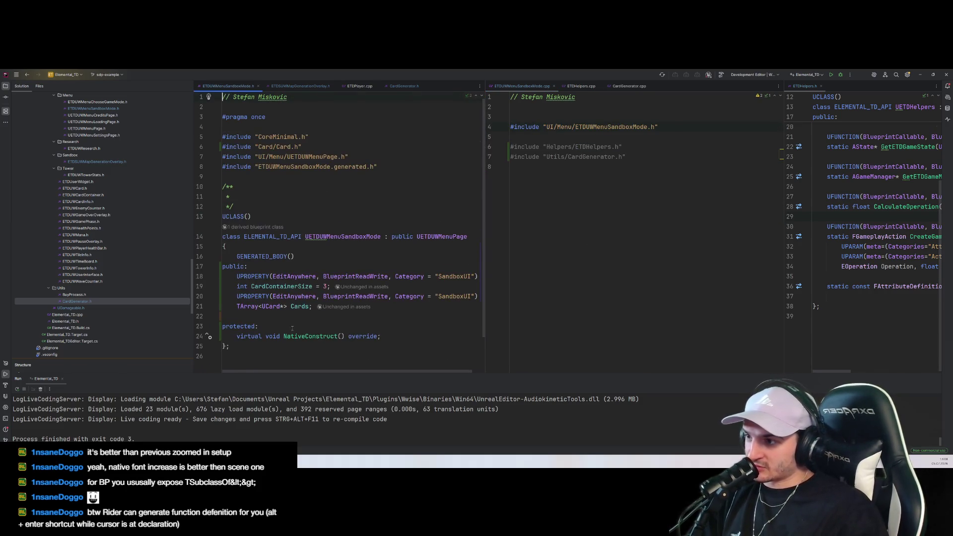
left_click_drag(389, 338, 242, 337)
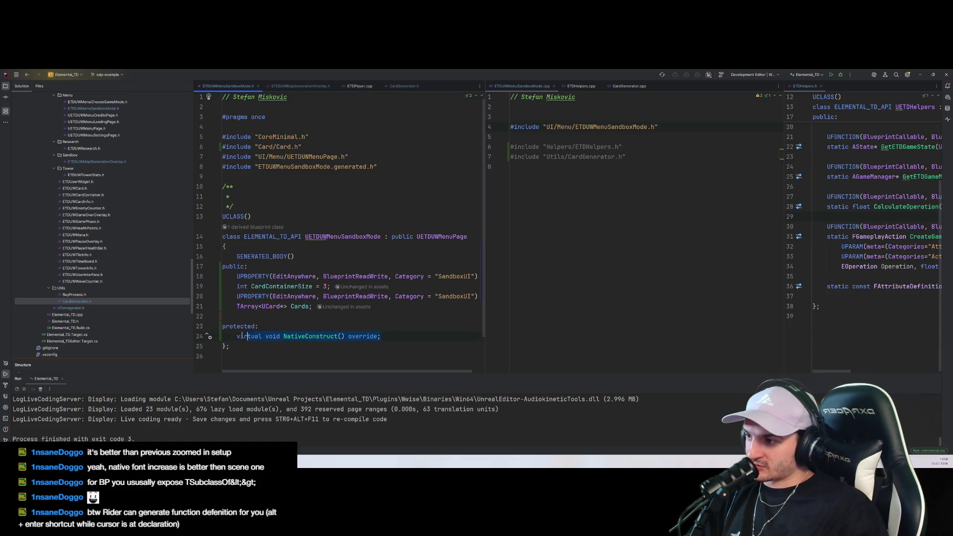
key("BackSpace")
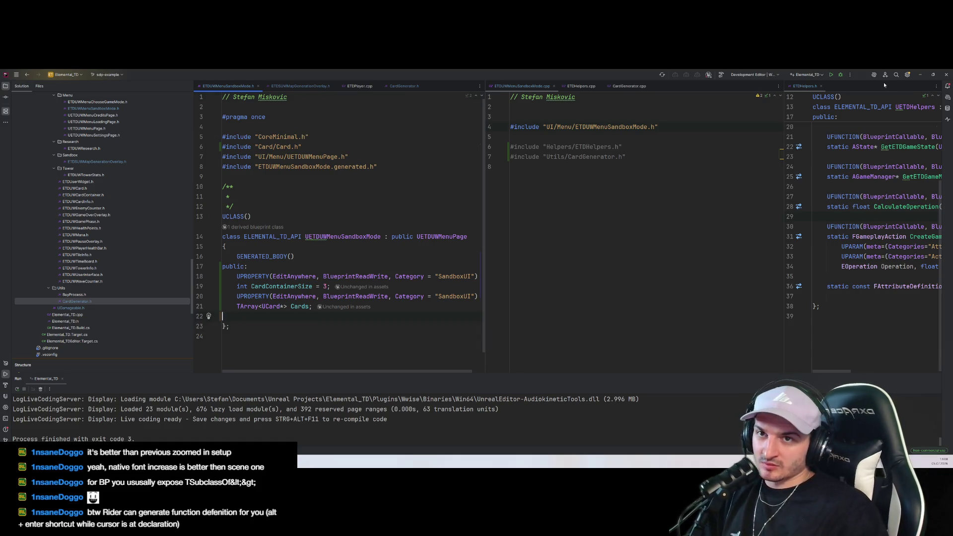
left_click(830, 76)
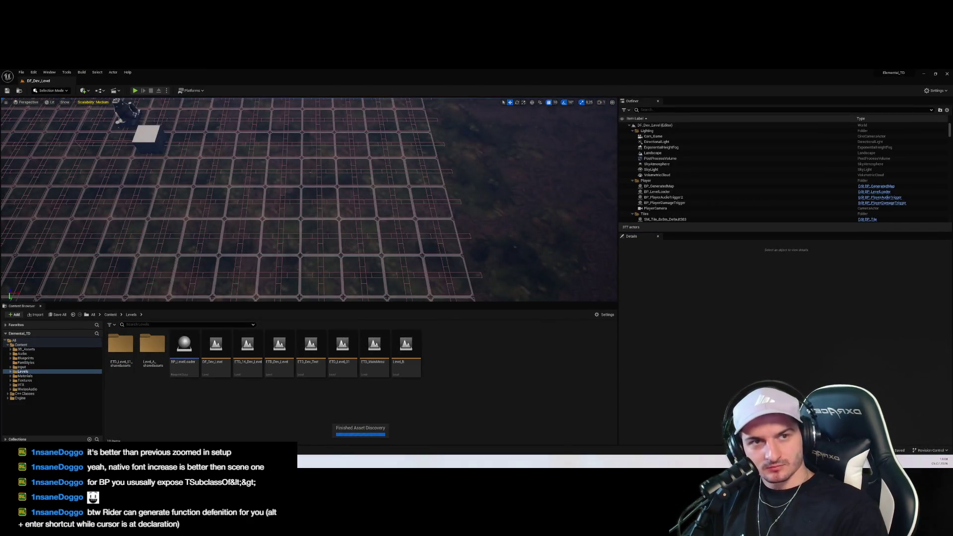
Play the ETD_MainMenu level, enter the sandbox setup screen, then stop the session
double_click(374, 348)
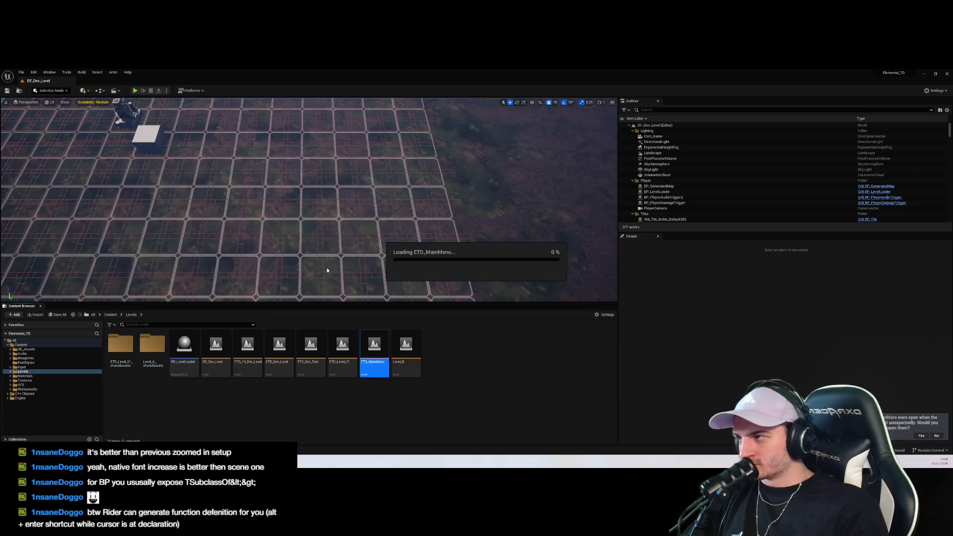
left_click(135, 91)
left_click(307, 246)
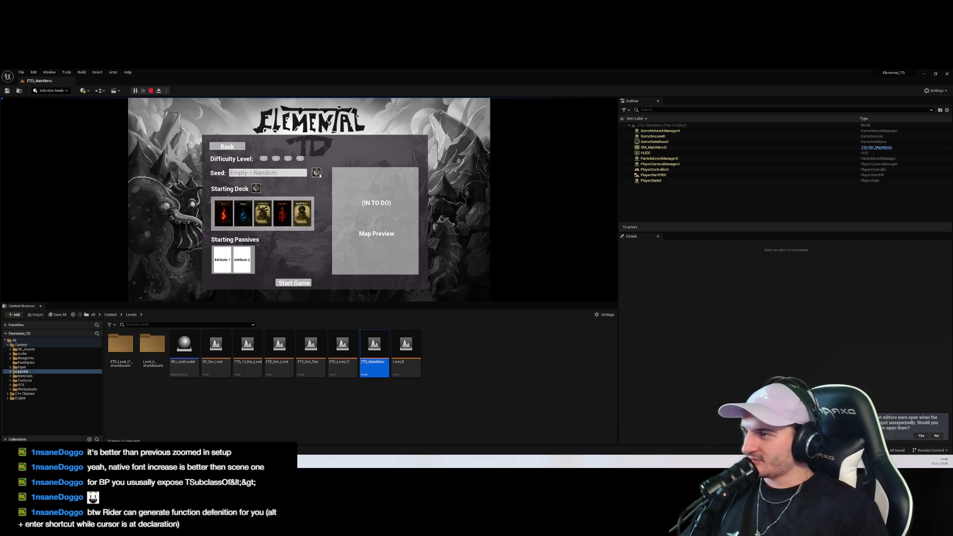
left_click(152, 91)
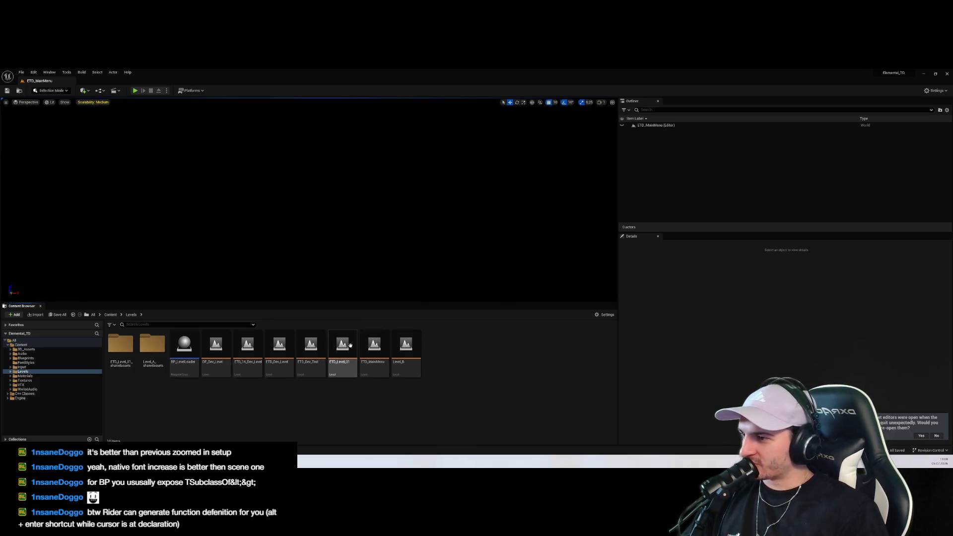
Browse to Blueprints/UI/Menu/SubMenu and open the WBP_SandboxMode widget blueprint
left_click(25, 358)
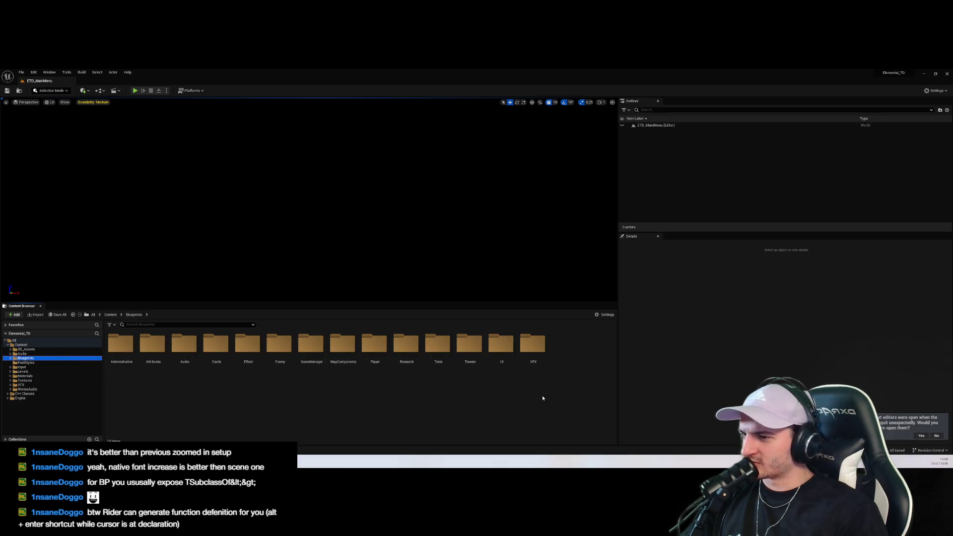
double_click(501, 345)
left_click(175, 357)
double_click(153, 347)
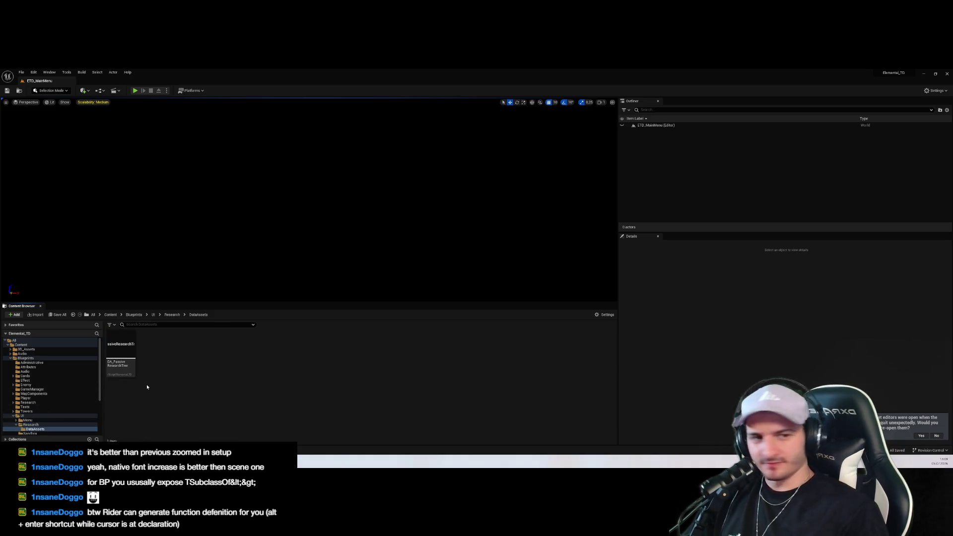
scroll(50, 397, "down", 3)
left_click(45, 398)
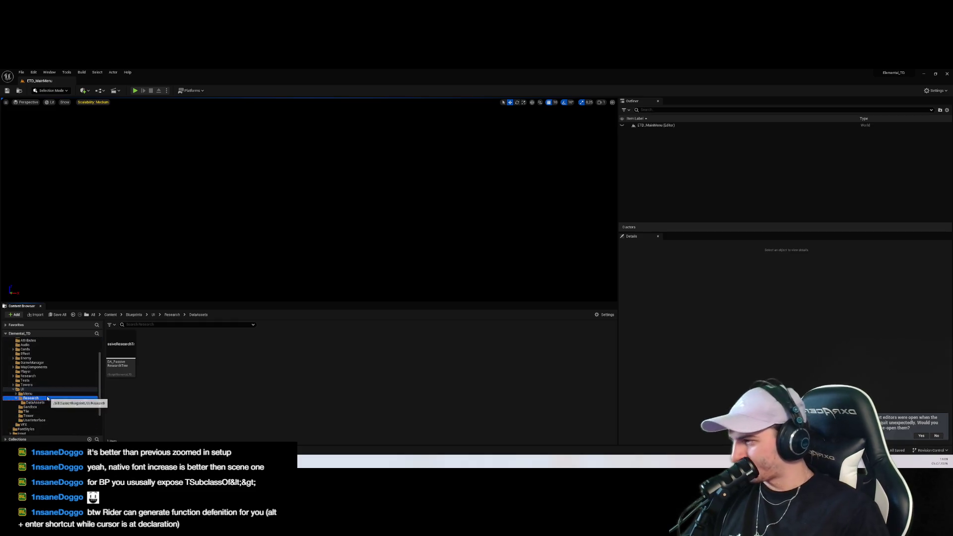
left_click(49, 394)
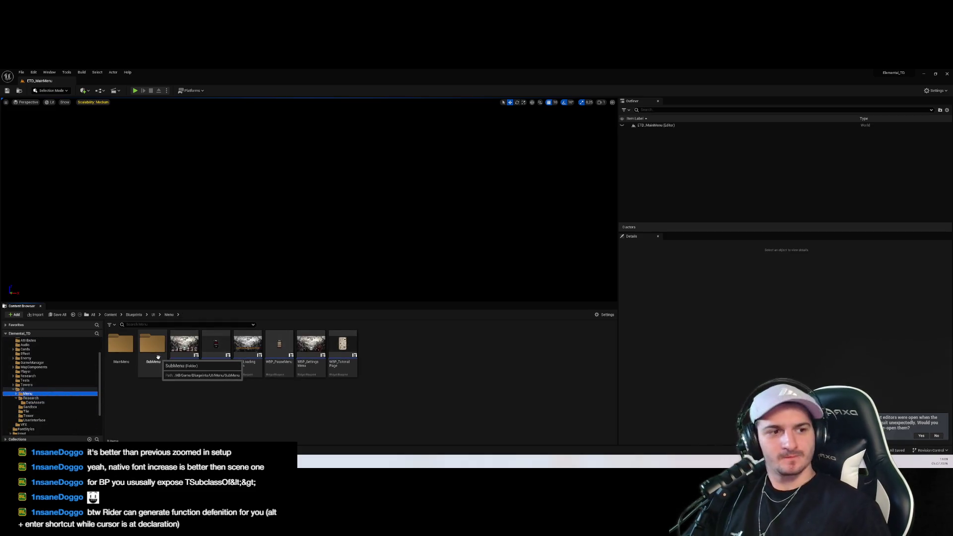
double_click(121, 345)
left_click(52, 403)
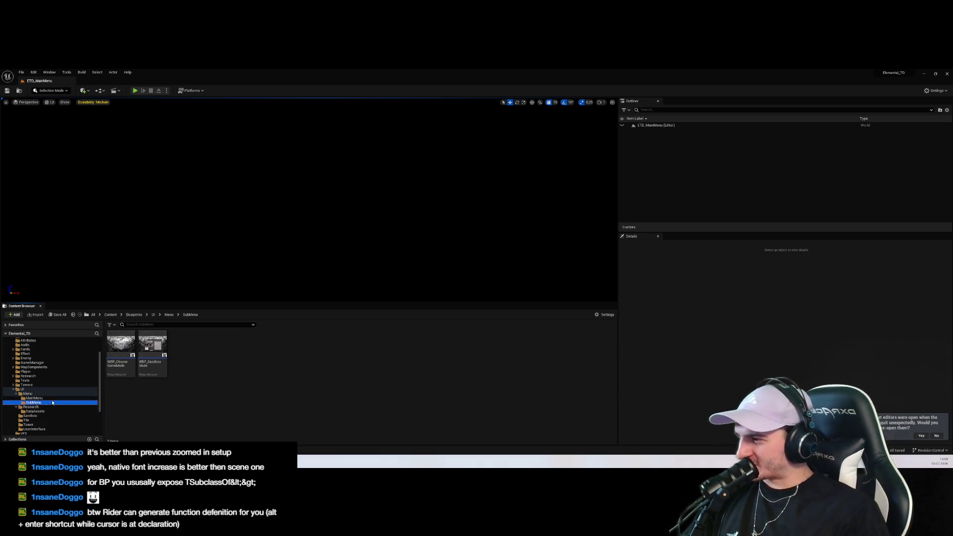
double_click(152, 342)
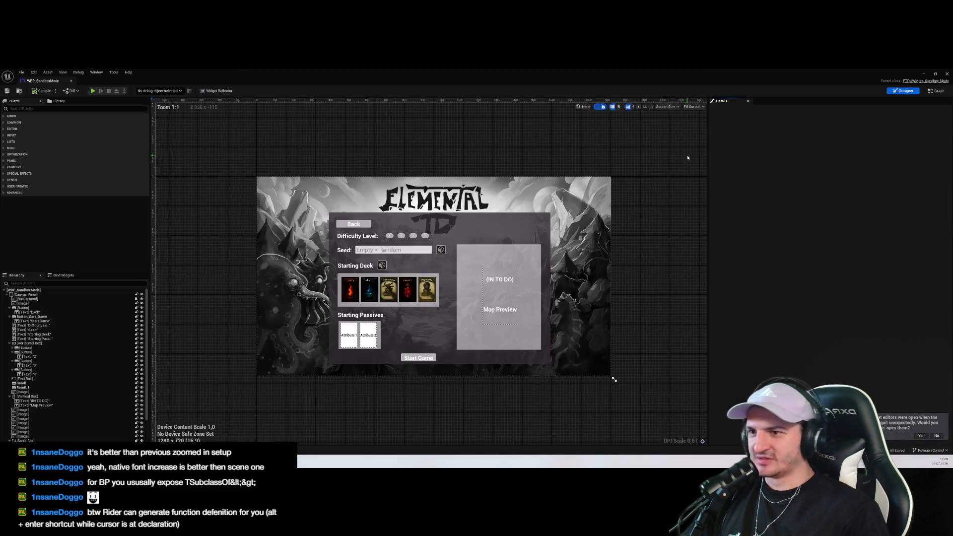
Place a WBP Card Container from the Palette onto the sandbox screen and nudge it left and up
left_click(58, 108)
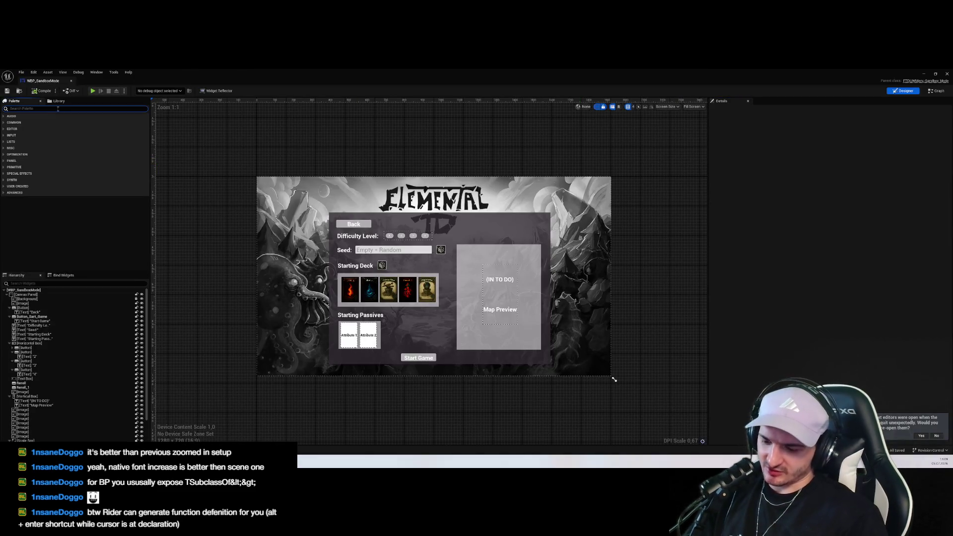
type("we_Card")
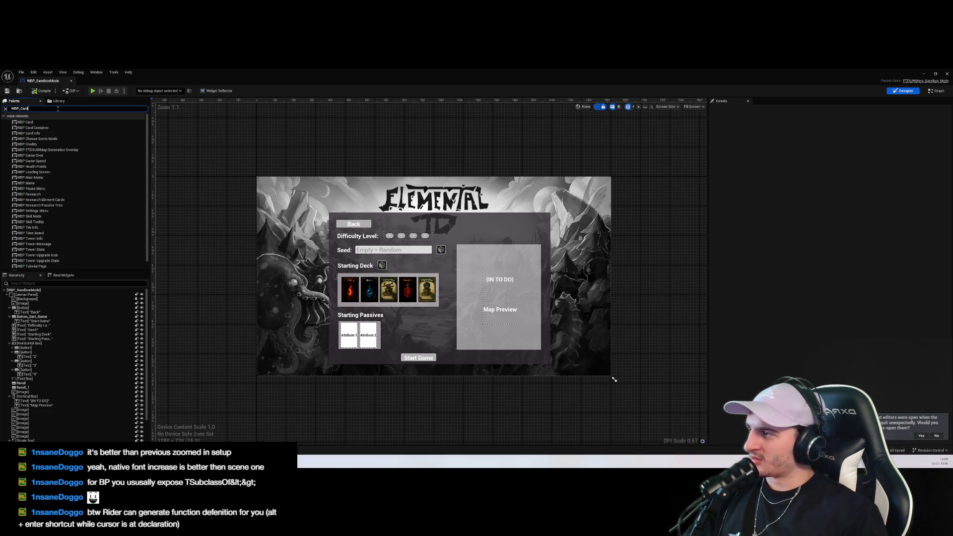
key("BackSpace")
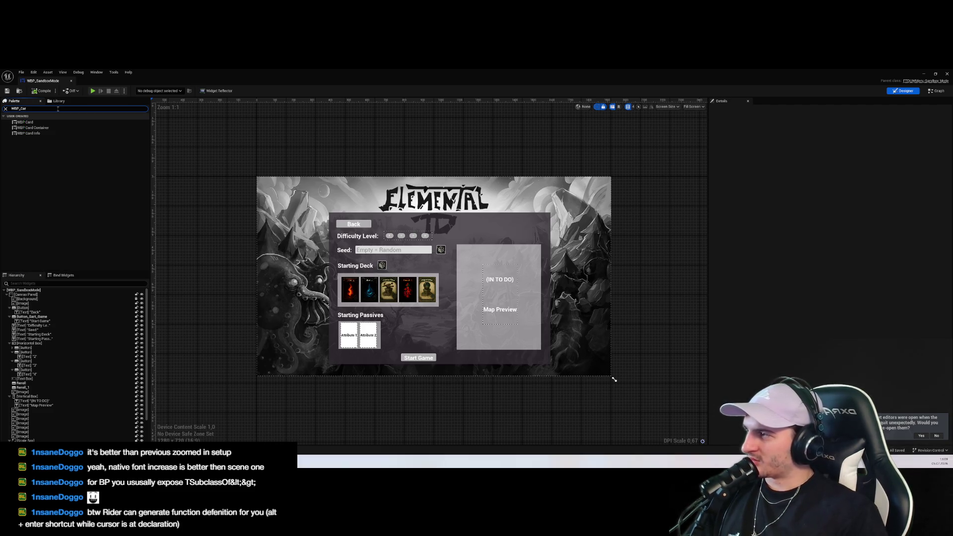
mouse_move(33, 127)
left_mouse_down()
mouse_move(474, 221)
mouse_move(529, 153)
mouse_move(530, 207)
mouse_move(529, 198)
left_mouse_up()
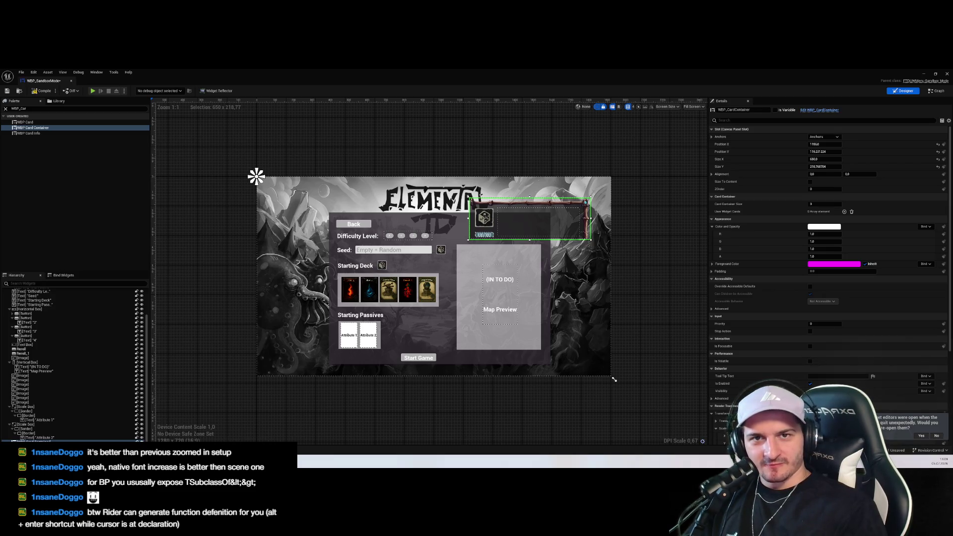
left_click_drag(561, 213, 542, 209)
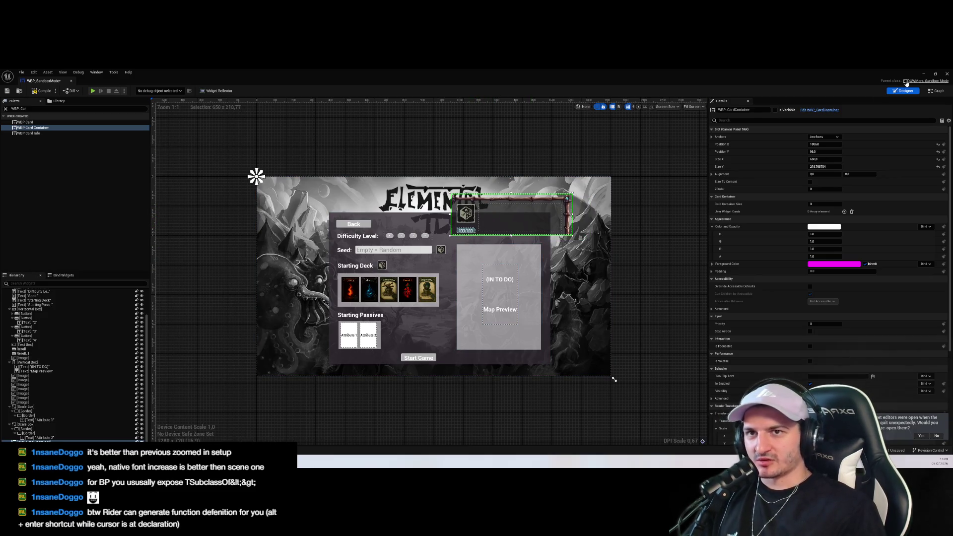
left_click(600, 162)
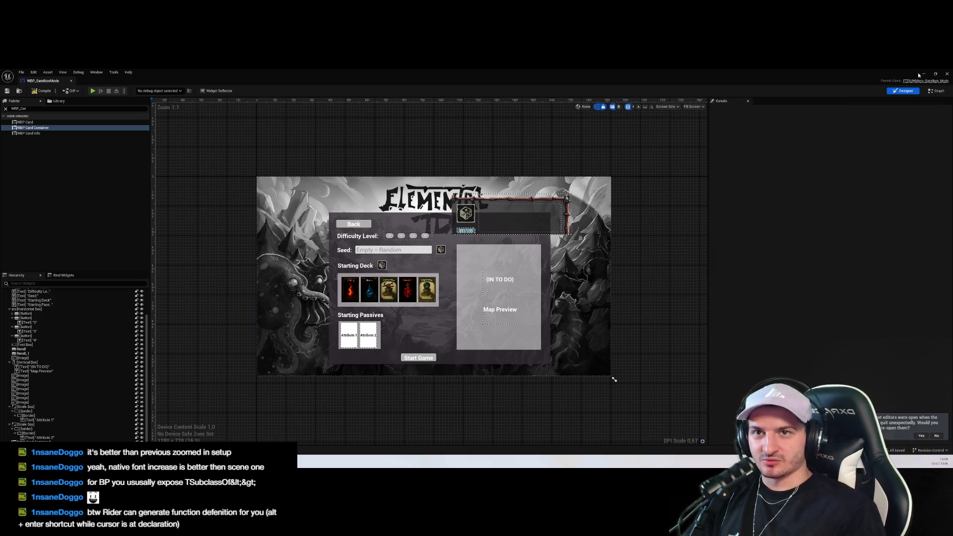
Open the WBP_CardContainer widget blueprint from the MainMenu/UserInterface folder
left_click(924, 73)
left_click(34, 371)
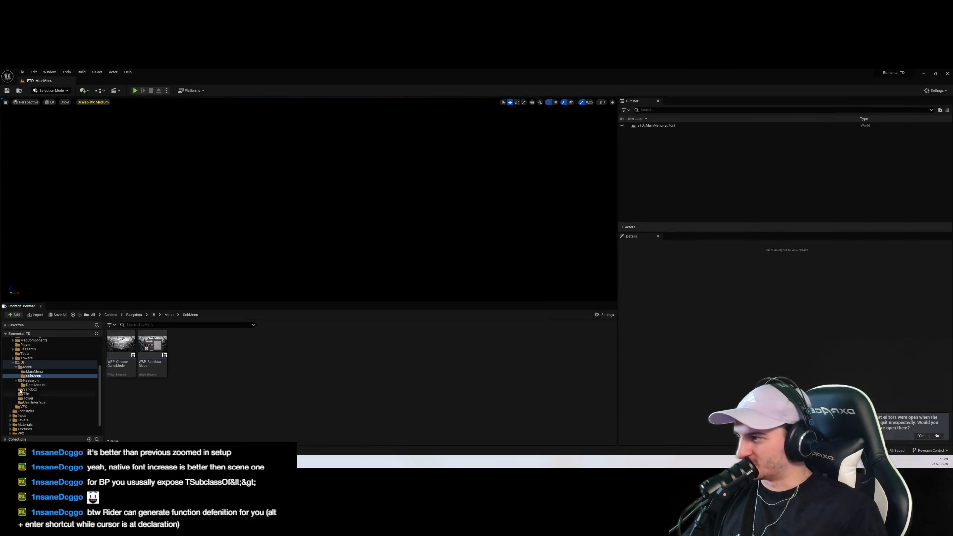
left_click(41, 403)
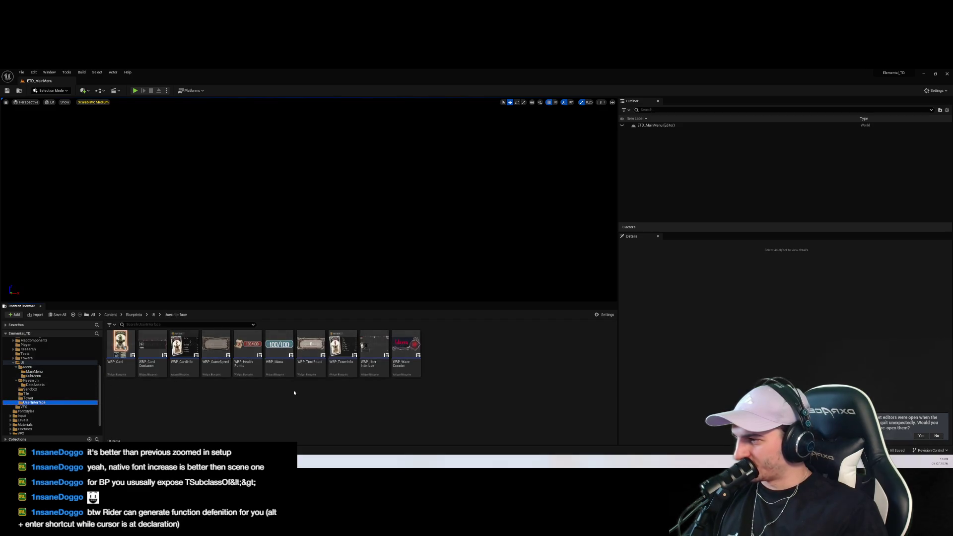
double_click(153, 355)
left_click(937, 91)
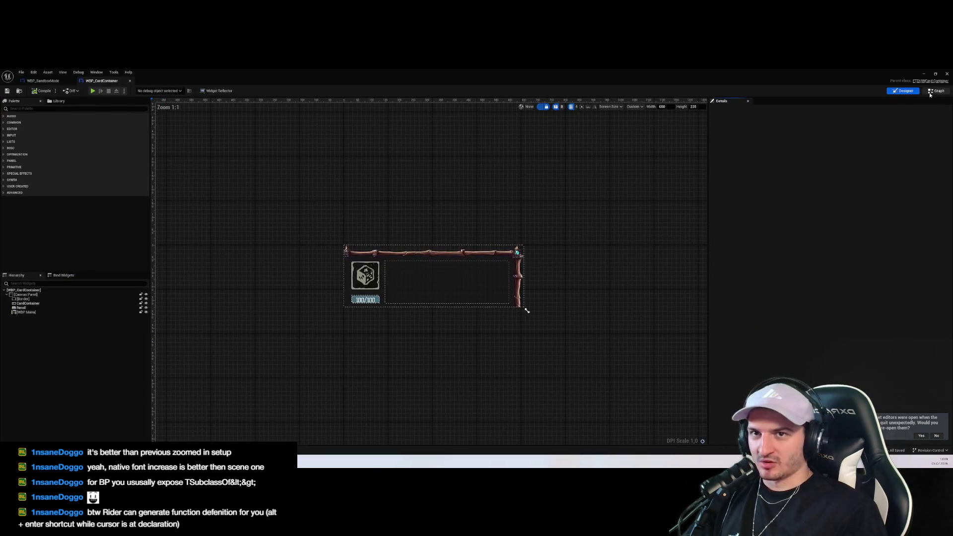
Inspect the Cards variable node in WBP_CardContainer's Event Graph
scroll(517, 217, "down", 3)
scroll(308, 247, "up", 3)
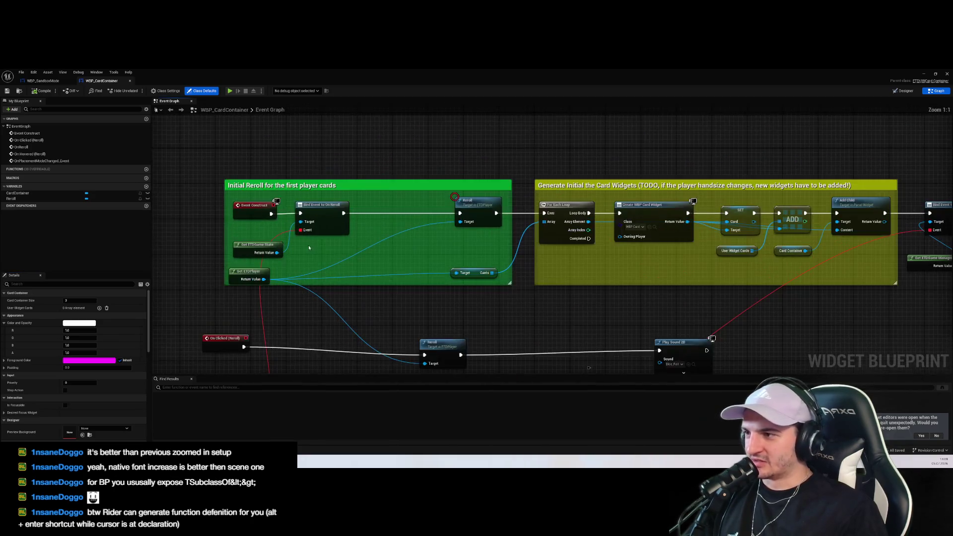
mouse_move(344, 263)
left_mouse_down()
mouse_move(559, 295)
mouse_move(551, 293)
left_mouse_up()
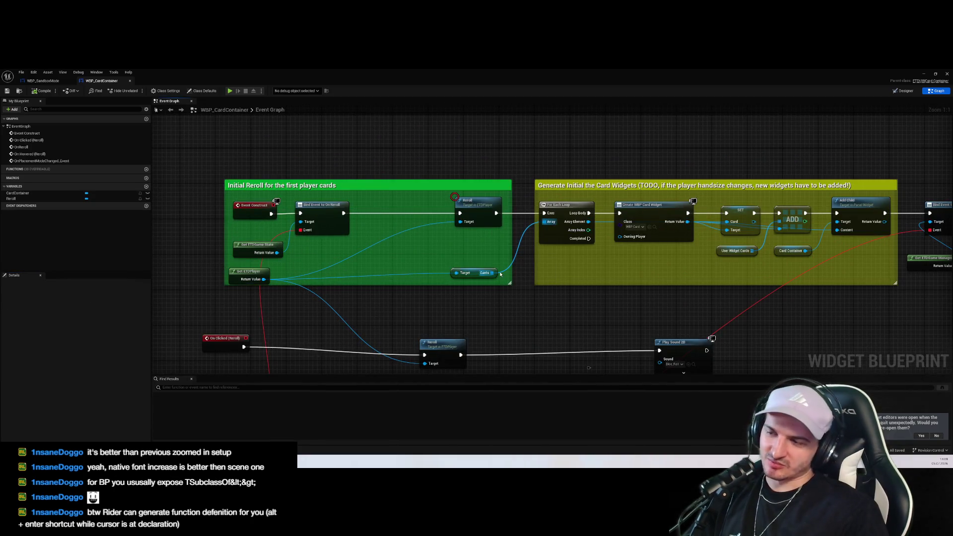
left_click(473, 274)
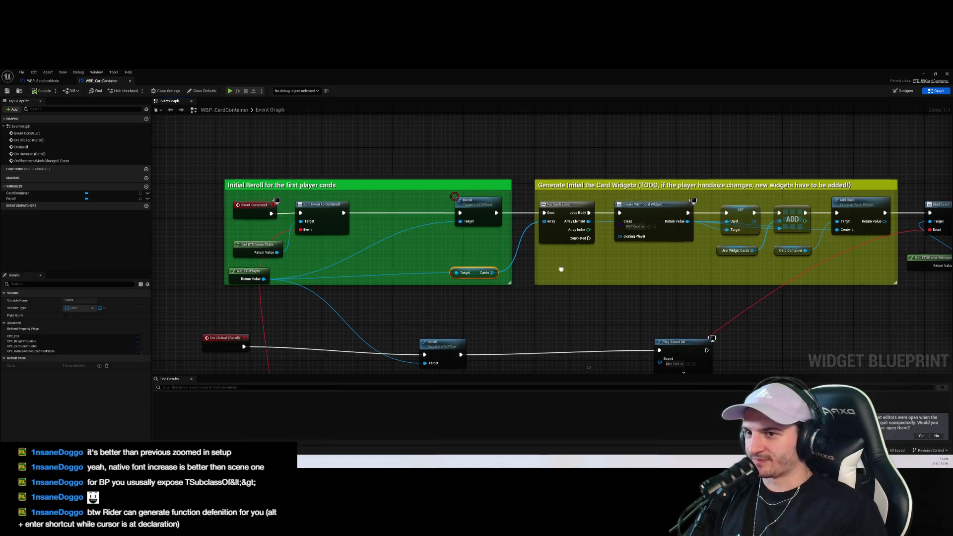
scroll(492, 284, "down", 2)
left_click(472, 173)
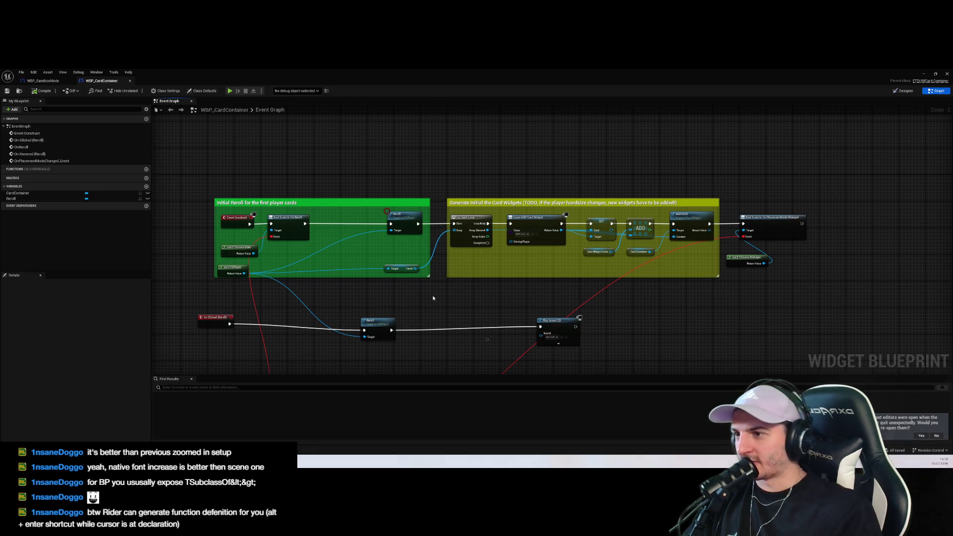
Select both comment groups and the Cards getter in WBP_CardContainer's Event Graph
scroll(433, 298, "up", 2)
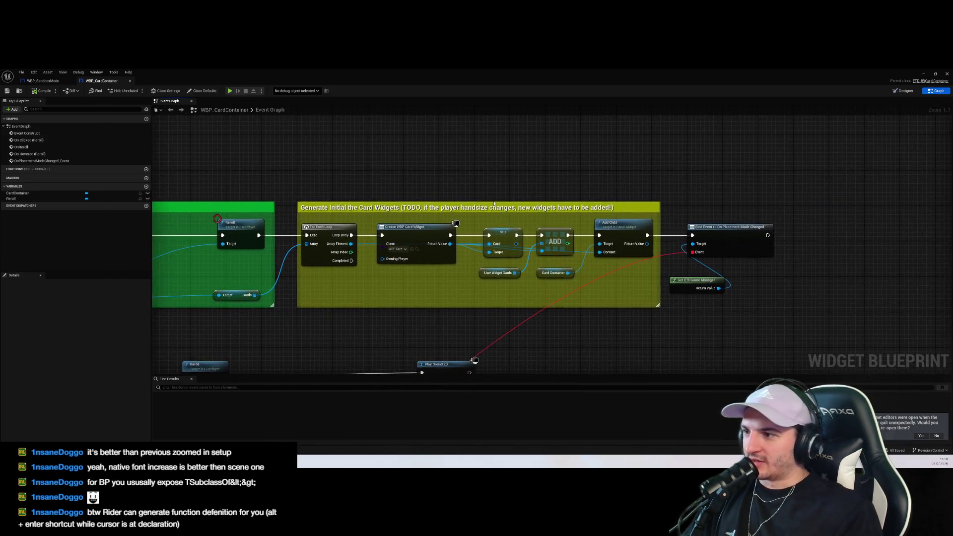
scroll(377, 224, "down", 2)
scroll(370, 216, "up", 3)
scroll(370, 217, "down", 4)
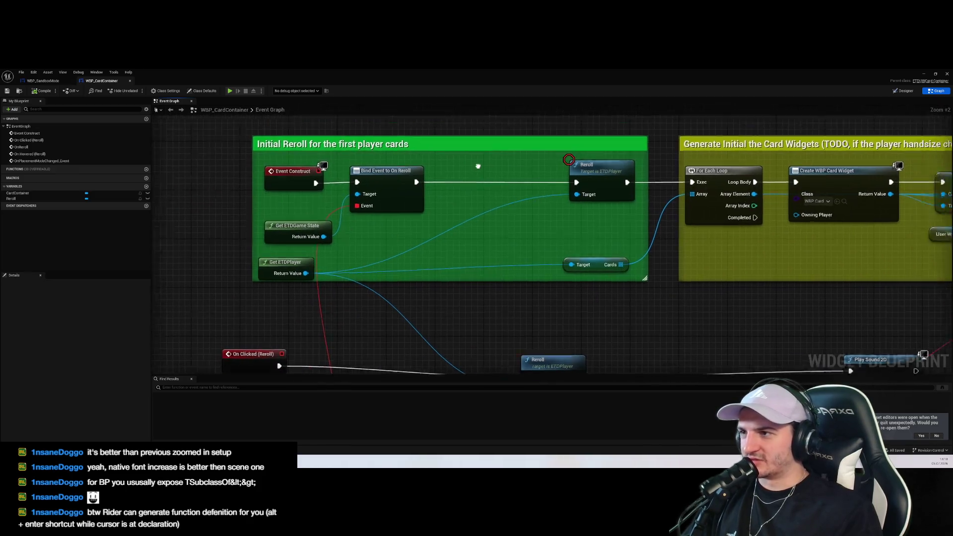
left_click_drag(298, 161, 908, 312)
left_click(908, 311)
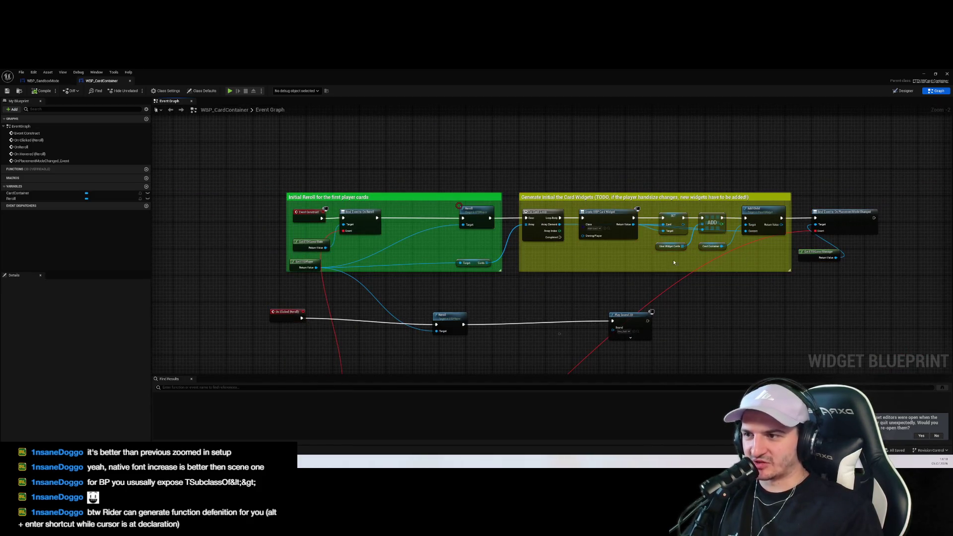
scroll(522, 262, "up", 5)
left_click(427, 261)
Select the For Each Loop, Create WBP Card Widget and SET nodes, and inspect the Bind Event node
left_click_drag(702, 227, 594, 274)
left_click(477, 214)
left_click(660, 202, "ctrl")
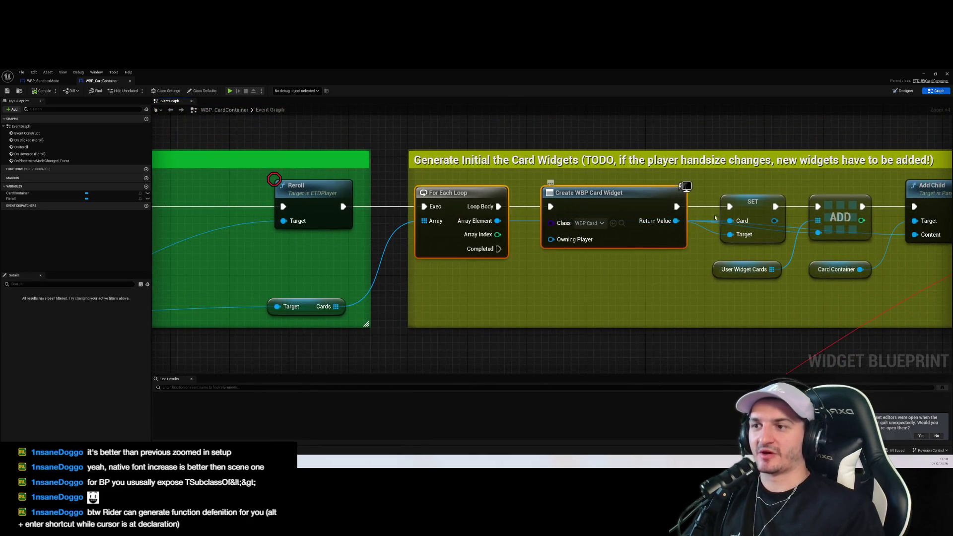
left_click_drag(661, 202, 560, 211)
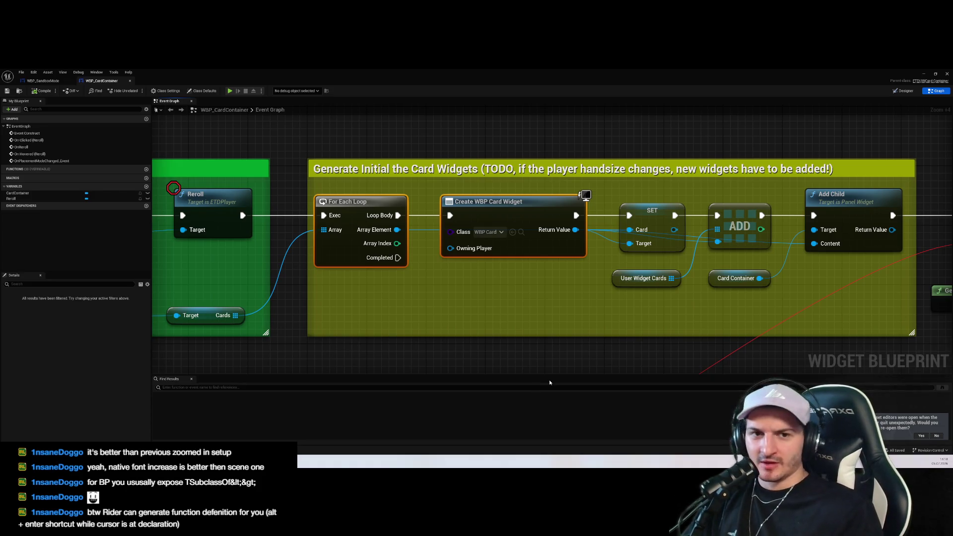
scroll(610, 359, "down", 2)
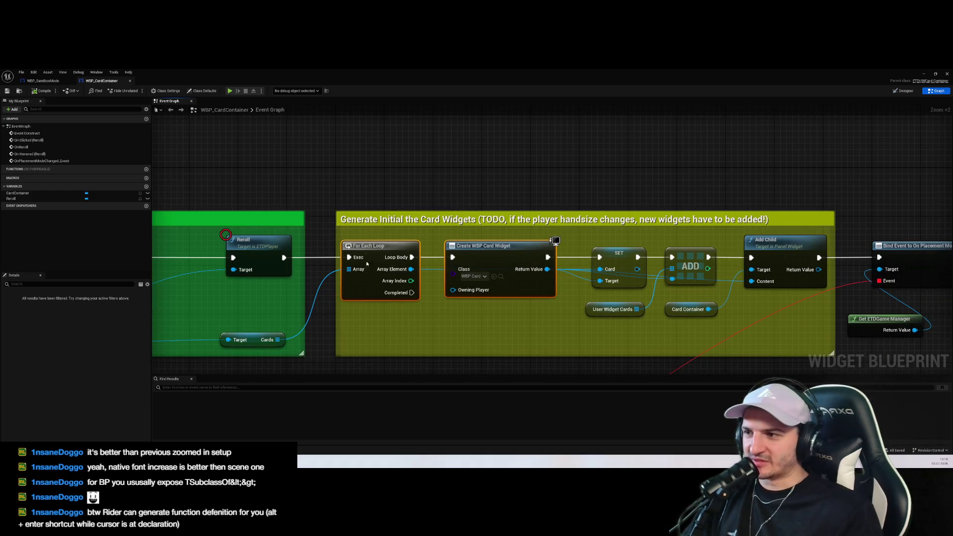
left_click(620, 268, "ctrl")
left_click_drag(755, 338, 658, 315)
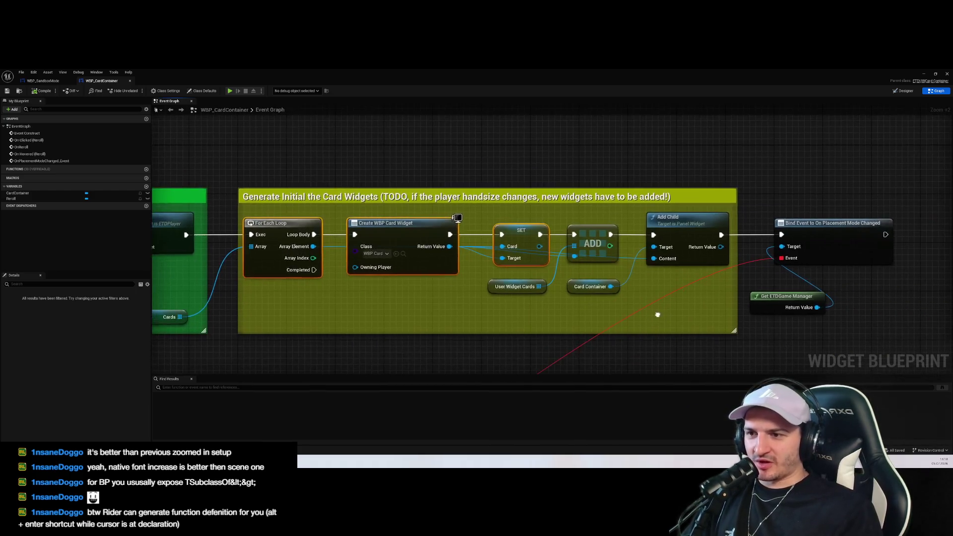
scroll(660, 313, "down", 2)
left_click(797, 271)
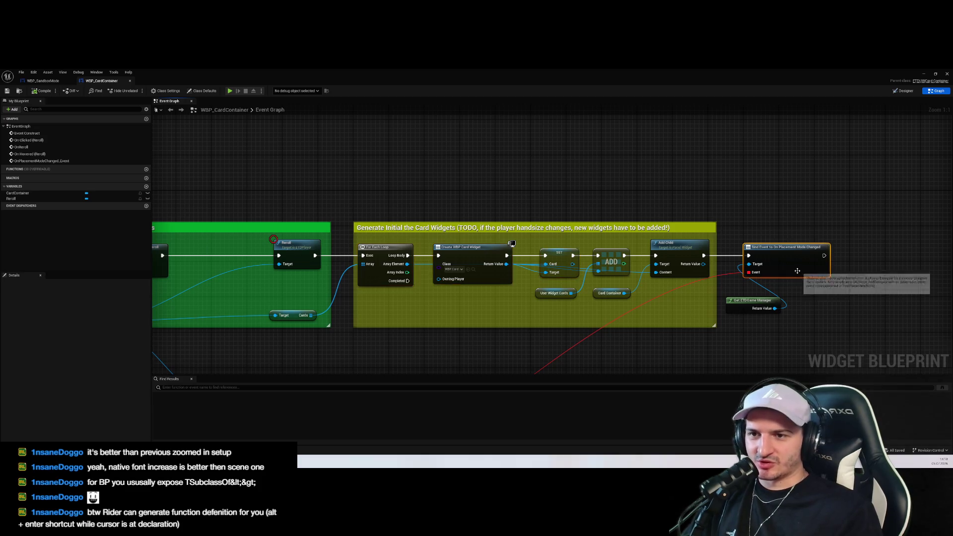
Return to the WBP_SandboxMode widget
scroll(795, 281, "up", 1)
scroll(794, 281, "down", 4)
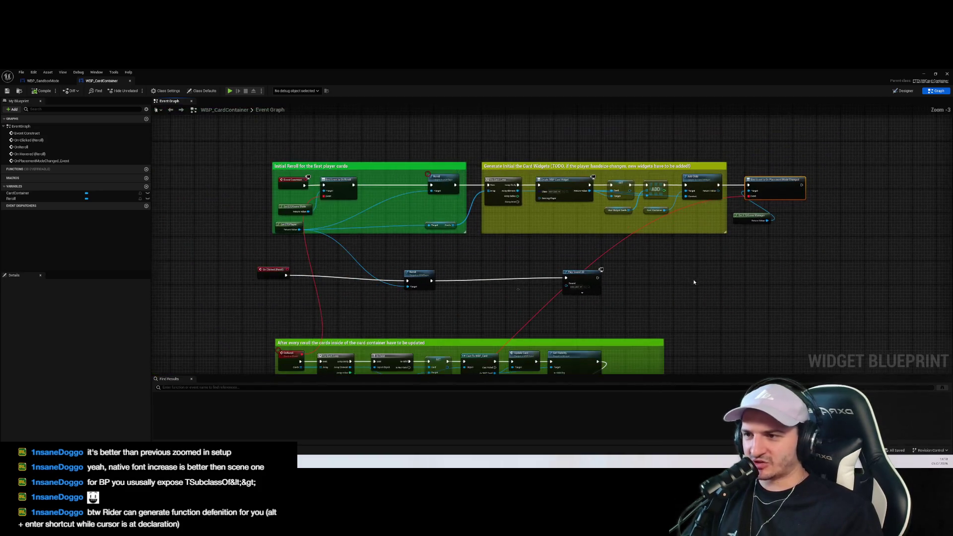
scroll(619, 205, "up", 3)
scroll(610, 204, "up", 2)
scroll(601, 199, "down", 2)
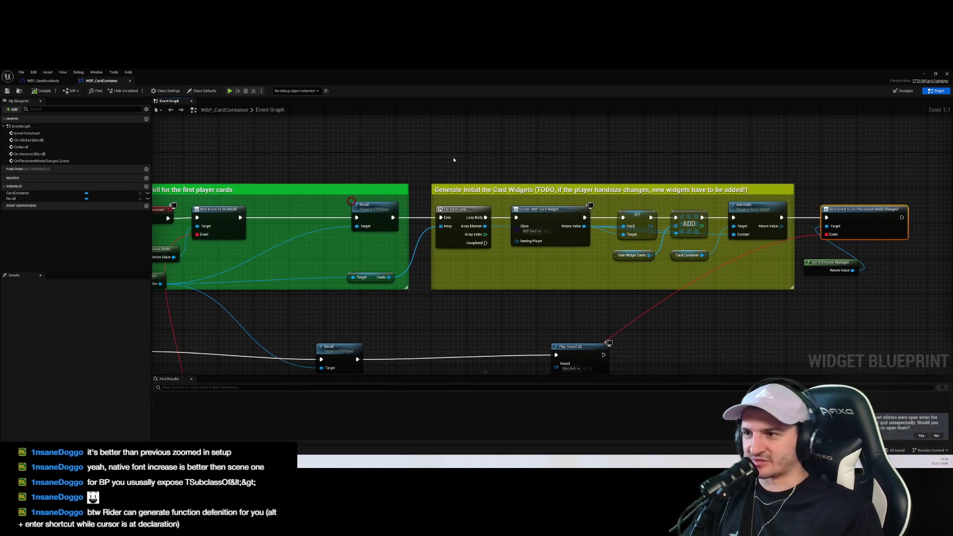
left_click(50, 81)
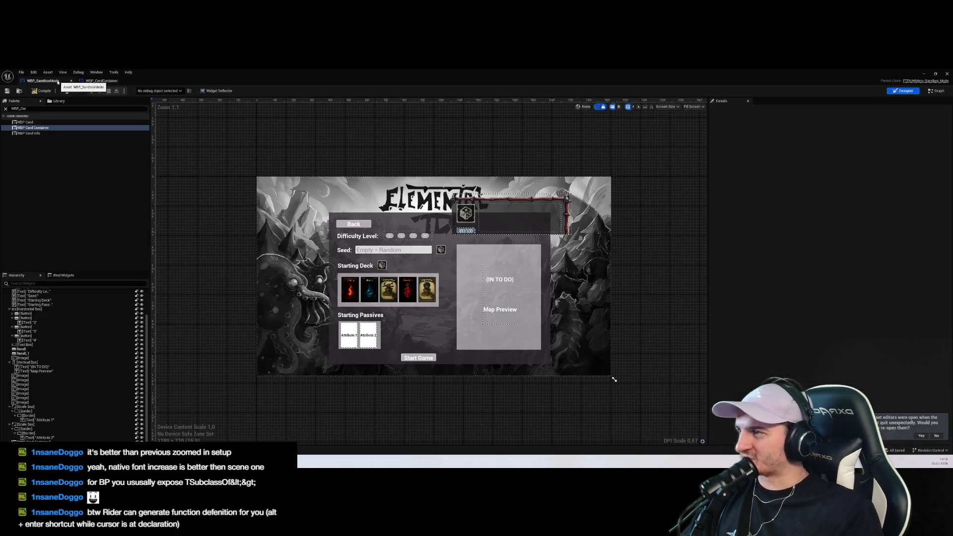
Rearrange the Cards getter, Card Container Size and old For Each Loop nodes in WBP_SandboxMode's graph
left_click(936, 91)
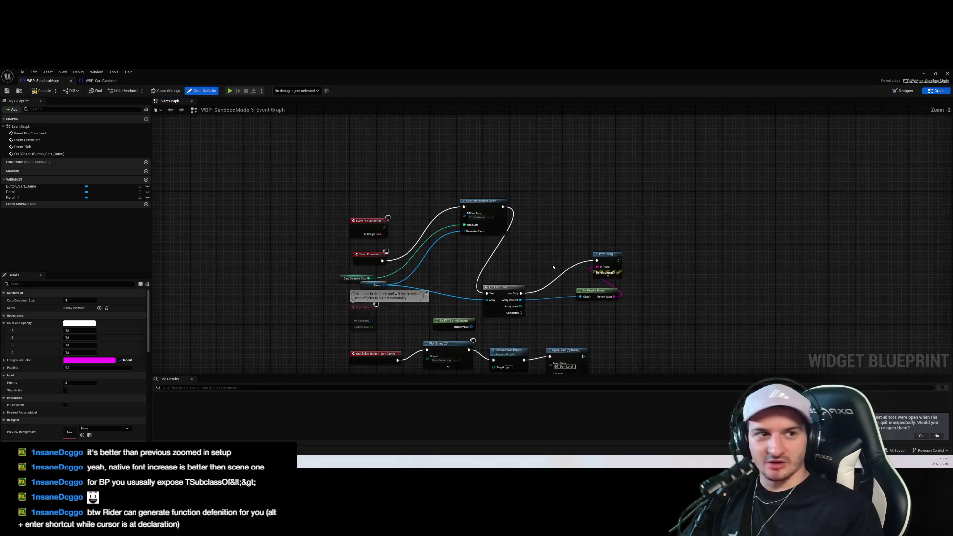
left_click_drag(766, 209, 688, 225)
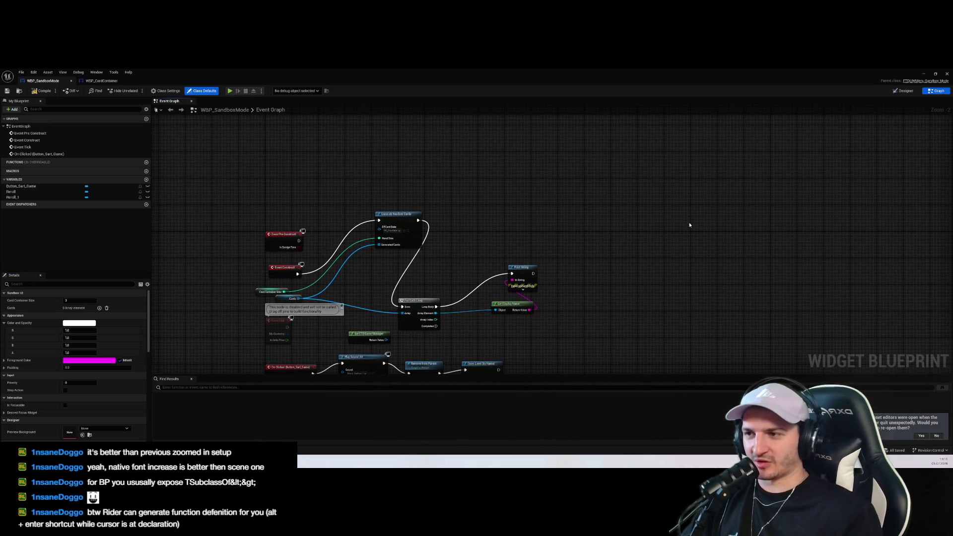
scroll(571, 308, "up", 2)
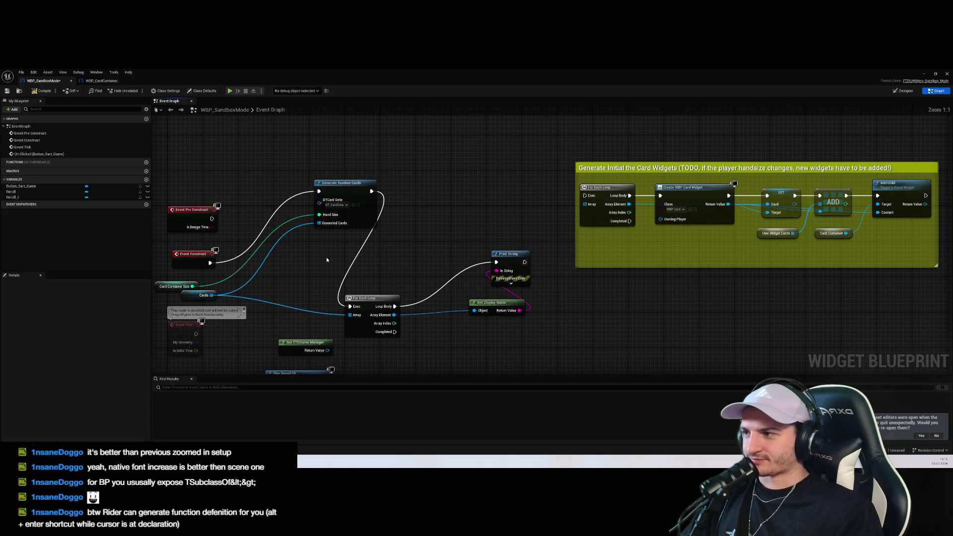
left_click_drag(327, 260, 425, 258)
left_click_drag(301, 295, 389, 299)
mouse_move(273, 285)
left_mouse_down()
mouse_move(357, 273)
mouse_move(355, 305)
left_mouse_up()
left_click(502, 357)
mouse_move(465, 303)
left_mouse_down()
mouse_move(530, 257)
mouse_move(497, 294)
left_mouse_up()
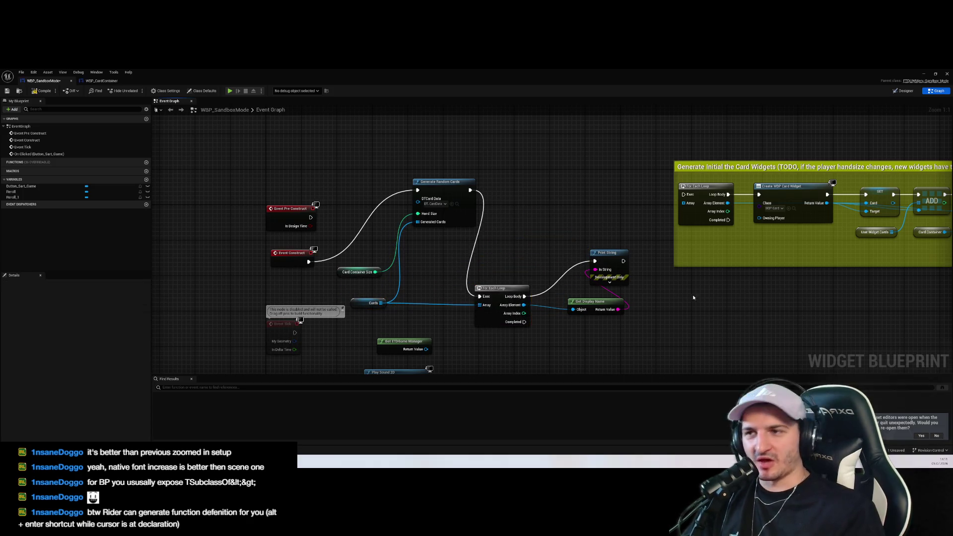
Wire Generate Random Cards into the card-widget For Each Loop and feed Cards into its Array
mouse_move(429, 213)
left_mouse_down()
mouse_move(654, 218)
mouse_move(643, 218)
left_mouse_up()
left_click_drag(783, 314, 655, 310)
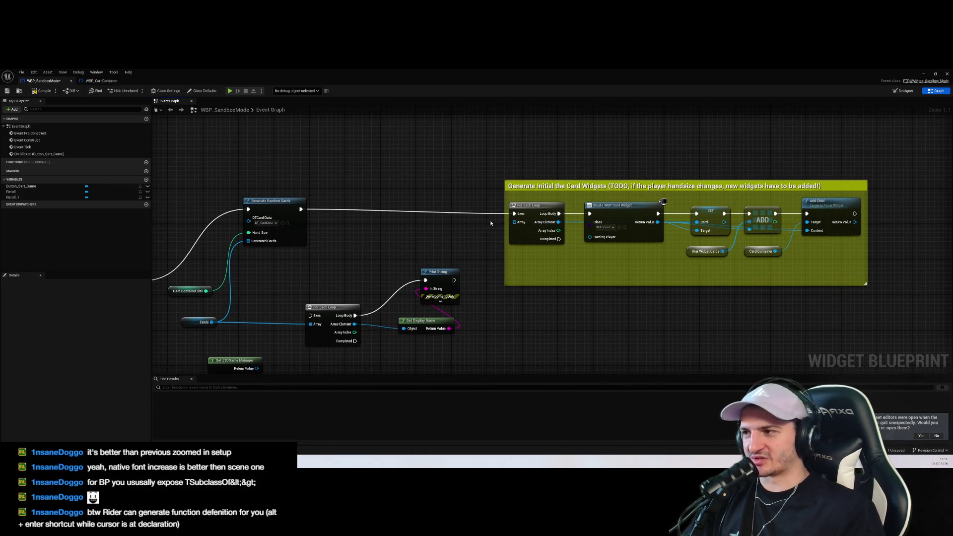
left_click(536, 212)
mouse_move(211, 323)
left_mouse_down()
mouse_move(536, 242)
mouse_move(515, 222)
left_mouse_up()
left_click(337, 310)
Check the Create WBP Card Widget class and nudge the User Widget Cards node
left_click(621, 206)
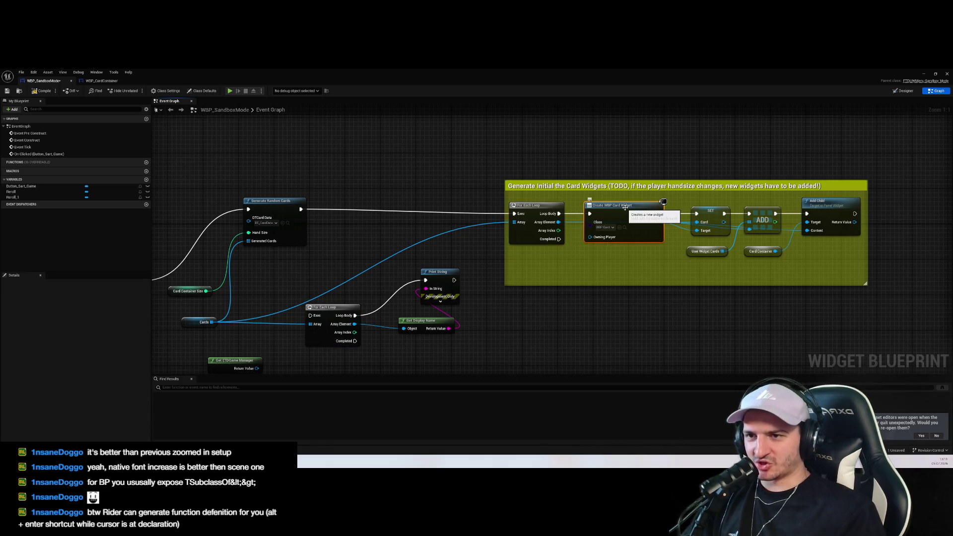
left_click_drag(652, 304, 598, 310)
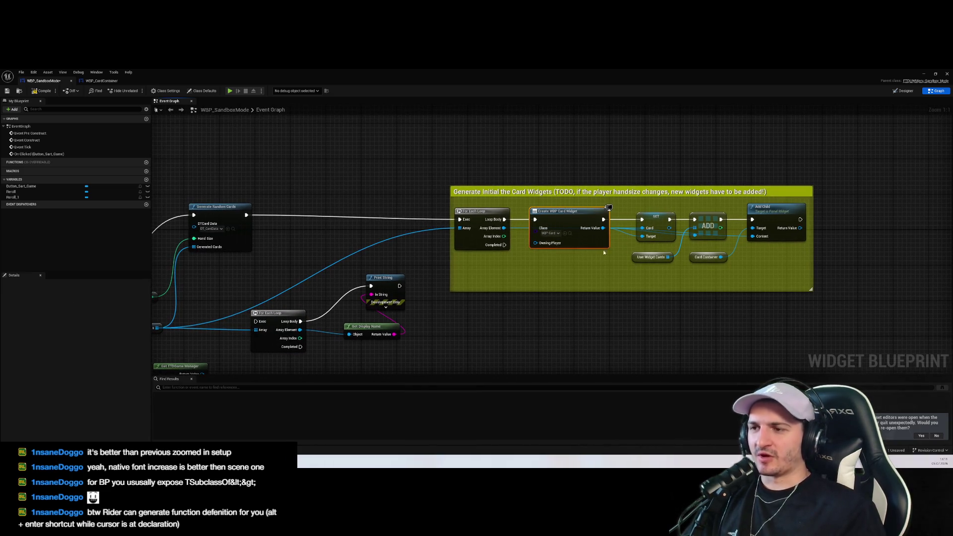
left_click_drag(520, 223, 495, 248)
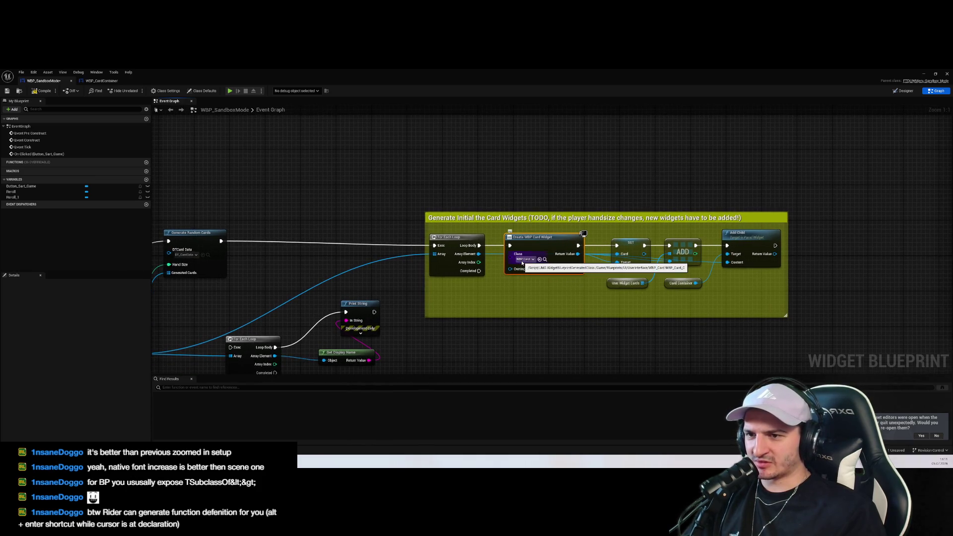
left_click_drag(673, 233, 591, 229)
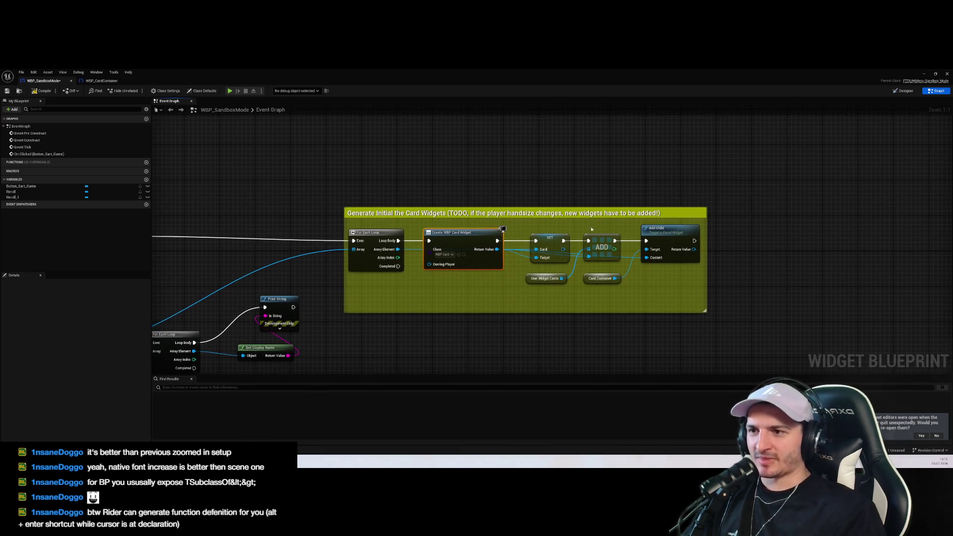
mouse_move(535, 283)
left_mouse_down()
mouse_move(543, 292)
mouse_move(534, 293)
left_mouse_up()
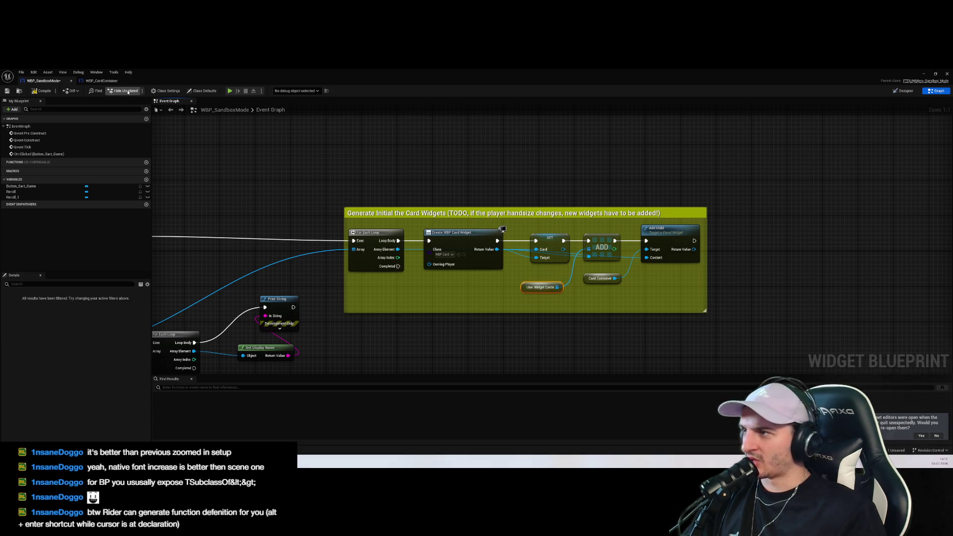
left_click(101, 81)
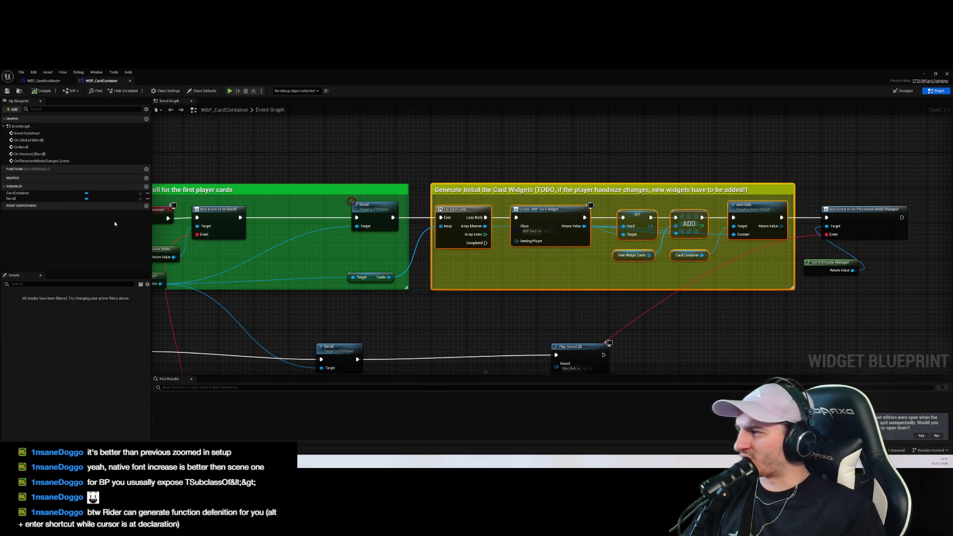
Inspect the User Widget Cards, Card Container and Add Child details, then return to WBP_SandboxMode's layout
left_click(552, 162)
left_click(632, 255)
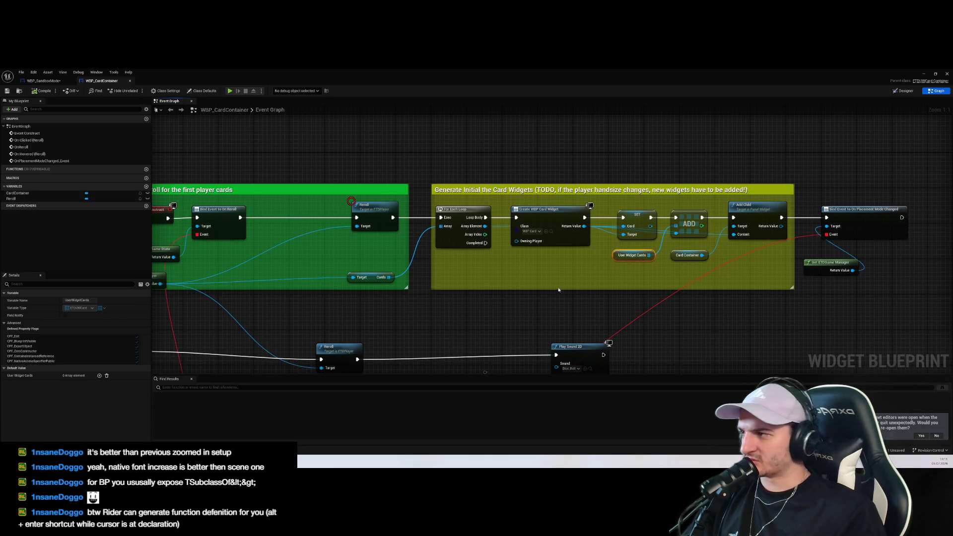
left_click_drag(516, 301, 569, 304)
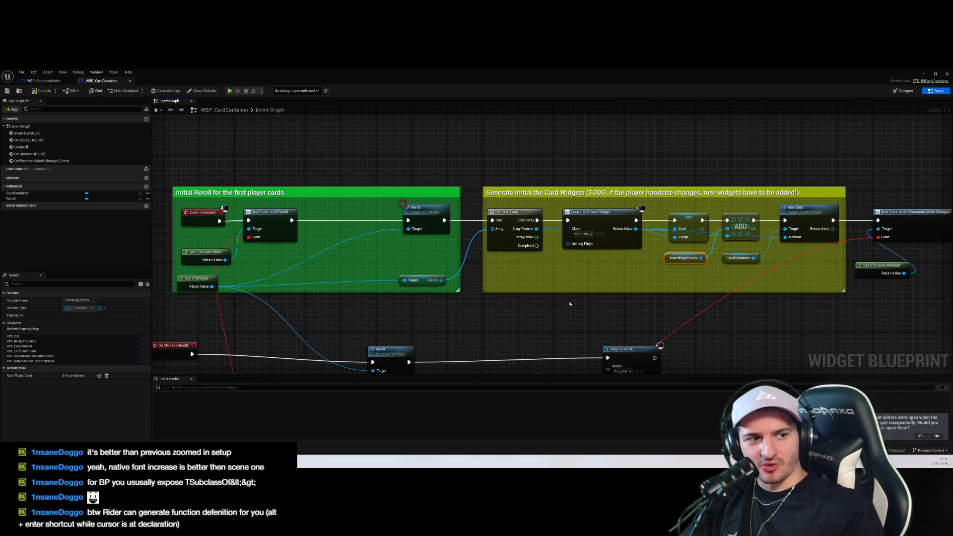
left_click(836, 338)
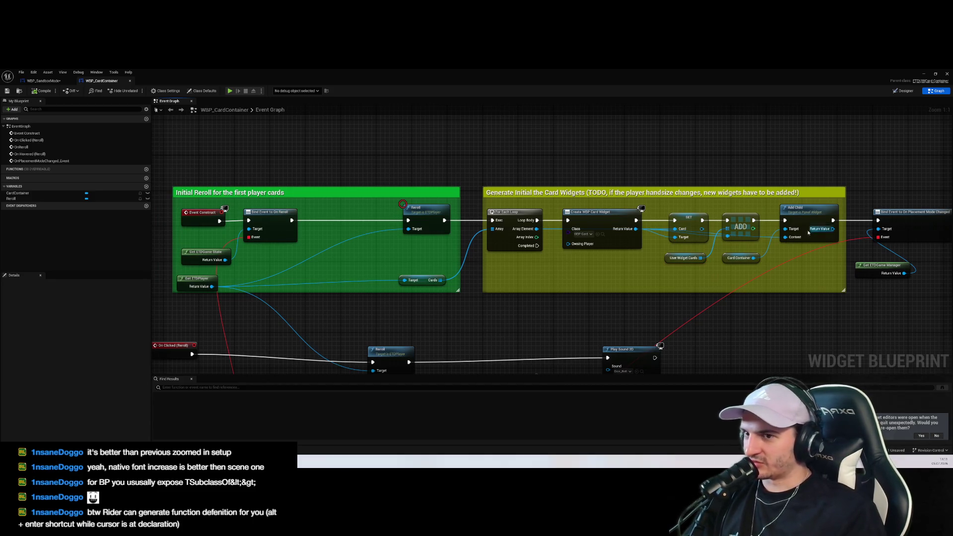
left_click(673, 256)
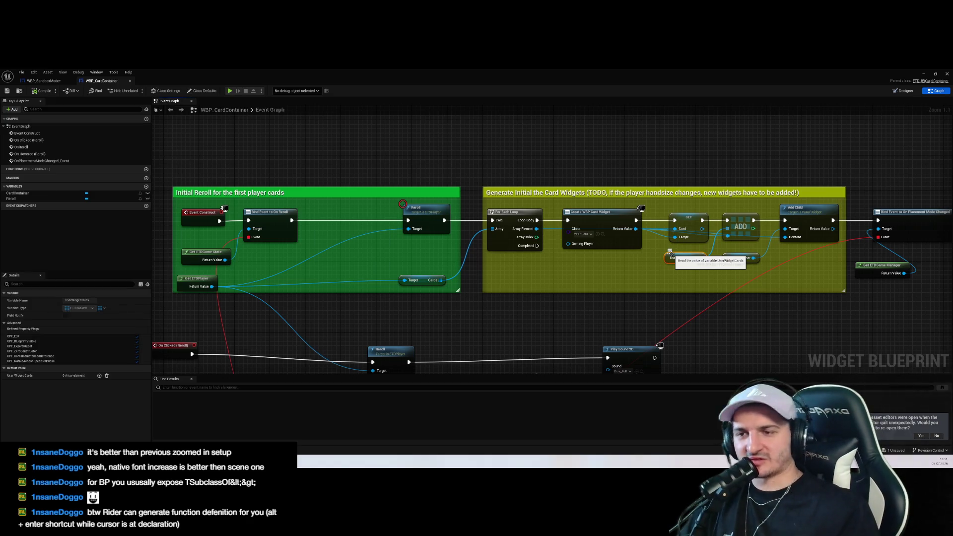
left_click(736, 258)
left_click_drag(814, 217, 750, 241)
left_click(750, 240)
key("ctrl+Tab")
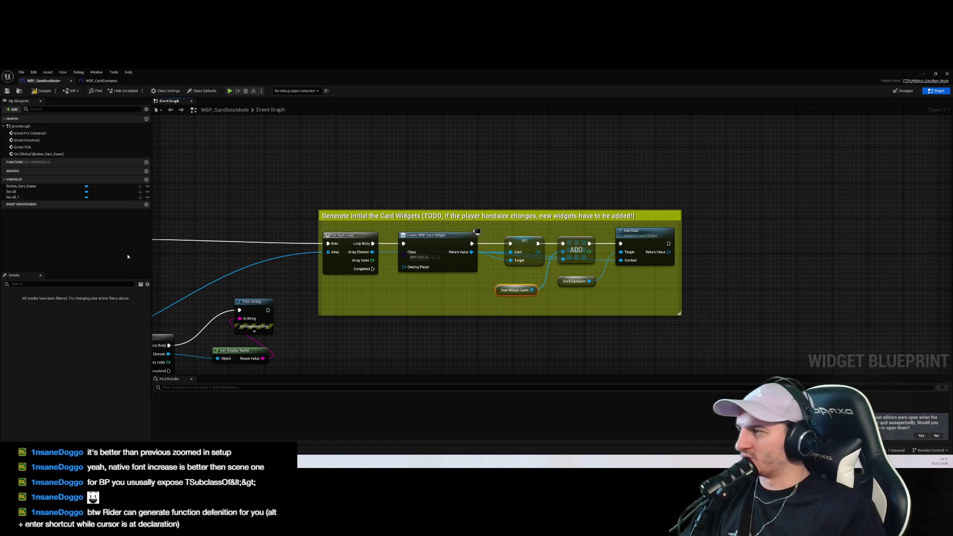
left_click(904, 91)
Check the starting deck image and card container bar, then CardContainer in WBP_CardContainer's hierarchy
left_click(422, 298)
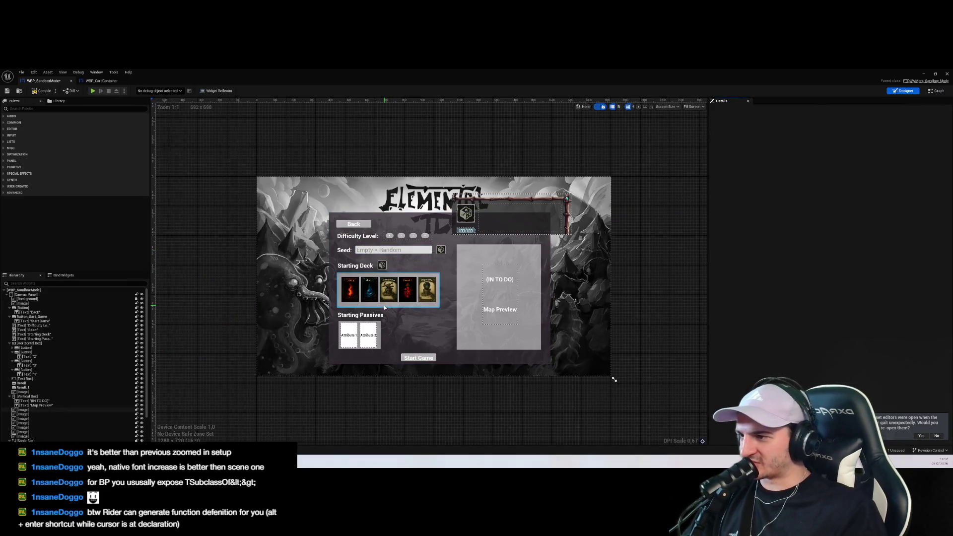
scroll(421, 299, "up", 3)
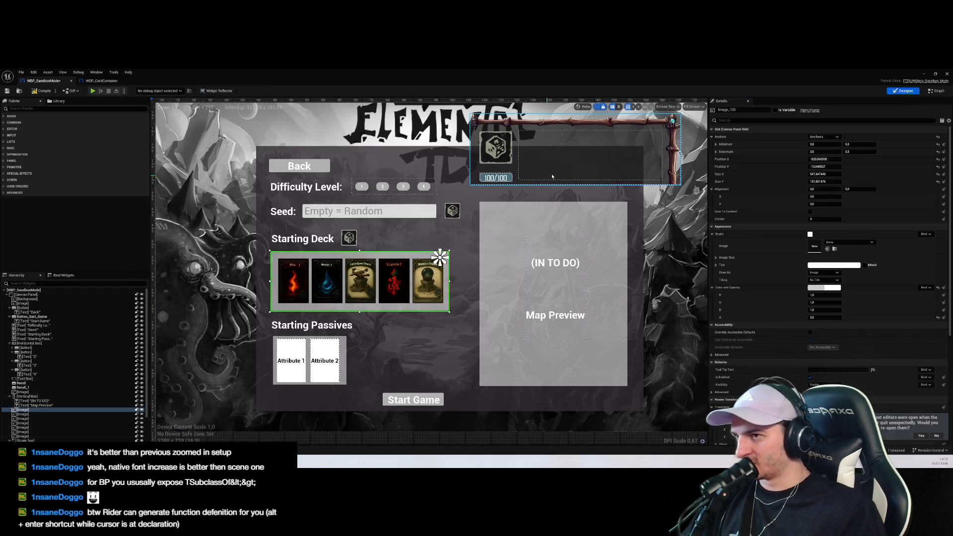
left_click(430, 155)
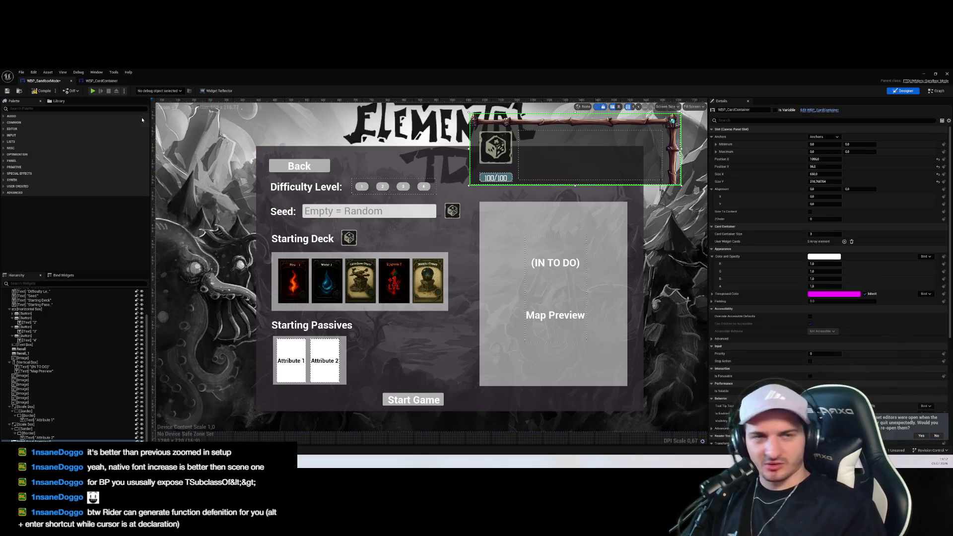
left_click(101, 81)
left_click(904, 91)
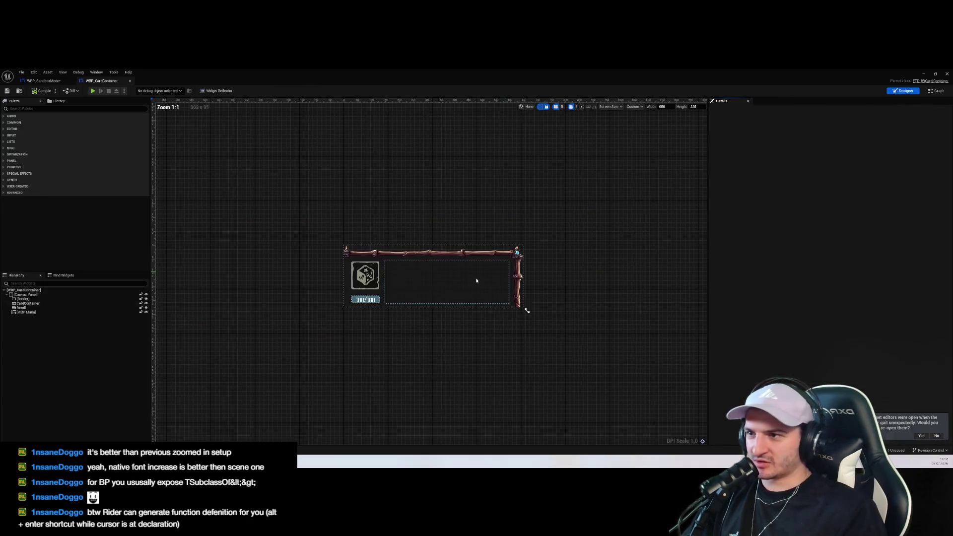
left_click(29, 304)
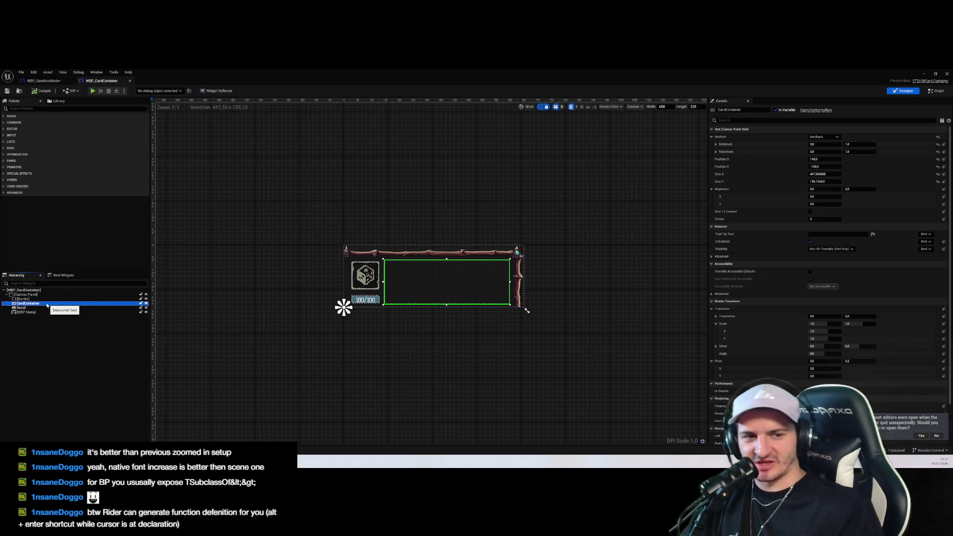
Back in WBP_SandboxMode, select the root widget and zoom out to show the full screen
key("ctrl+Tab")
scroll(46, 312, "up", 3)
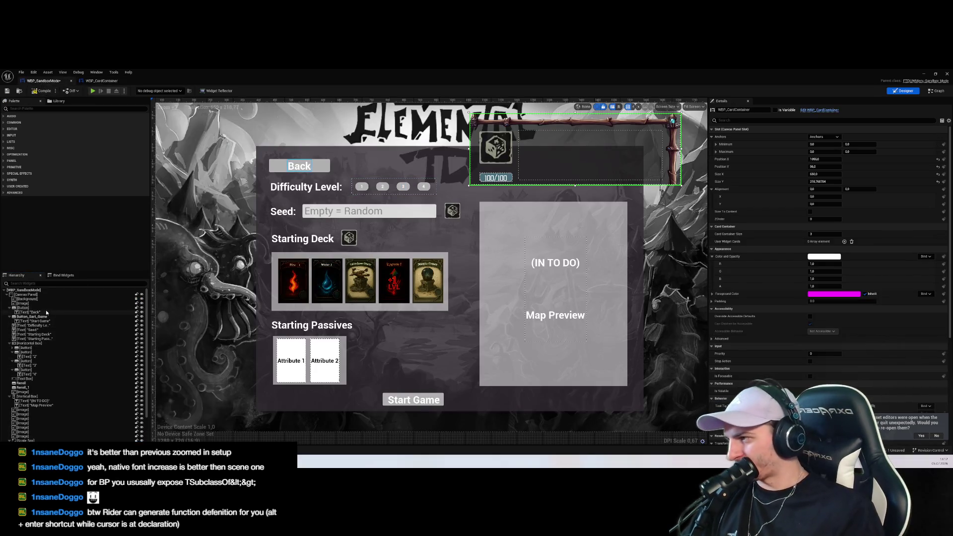
left_click(26, 291)
scroll(467, 318, "down", 5)
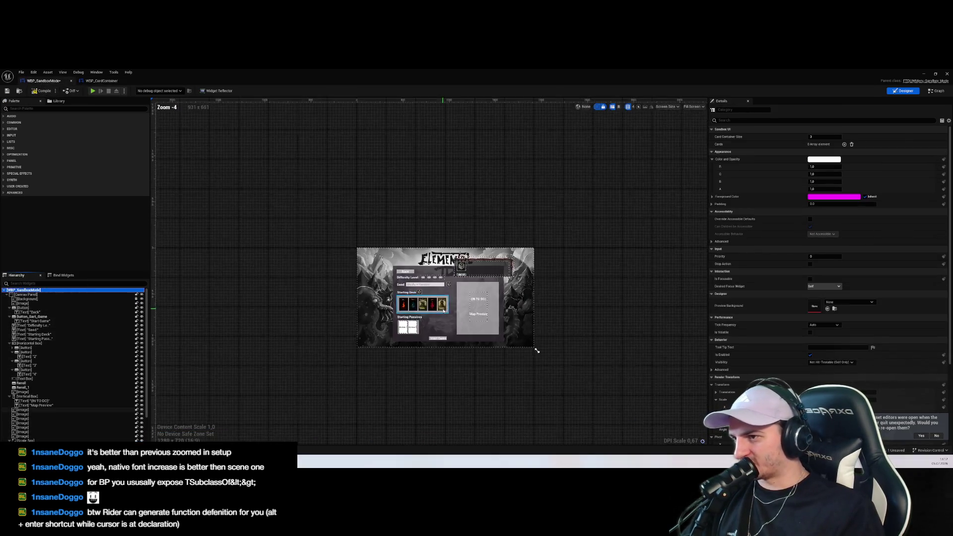
Add a Horizontal Box to the Starting Deck area and name it CardContainer
scroll(366, 300, "up", 7)
left_click(366, 301)
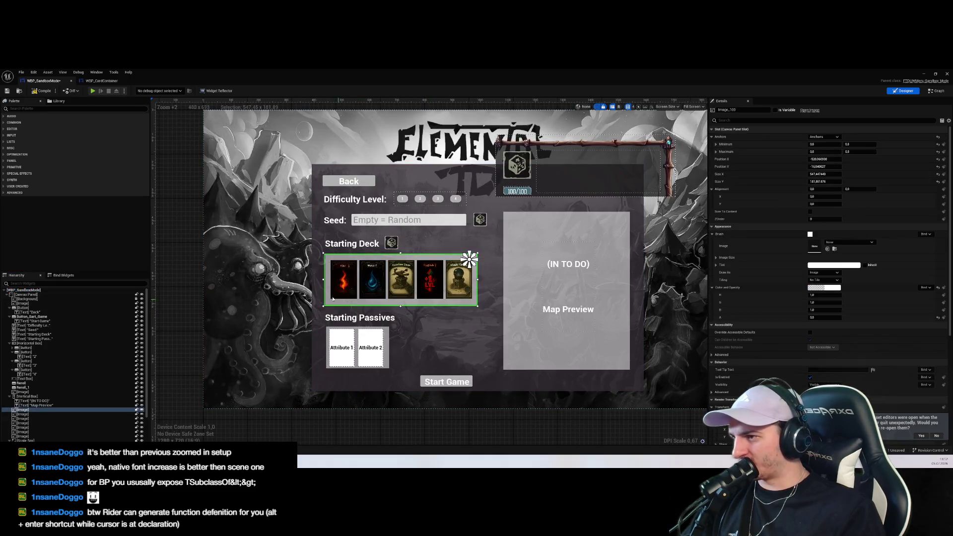
left_click(41, 108)
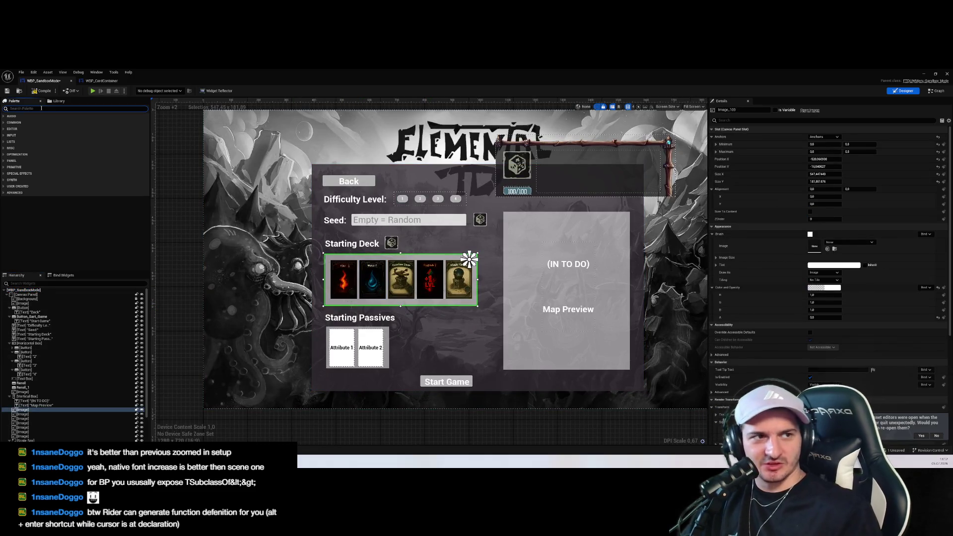
type("Hor")
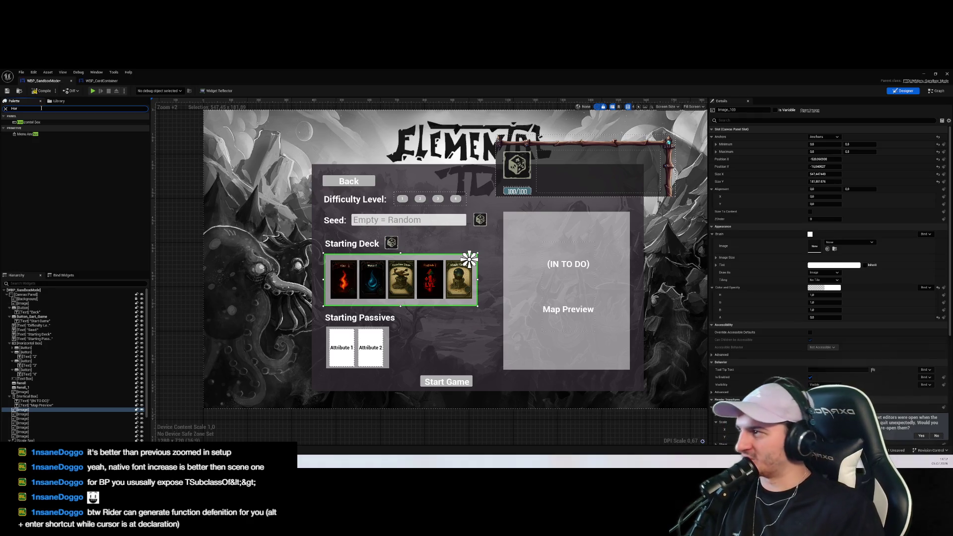
mouse_move(29, 125)
left_mouse_down()
mouse_move(261, 244)
mouse_move(266, 268)
mouse_move(405, 315)
mouse_move(434, 307)
mouse_move(331, 266)
mouse_move(515, 309)
mouse_move(477, 305)
left_mouse_up()
type("CardContainer")
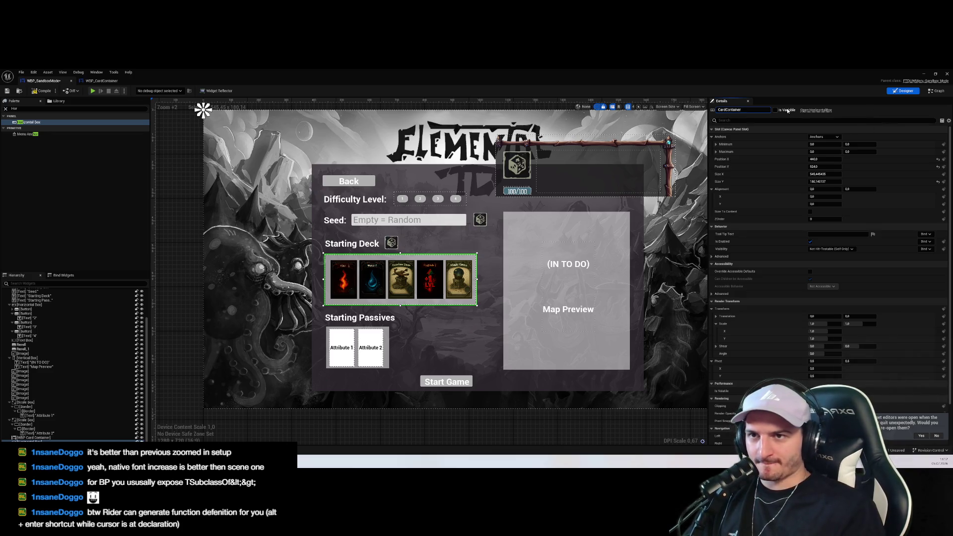
key("Return")
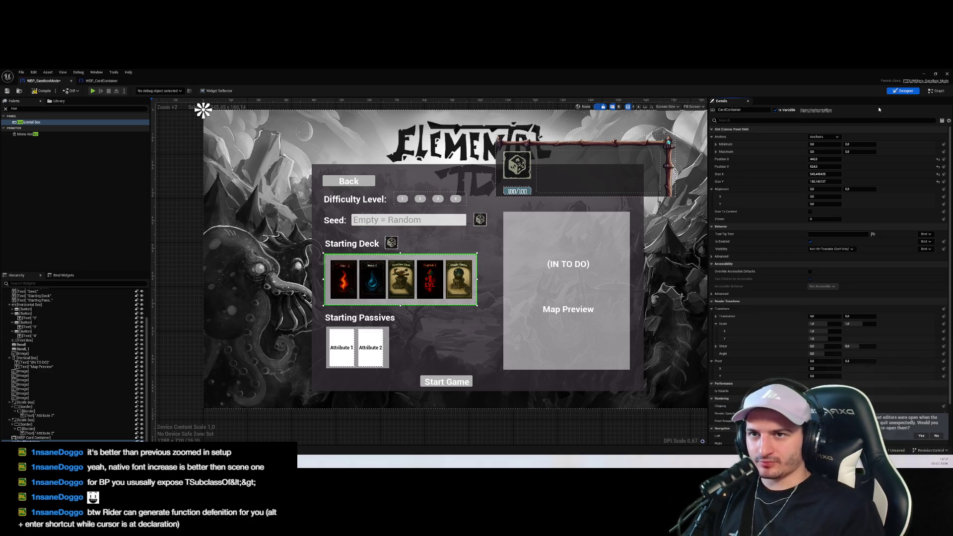
Compile WBP_SandboxMode and view its event graph
left_click(42, 91)
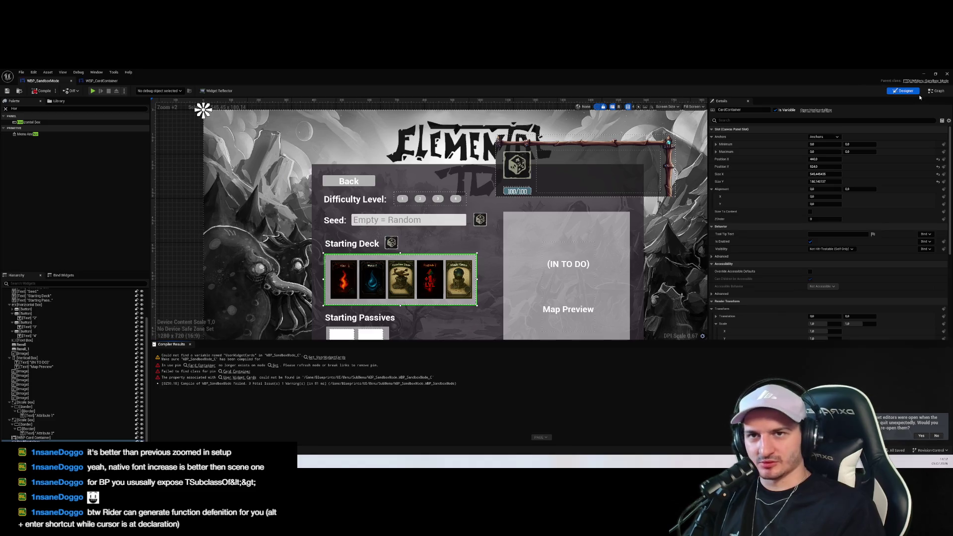
left_click(936, 91)
scroll(711, 219, "down", 2)
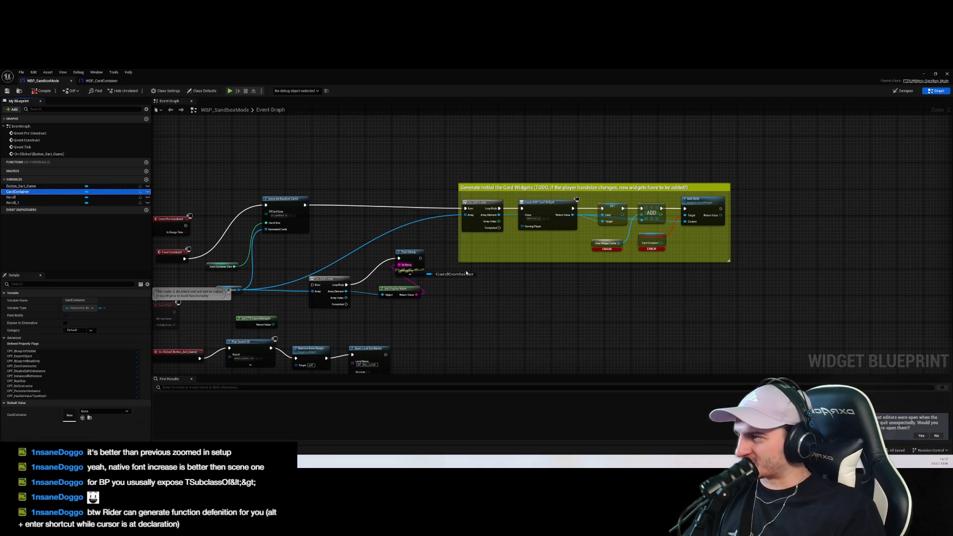
Replace the broken Card Container node with a CardContainer getter wired to Add Child's Target
left_click_drag(20, 191, 641, 280)
left_click(660, 287)
scroll(708, 272, "up", 2)
left_click(626, 231)
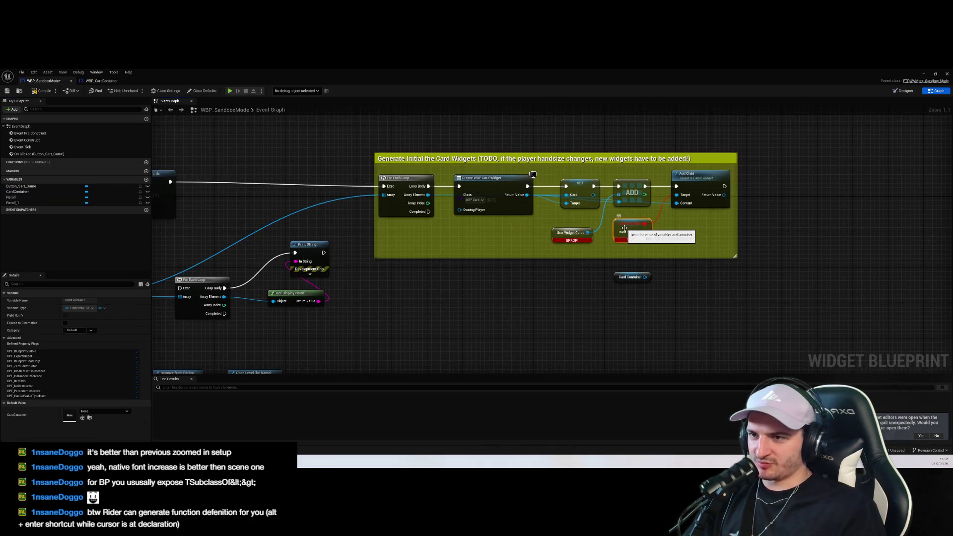
key("Delete")
mouse_move(620, 275)
left_mouse_down()
mouse_move(625, 230)
mouse_move(676, 195)
left_mouse_up()
Delete the ADD array, broken User Widget Cards and SET Card nodes
left_click(568, 238)
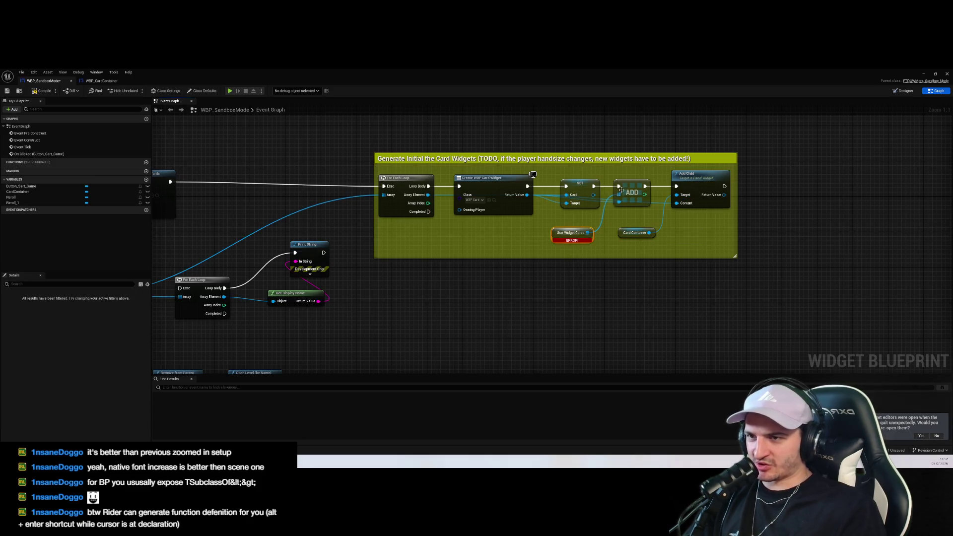
left_click(644, 221)
left_click(632, 189)
key("Delete")
left_click(576, 231)
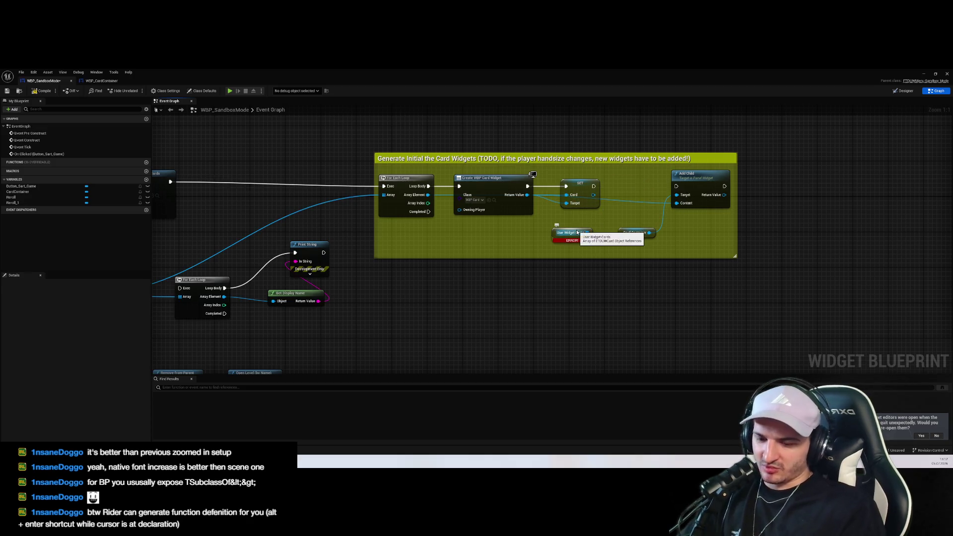
key("Delete")
mouse_move(595, 187)
left_mouse_down()
mouse_move(705, 192)
mouse_move(676, 187)
left_mouse_up()
mouse_move(575, 186)
left_mouse_down()
mouse_move(584, 155)
mouse_move(586, 220)
left_mouse_up()
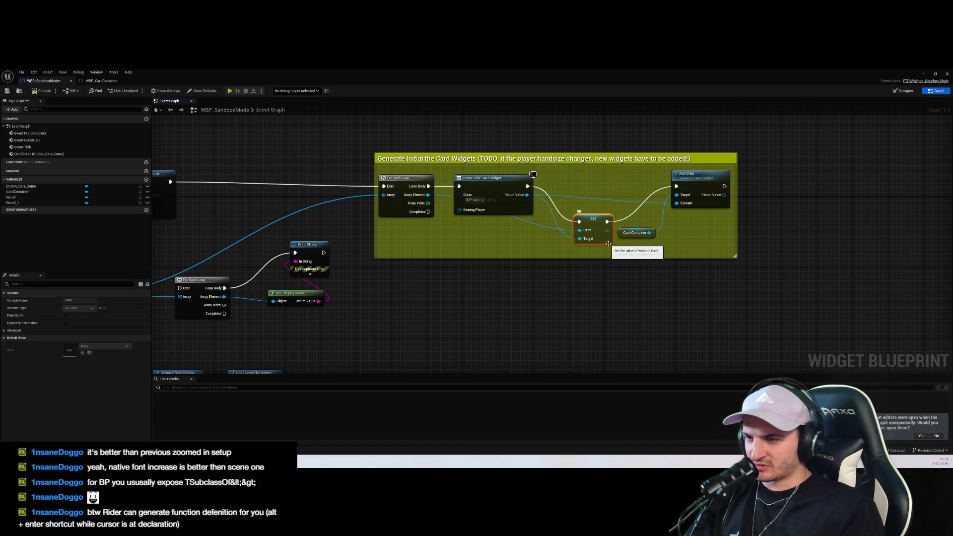
left_click(604, 275)
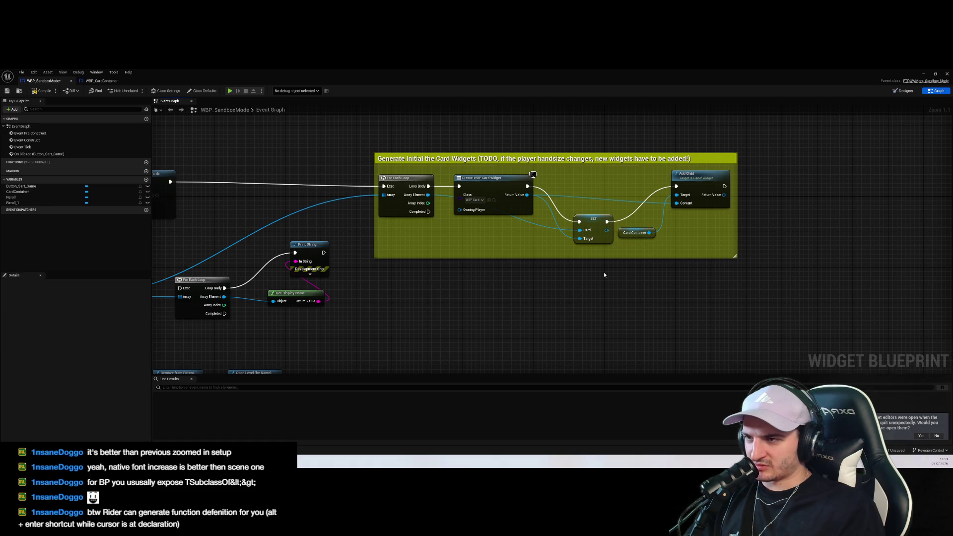
left_click(593, 219)
key("Delete")
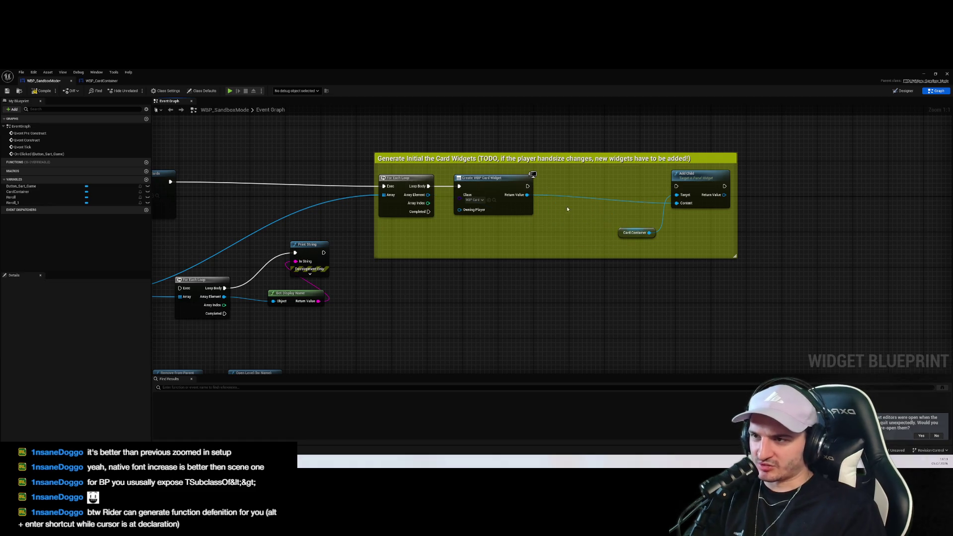
Feed the created card widget into Add Child's Content with CardContainer as Target, removing a stray Lock Button node
mouse_move(528, 194)
left_mouse_down()
mouse_move(671, 187)
mouse_move(621, 218)
mouse_move(596, 199)
mouse_move(605, 222)
left_mouse_up()
left_click(605, 223)
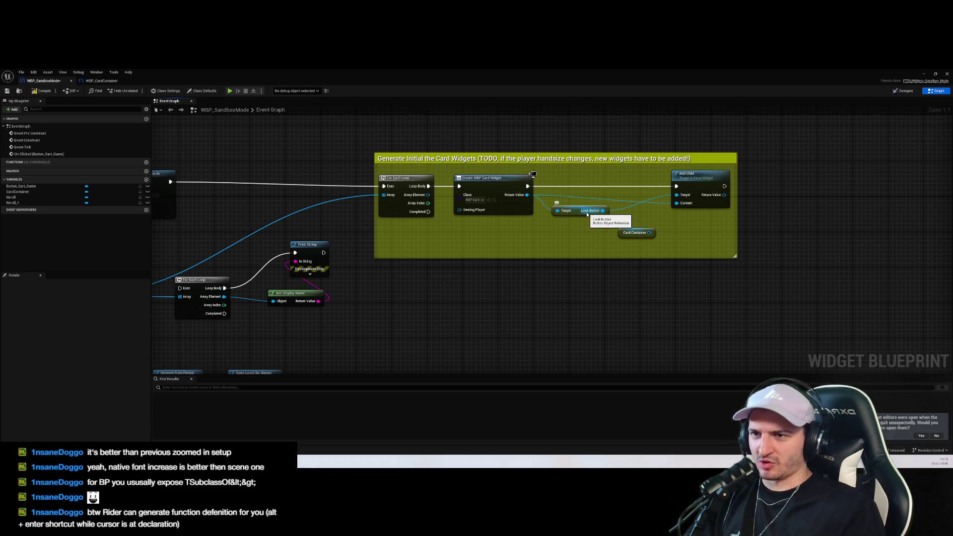
left_click(588, 214)
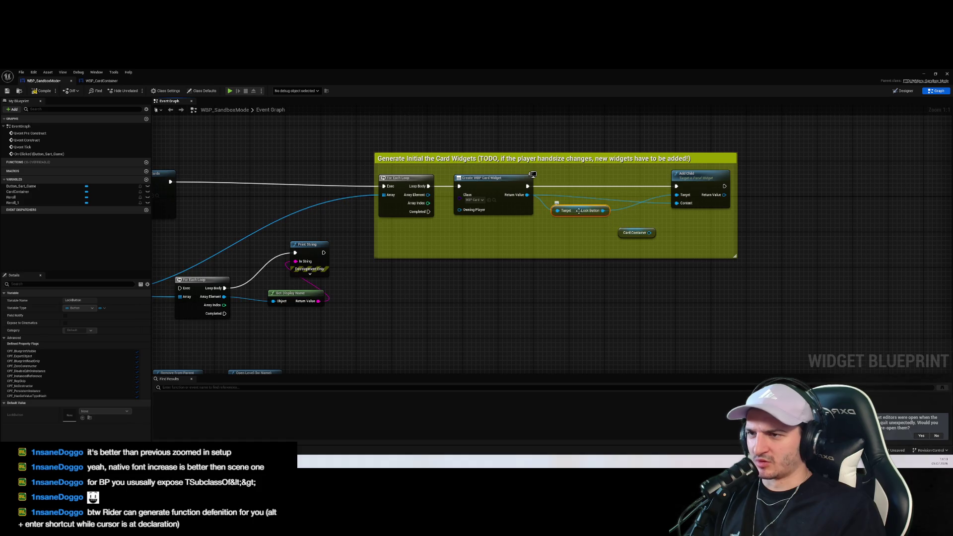
key("Delete")
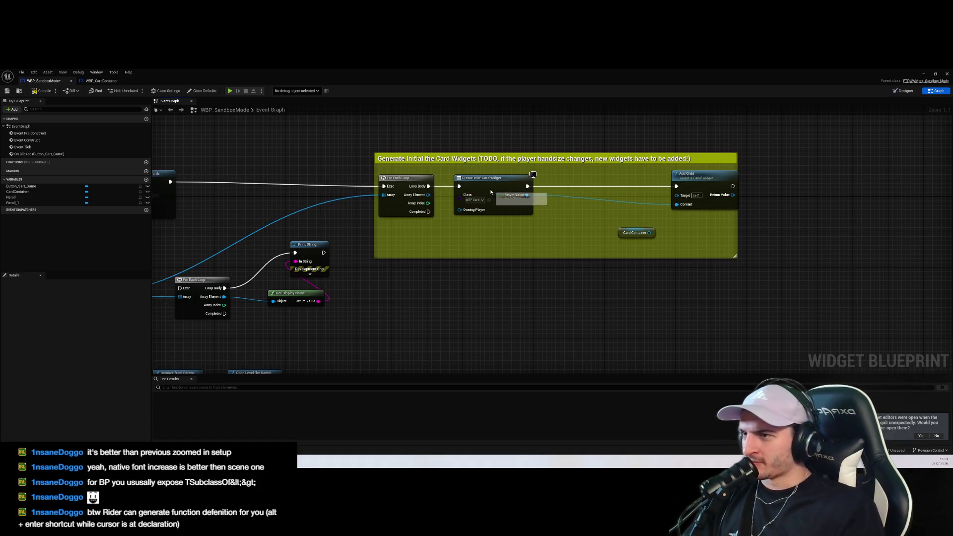
left_click(495, 205)
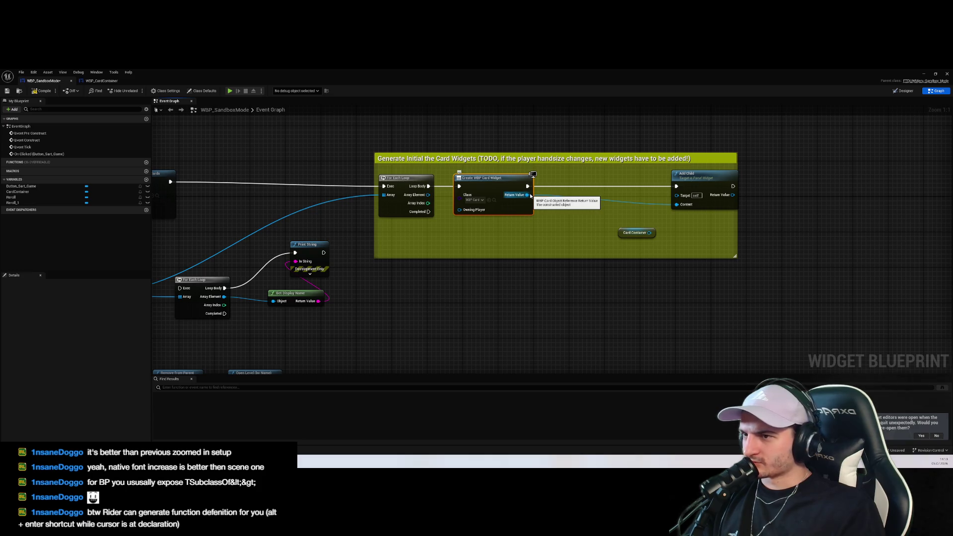
left_click_drag(649, 232, 676, 195)
left_click(717, 313)
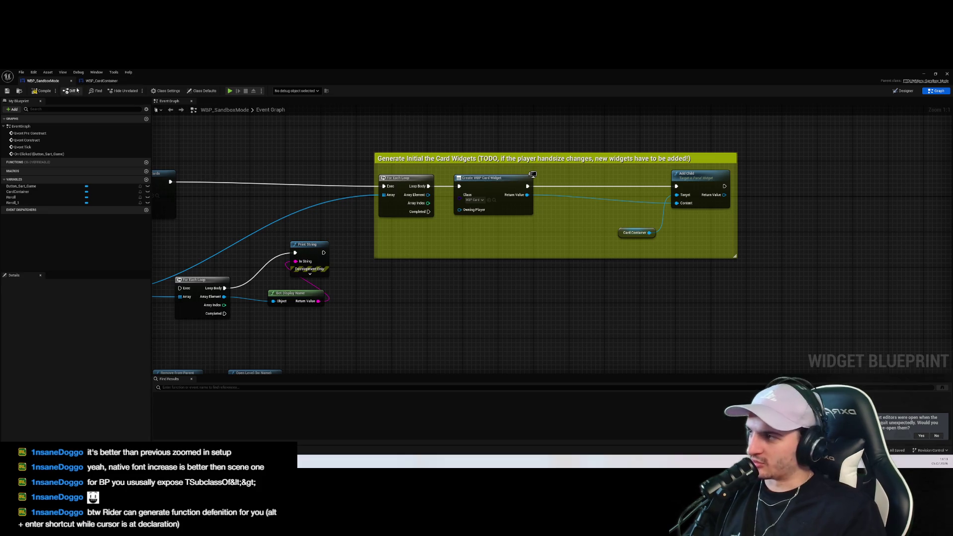
Review the On Clicked chain, then return to WBP_SandboxMode's designer layout
left_click_drag(458, 293, 579, 310)
scroll(578, 310, "down", 1)
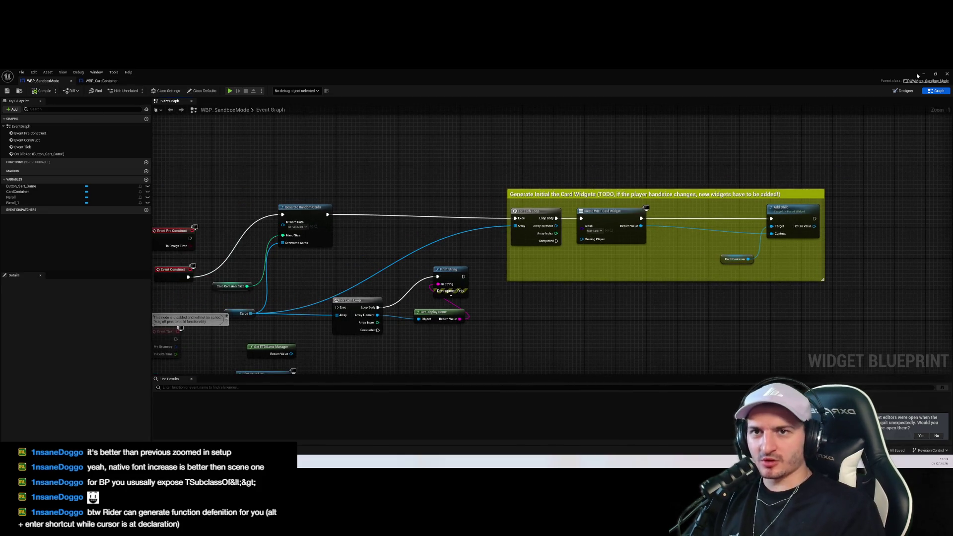
left_click_drag(823, 154, 898, 117)
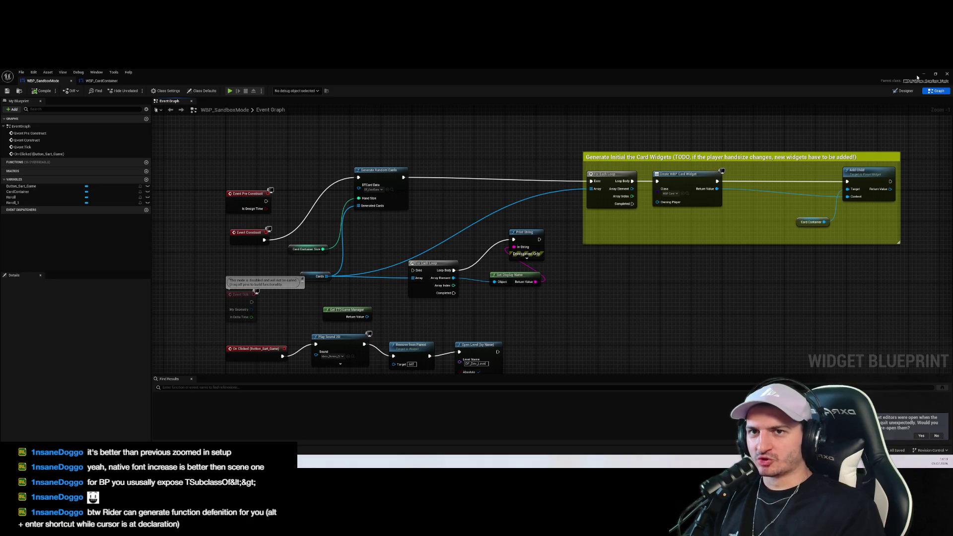
left_click(924, 74)
mouse_move(64, 462)
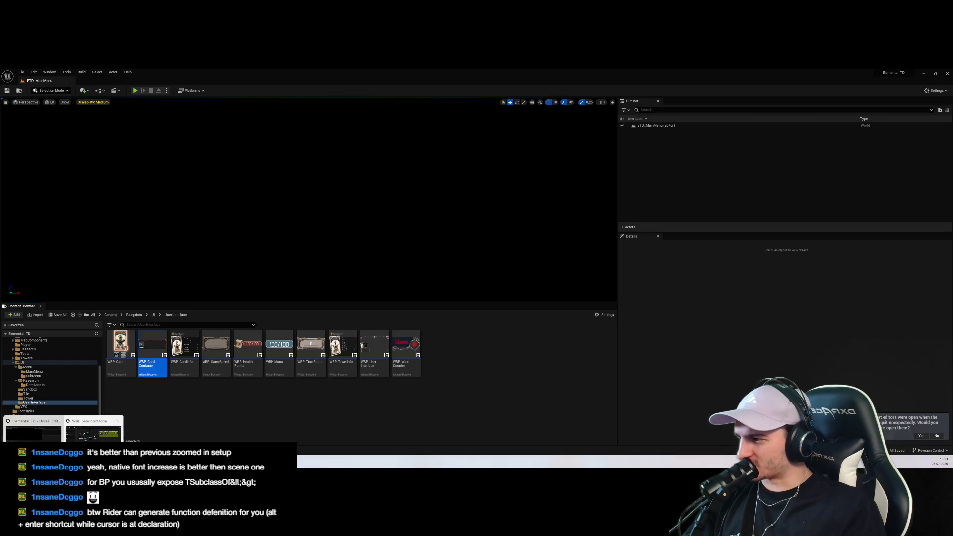
left_click(94, 432)
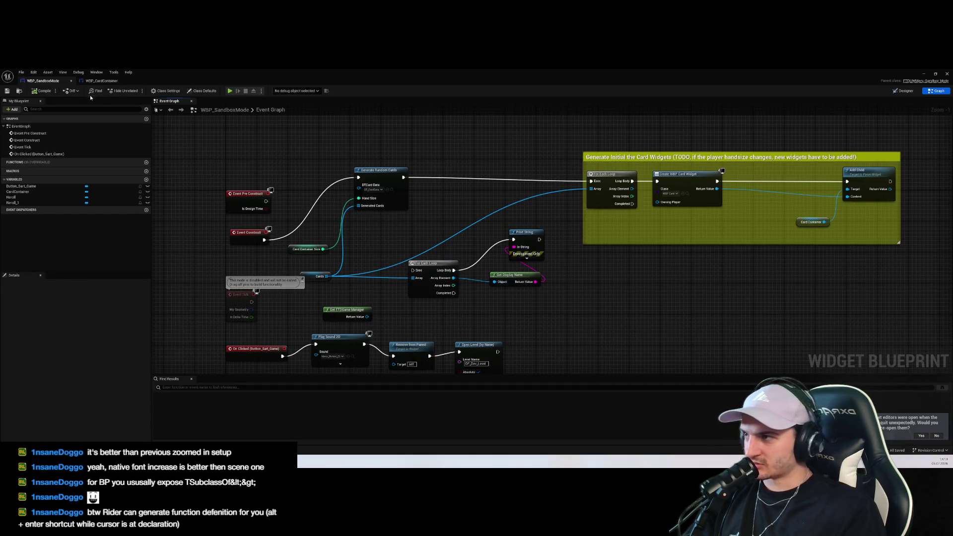
left_click(905, 91)
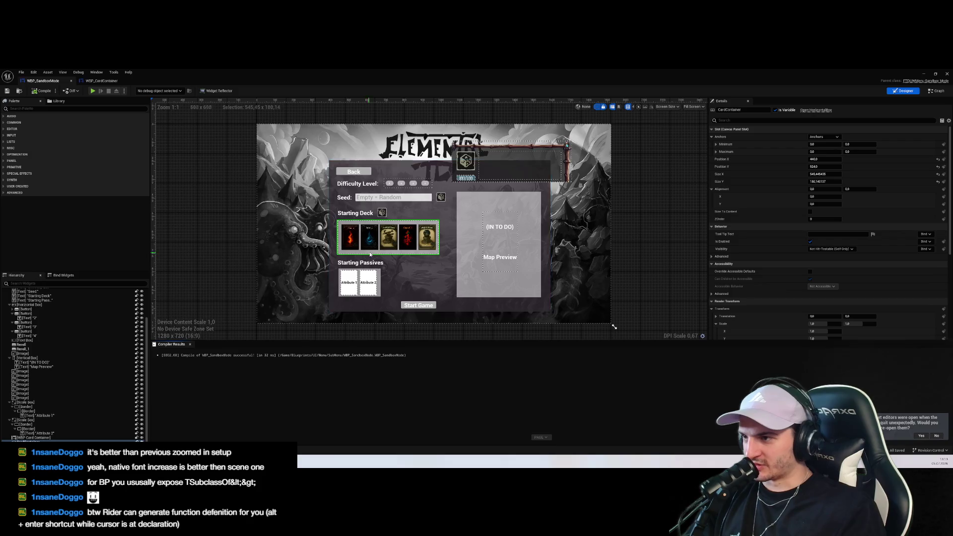
Find the Starting Deck card images in the WBP_SandboxMode Hierarchy
scroll(314, 273, "up", 5)
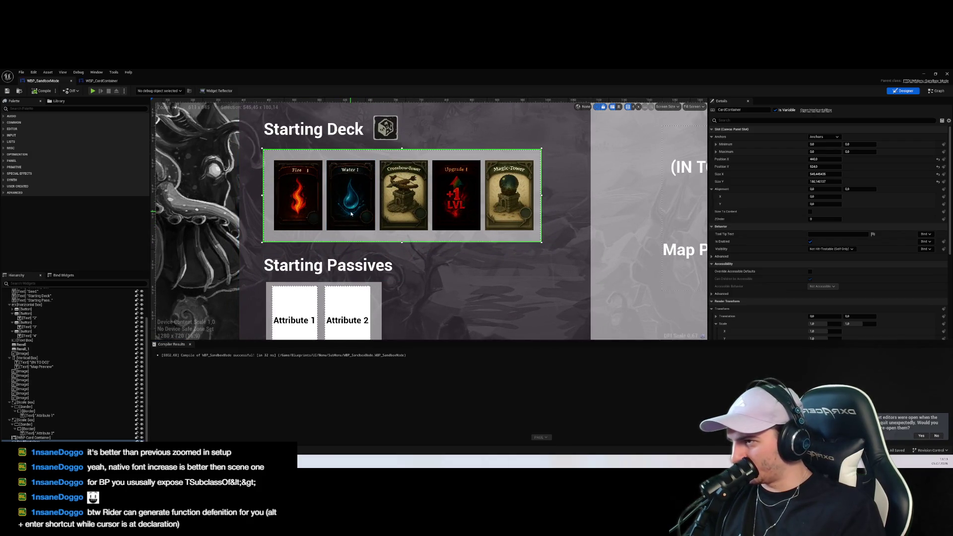
left_click(23, 376)
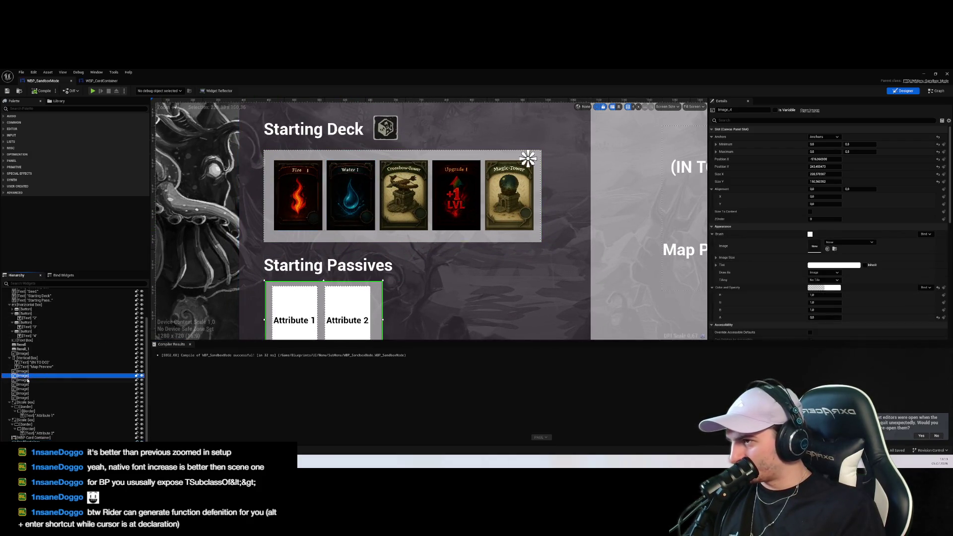
left_click(39, 305)
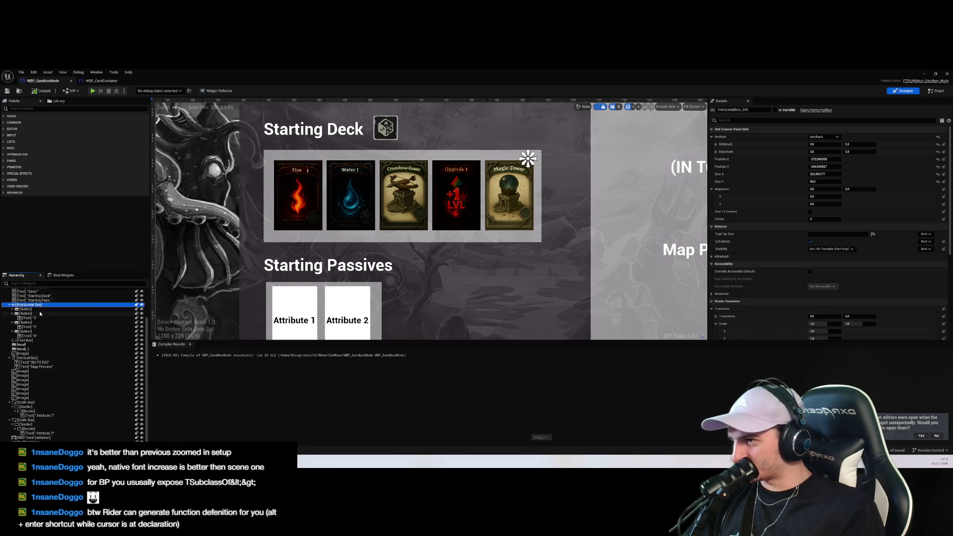
left_click(39, 310)
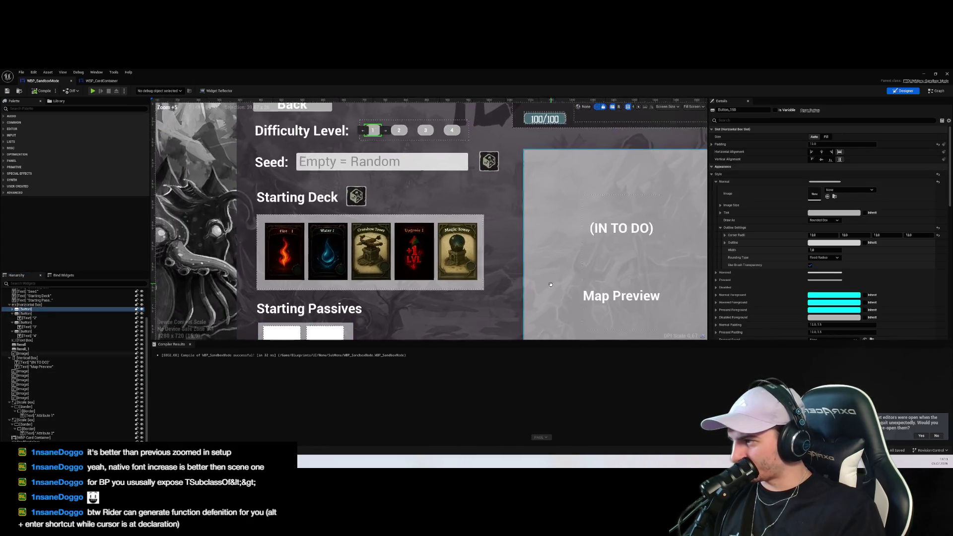
left_click(61, 376)
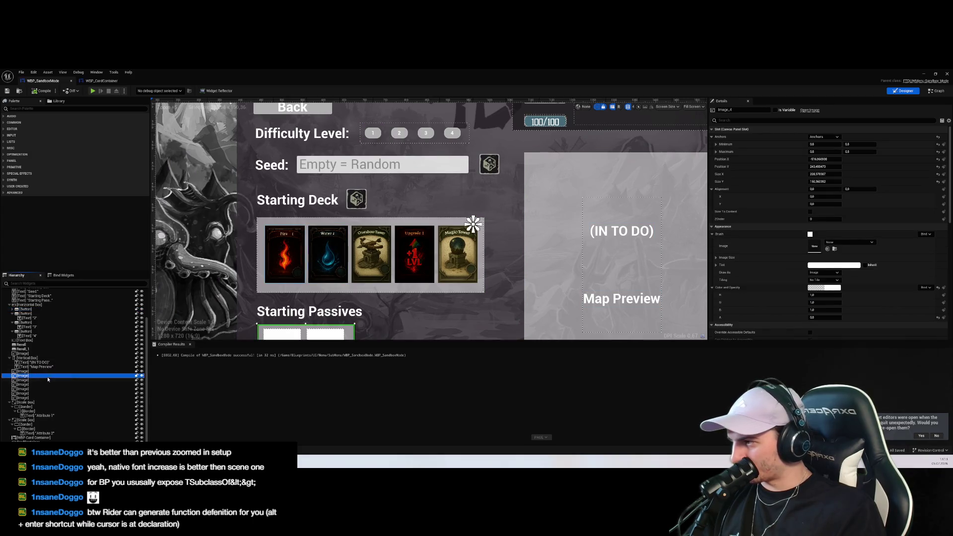
left_click(50, 375)
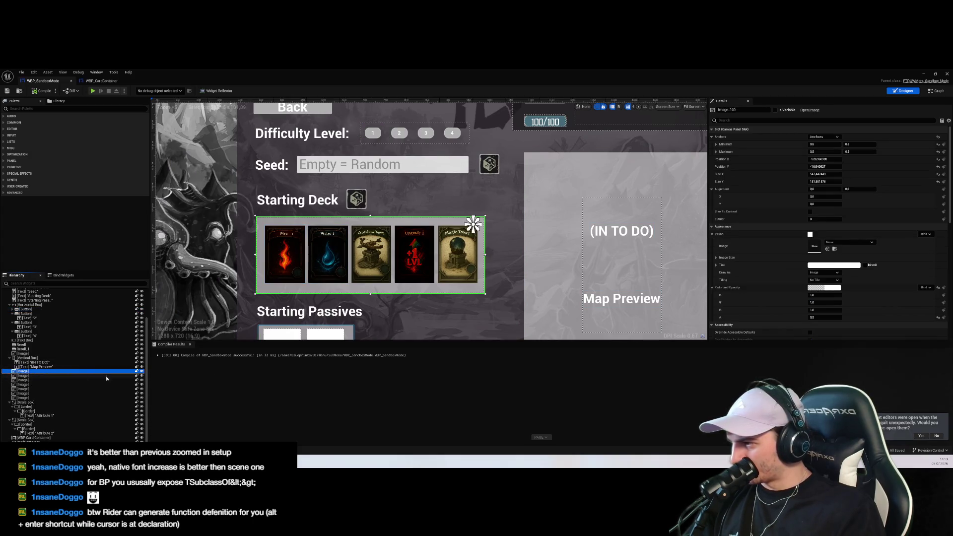
left_click(39, 370)
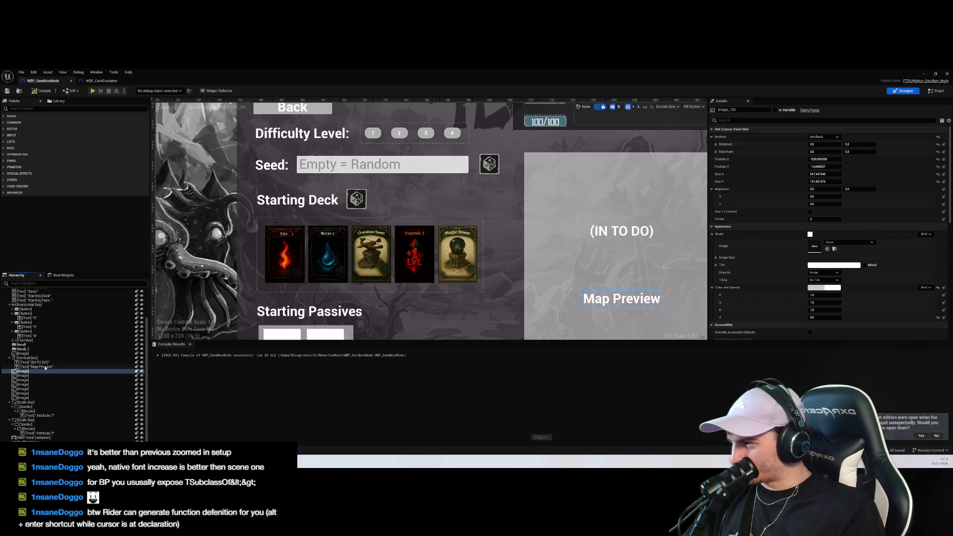
Delete the Fire, Crossbow-Tower, Water, Upgrade and Magic-Tower card images
left_click(37, 380)
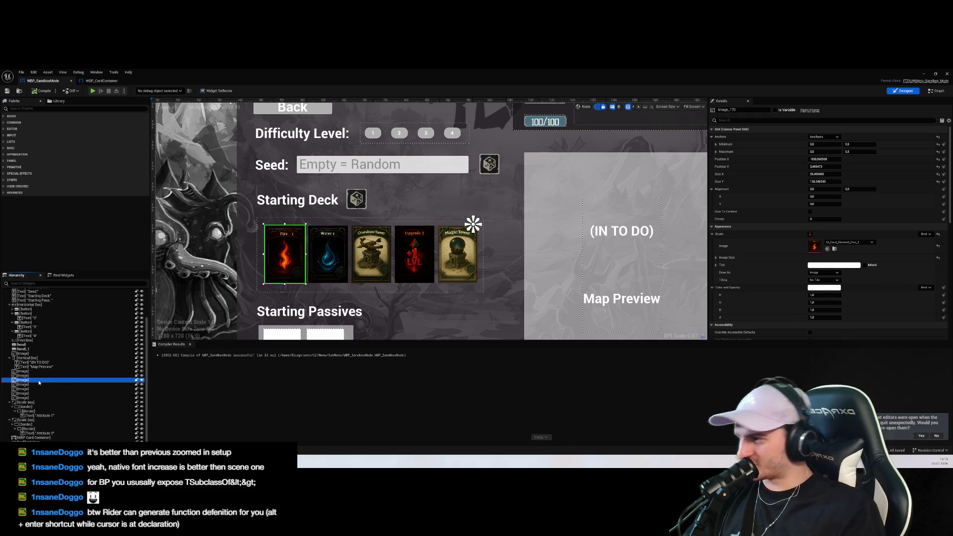
key("Delete")
left_click(40, 380)
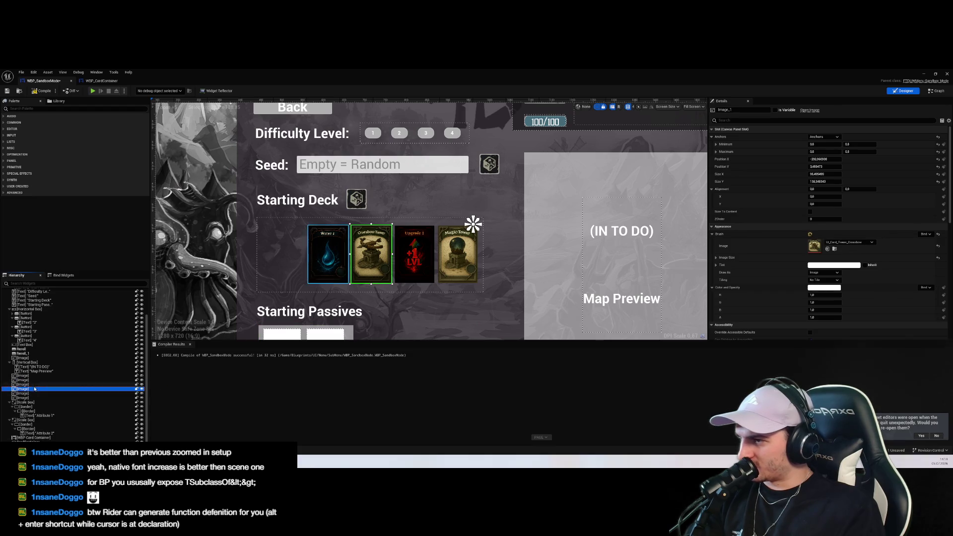
key("Delete")
left_click(34, 391)
key("Delete")
left_click(34, 398)
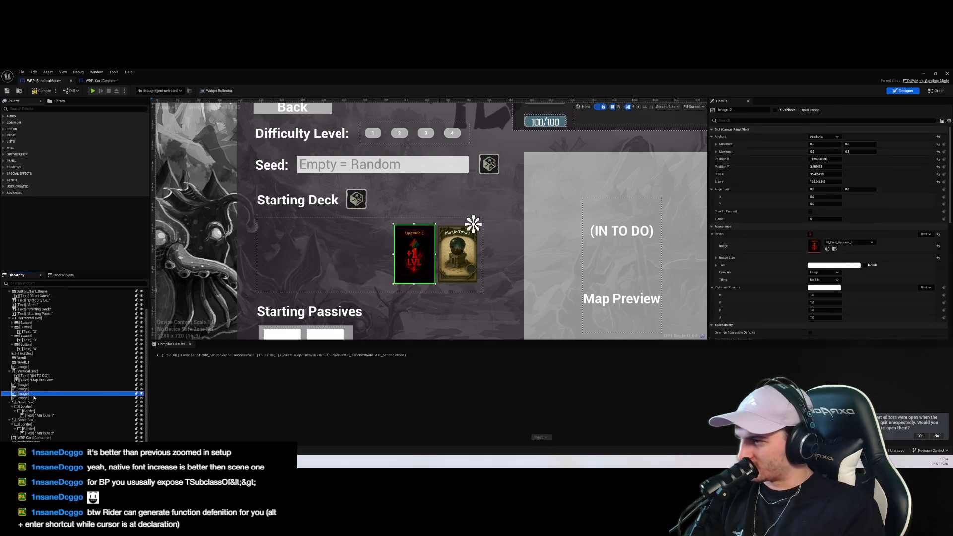
key("Delete")
left_click(34, 397)
key("Delete")
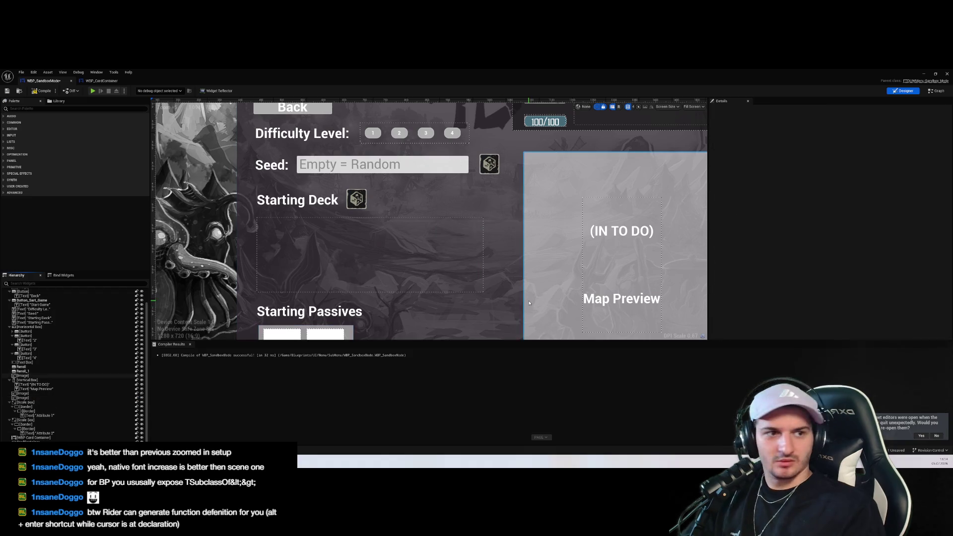
Close Compiler Results and minimize the widget editor back to the level editor
left_click(546, 245)
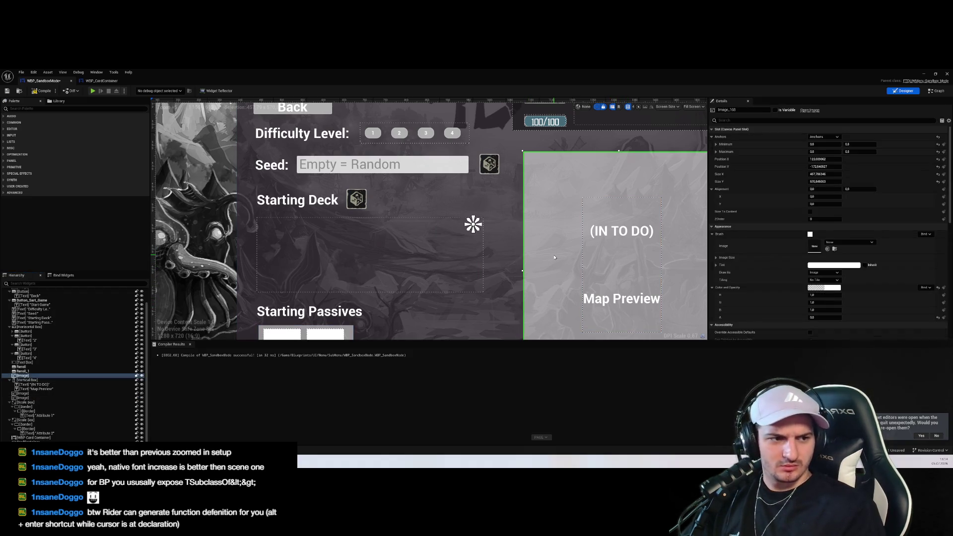
left_click(189, 344)
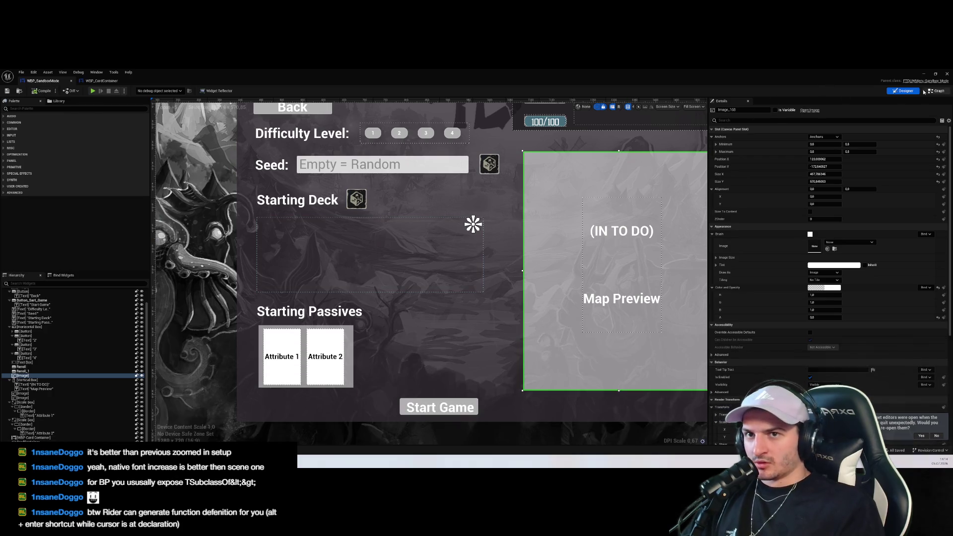
scroll(542, 221, "down", 2)
scroll(543, 221, "down", 1)
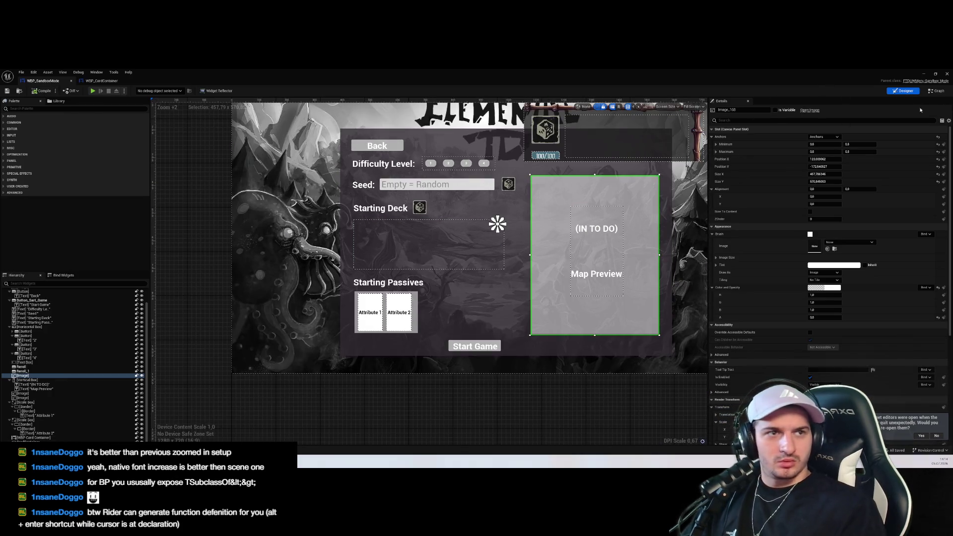
left_click(923, 75)
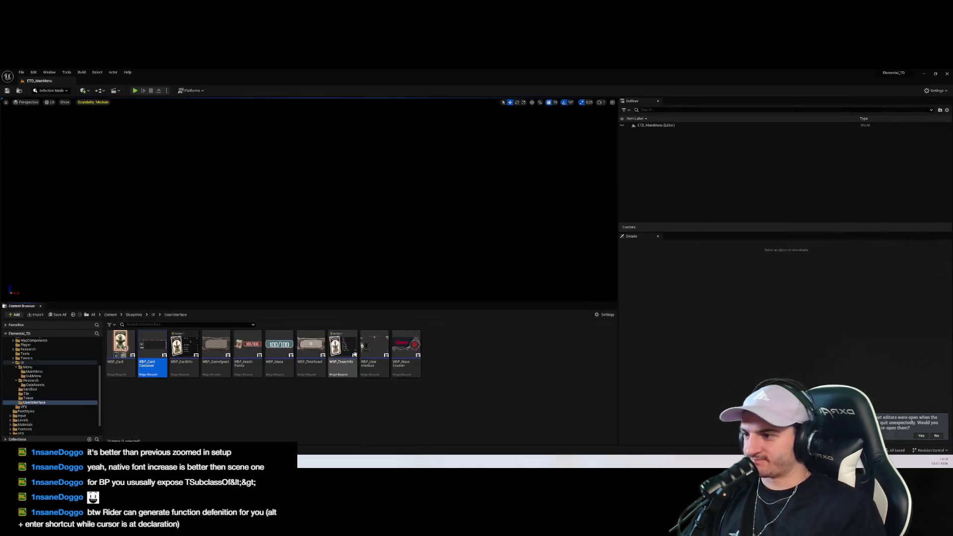
Play ETD_MainMenu from Content > Levels and open Sandbox mode to check the Starting Deck, then stop
left_click(21, 344)
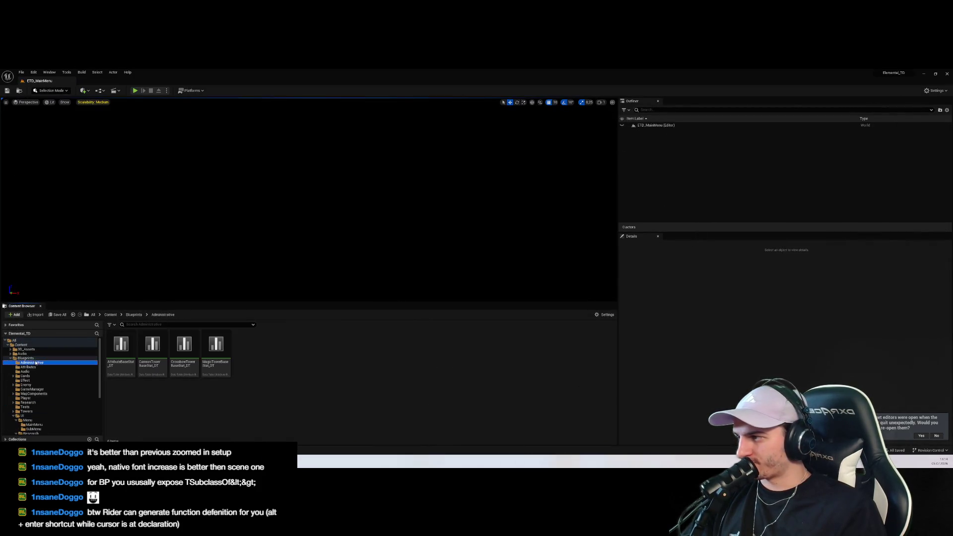
double_click(279, 347)
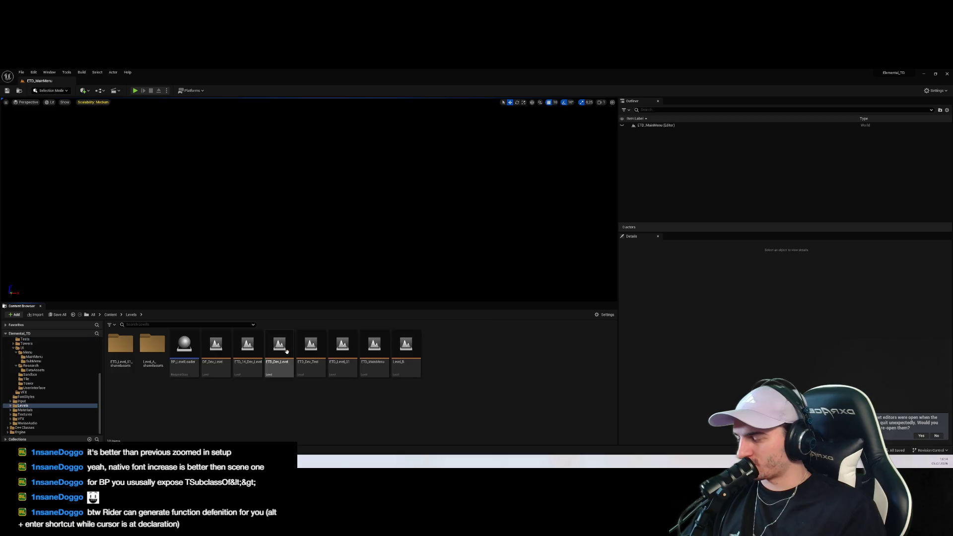
left_click(374, 348)
left_click(135, 91)
left_click(308, 255)
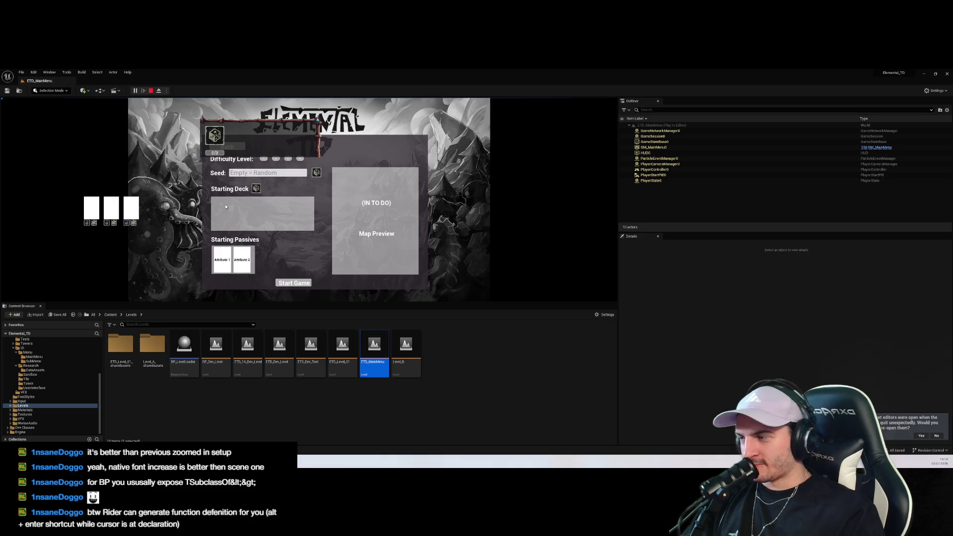
left_click(150, 90)
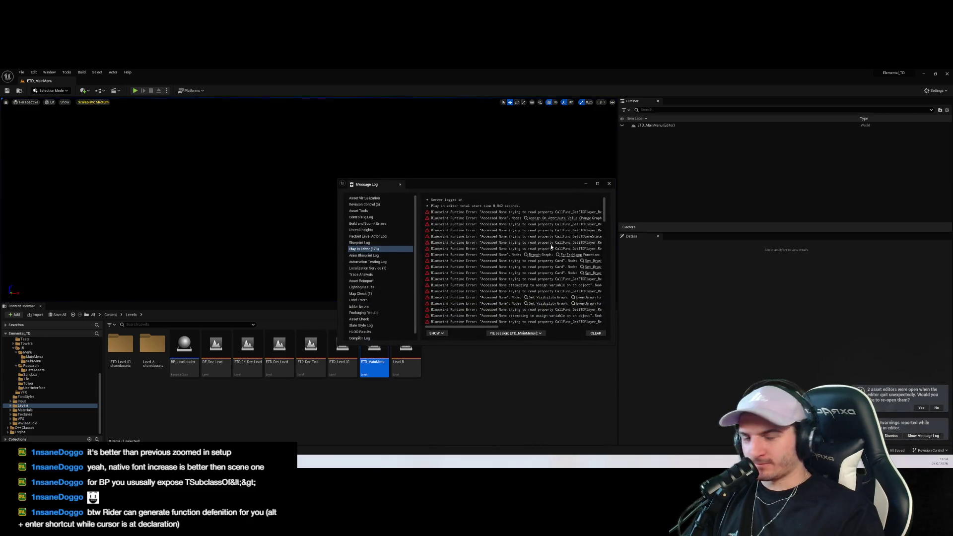
Enlarge the Message Log, read the blueprint runtime errors, and close it
left_click_drag(615, 238, 807, 256)
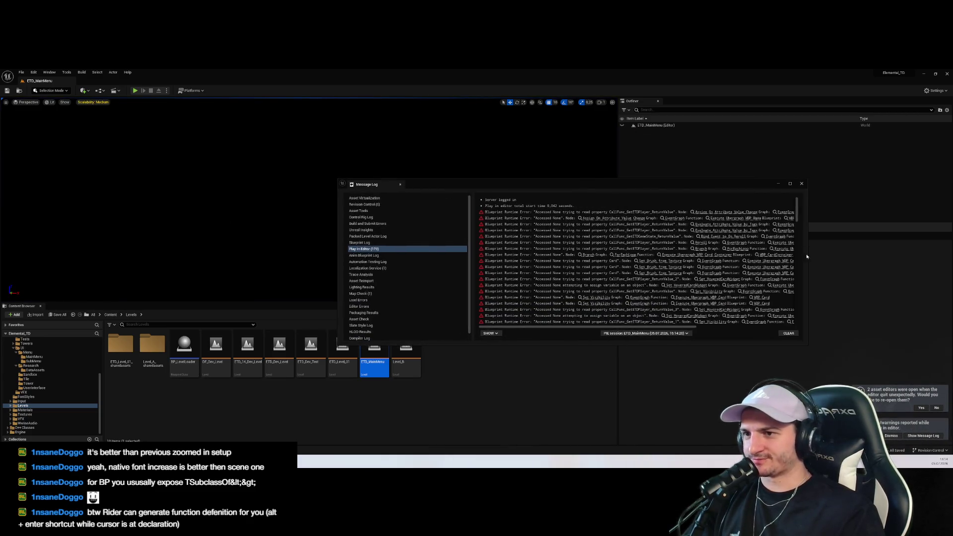
left_click_drag(336, 240, 201, 243)
left_click_drag(598, 346, 594, 398)
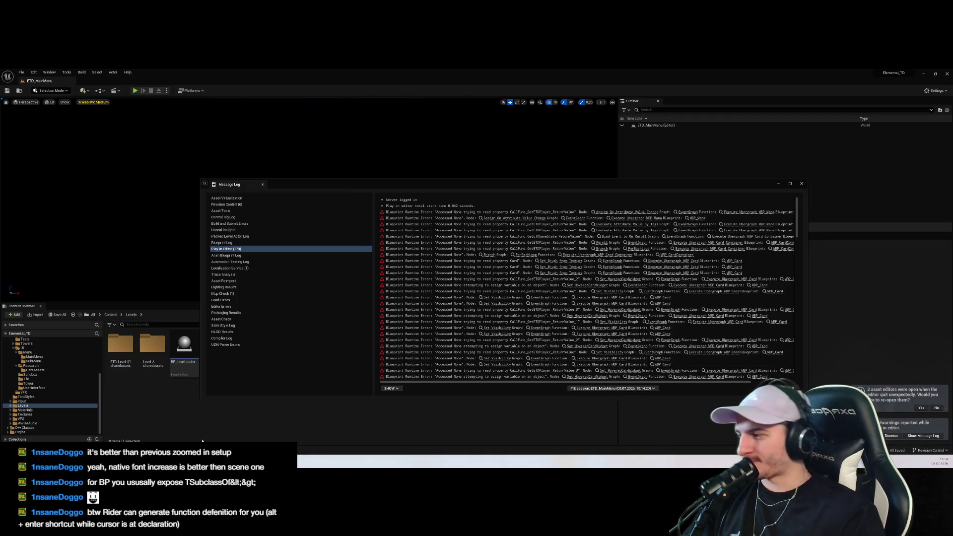
mouse_move(45, 462)
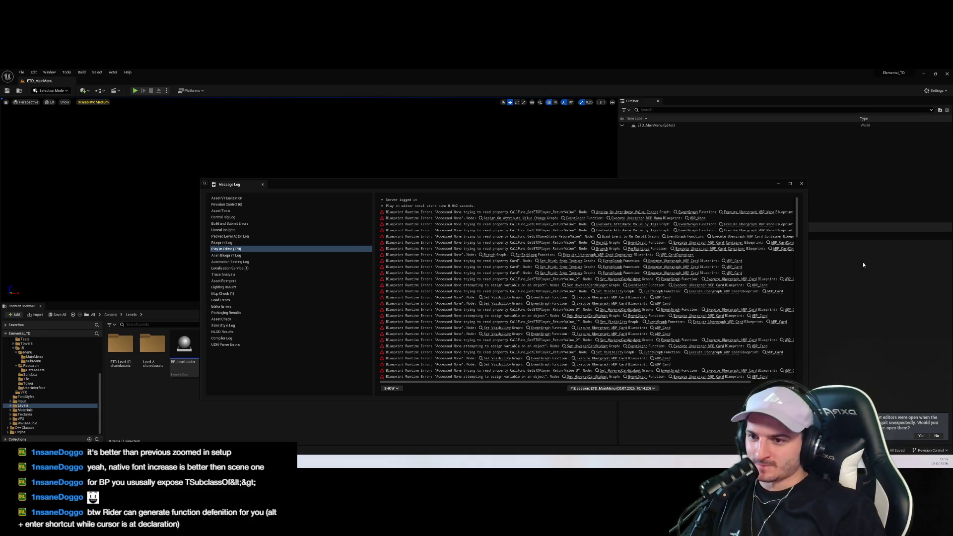
scroll(670, 291, "down", 1)
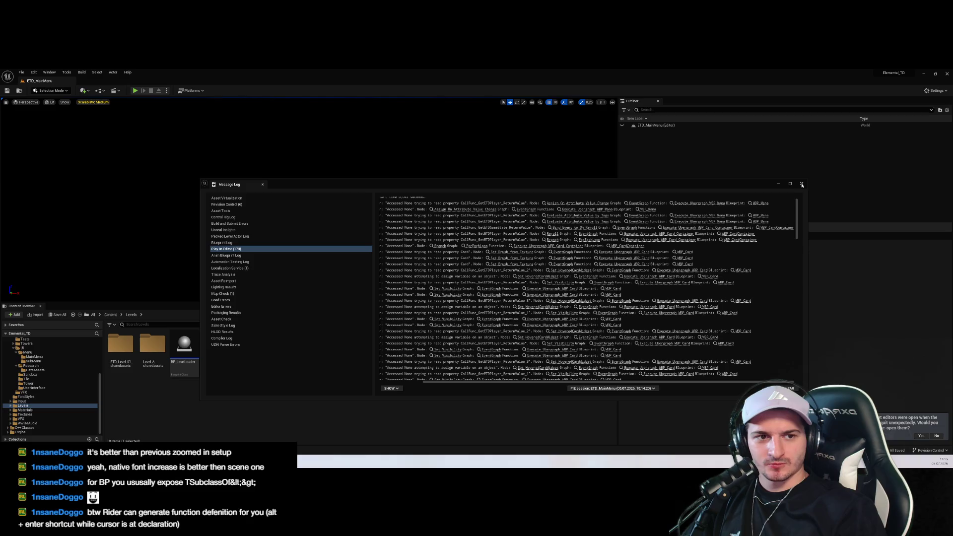
scroll(792, 197, "up", 1)
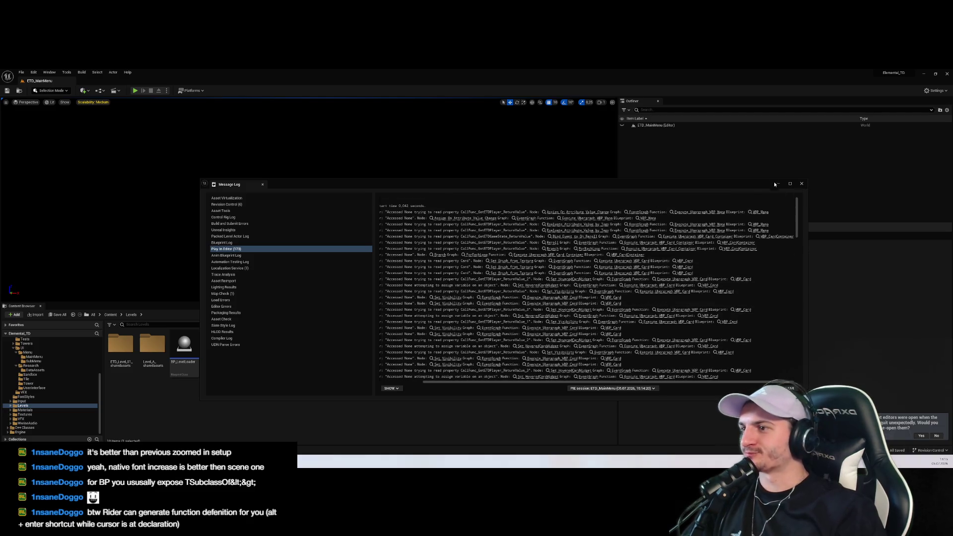
left_click(801, 184)
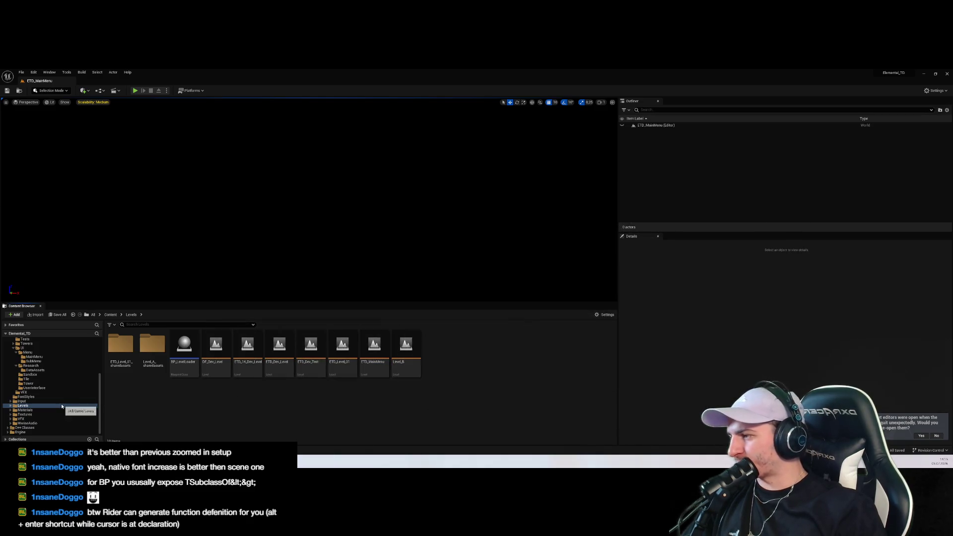
Browse the DataAssets and Levels folders, then return to WBP_SandboxMode and select the extra WBP_CardContainer
left_click(49, 371)
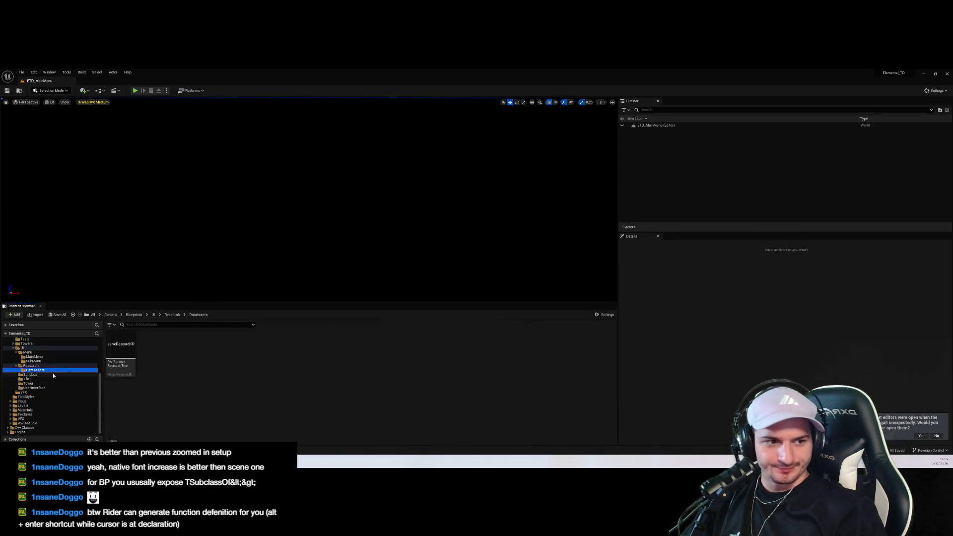
left_click(38, 406)
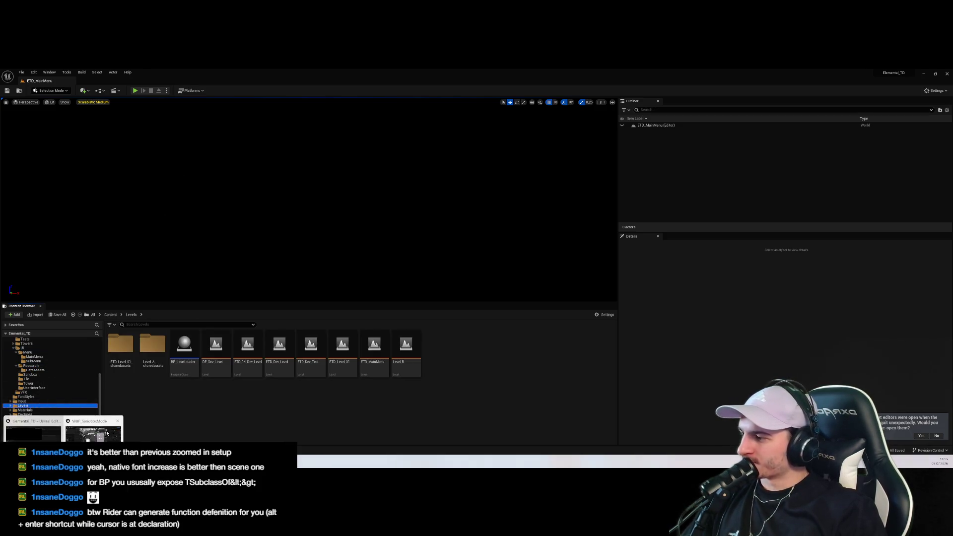
key("alt+Tab")
left_click(618, 151)
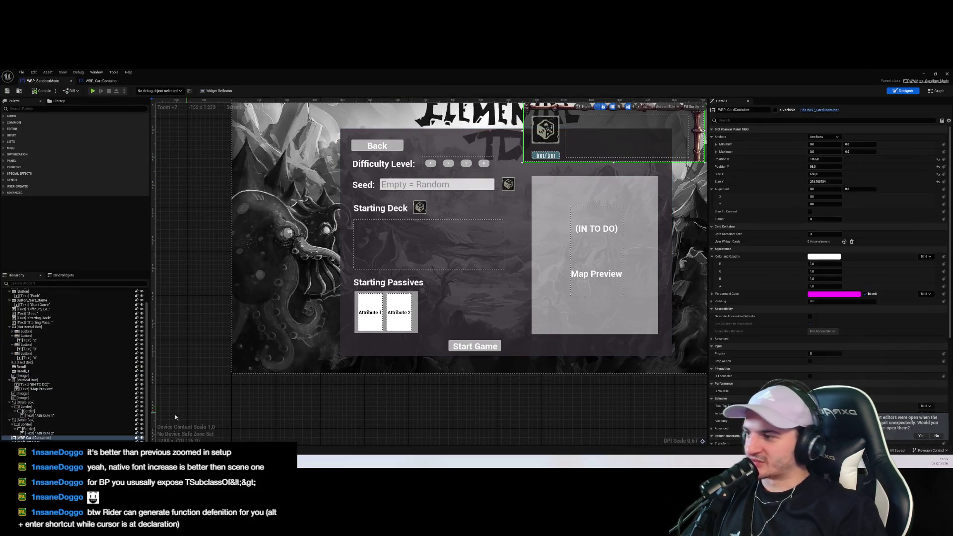
Delete the extra top-right WBP_CardContainer and view the sandbox event graph
key("Delete")
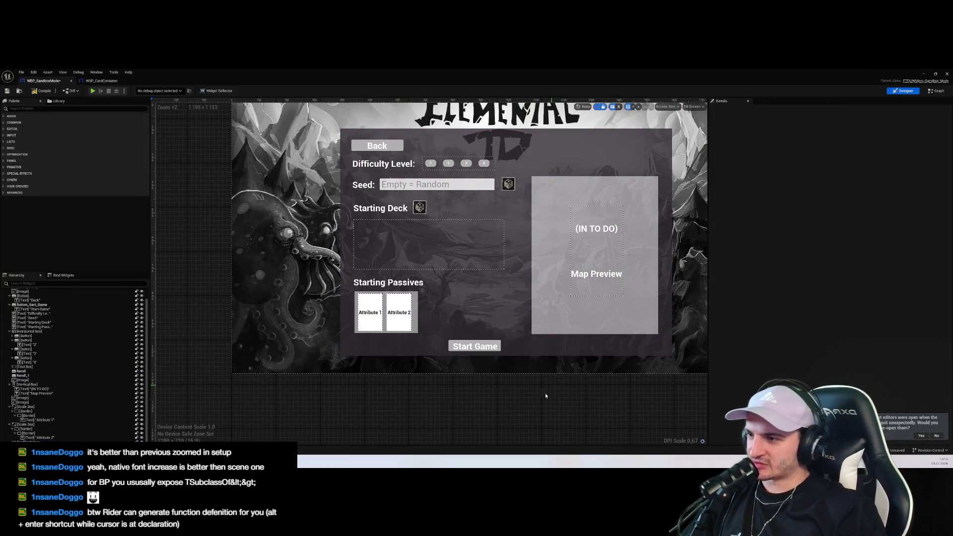
left_click(453, 268)
scroll(453, 268, "down", 2)
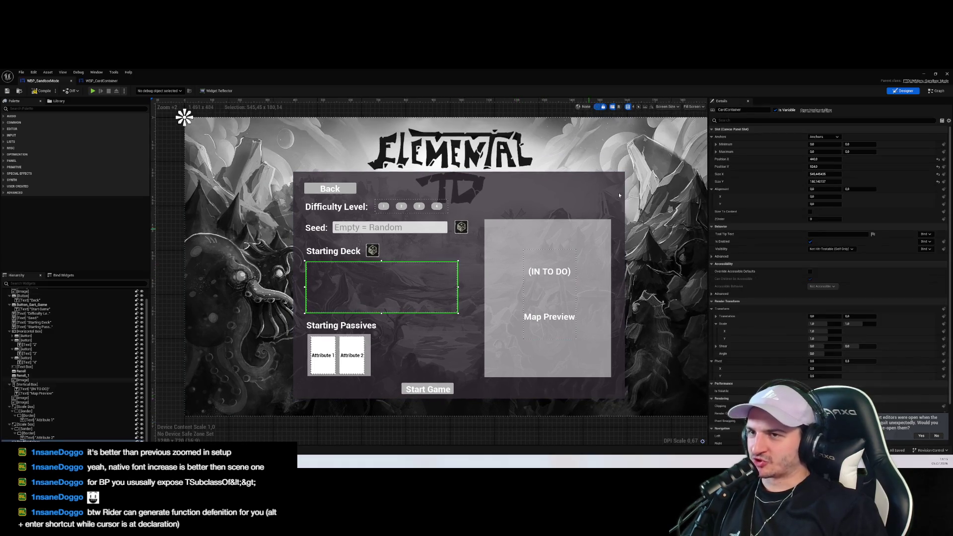
left_click(937, 91)
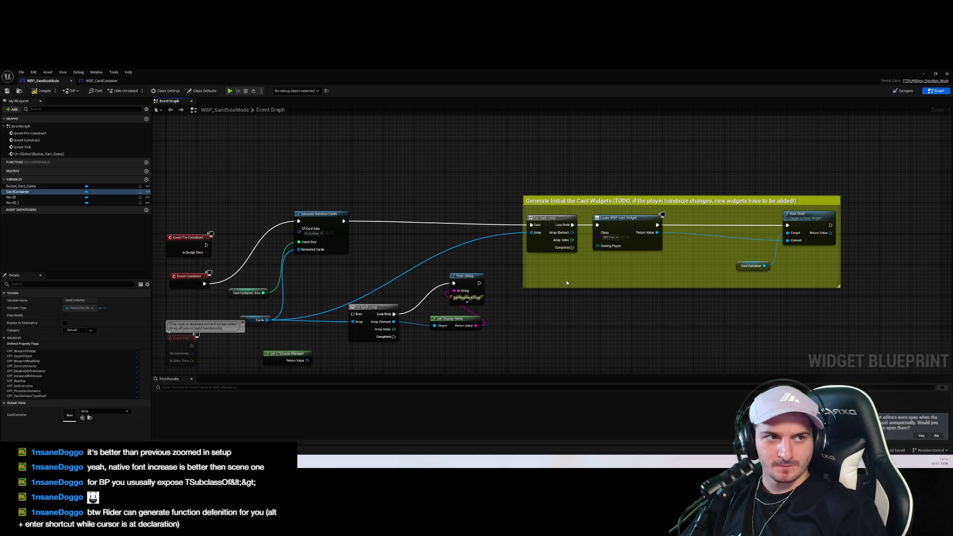
left_click_drag(665, 282, 590, 302)
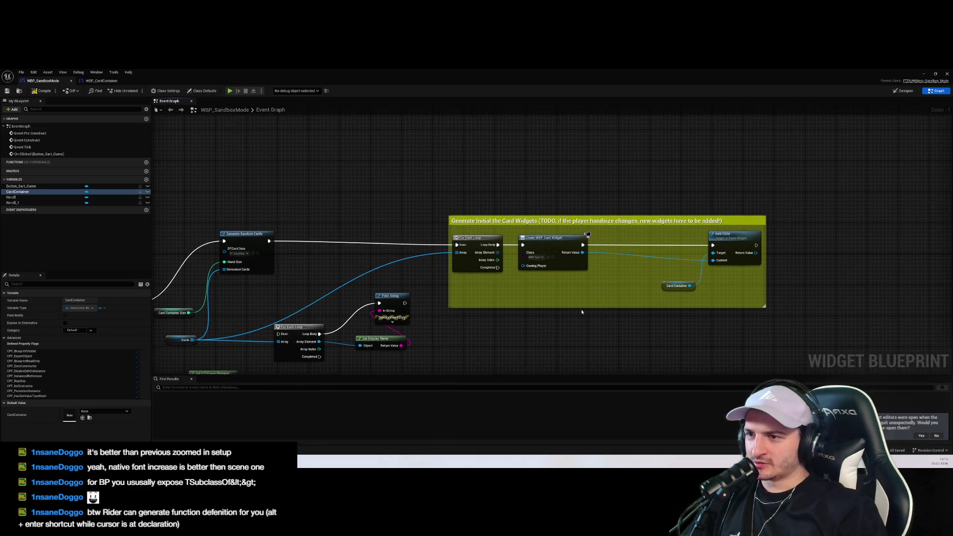
In WBP_CardContainer's graph, place SET Card between Create WBP Card Widget and ADD
left_click(104, 80)
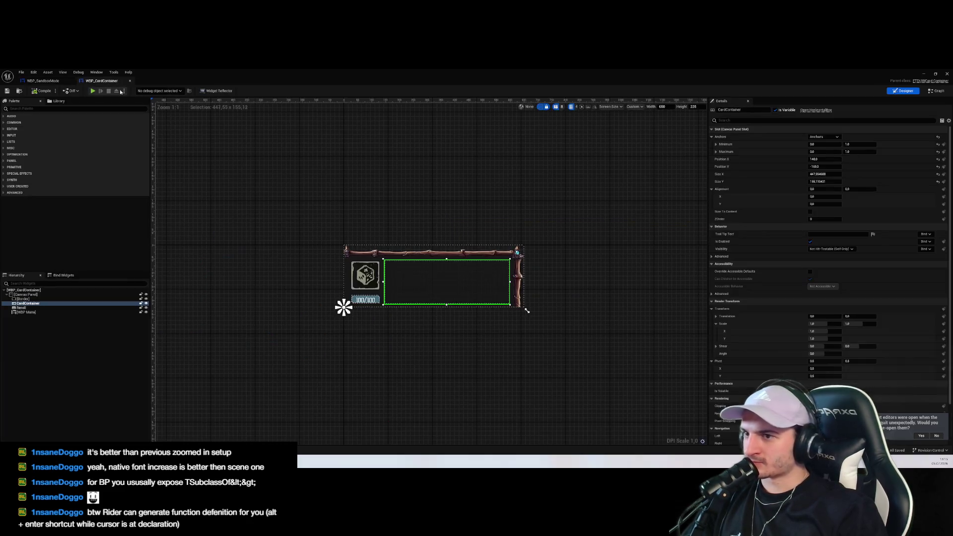
left_click(937, 91)
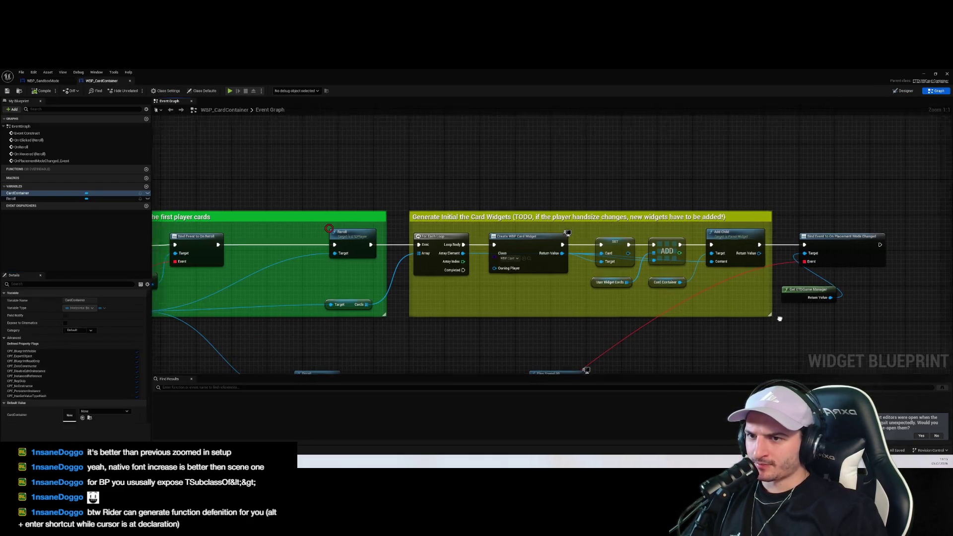
left_click(640, 239)
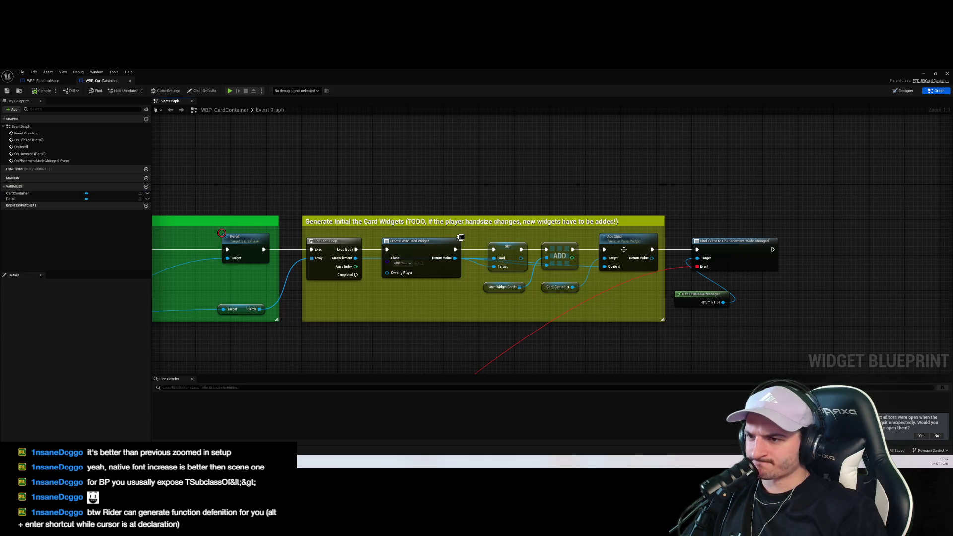
mouse_move(505, 250)
left_mouse_down()
mouse_move(509, 218)
mouse_move(509, 249)
left_mouse_up()
left_click(685, 348)
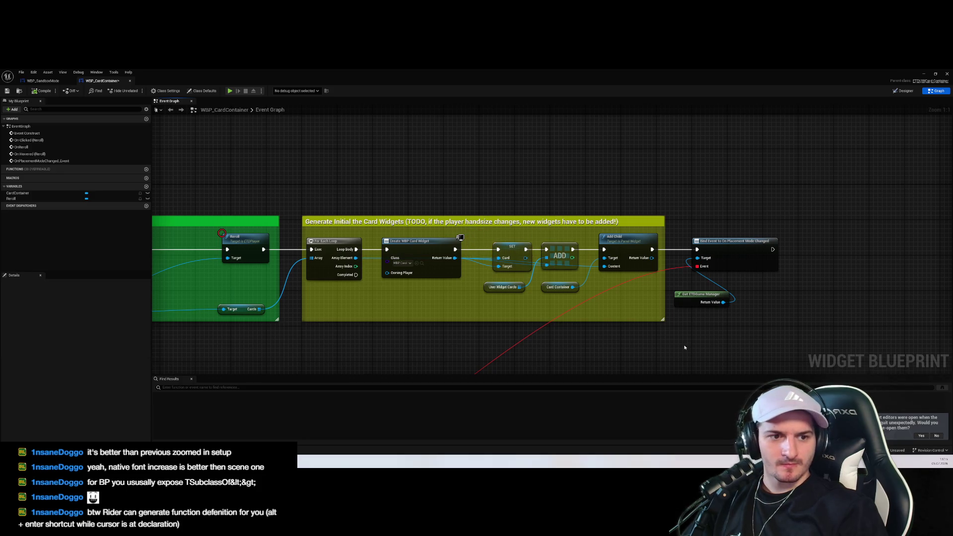
scroll(684, 347, "down", 2)
scroll(711, 252, "down", 2)
scroll(604, 270, "up", 4)
scroll(603, 270, "down", 1)
left_click_drag(530, 219, 483, 309)
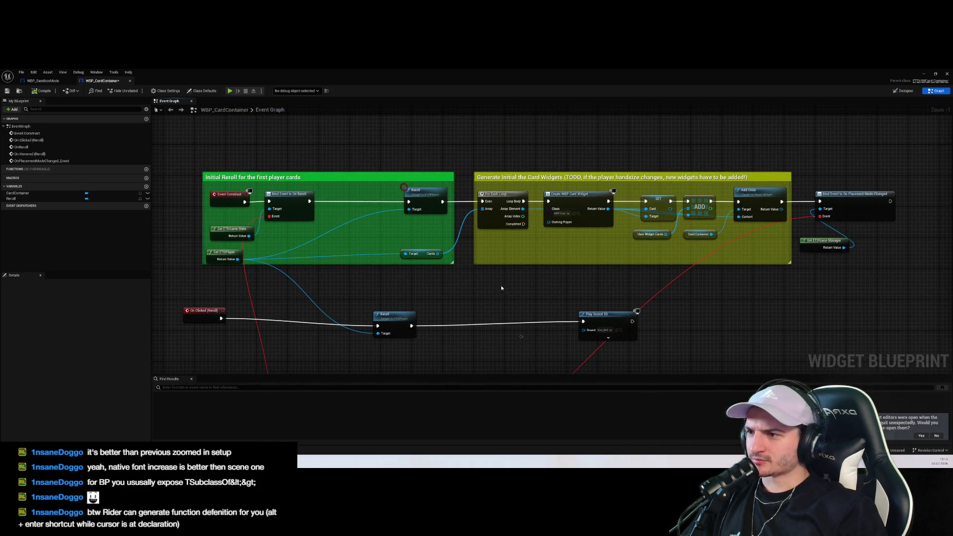
left_click_drag(414, 256, 371, 290)
scroll(544, 228, "up", 1)
left_click(42, 80)
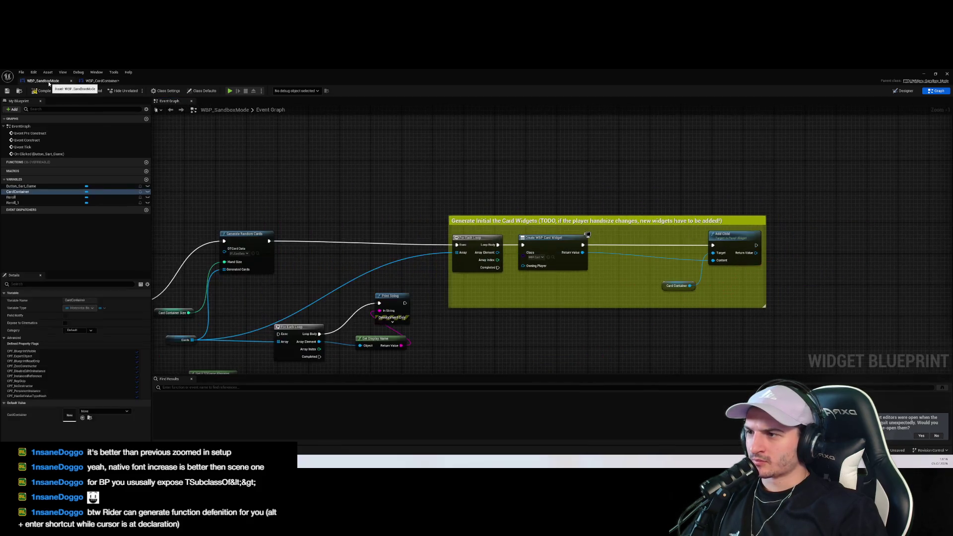
Look over WBP_CardContainer's designer layout and event graph
left_click(101, 80)
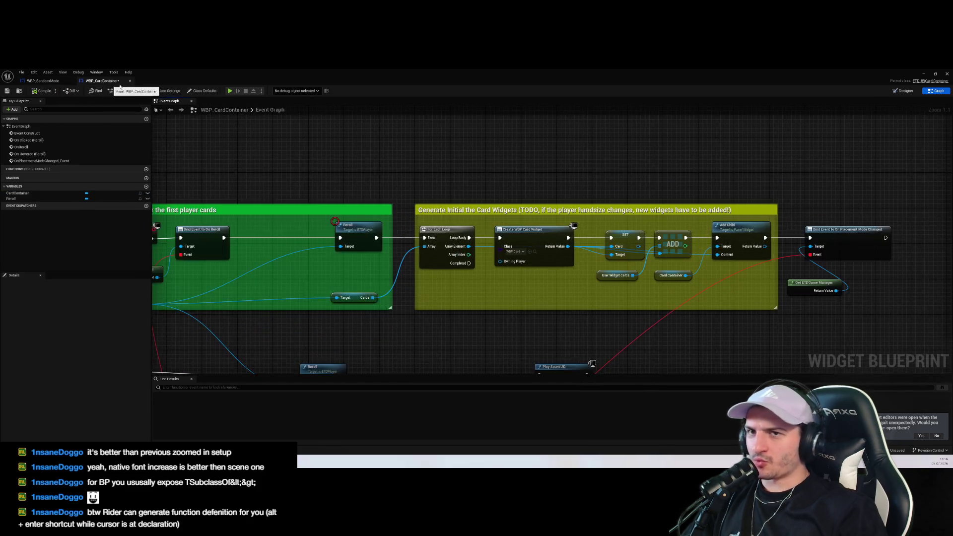
left_click(904, 92)
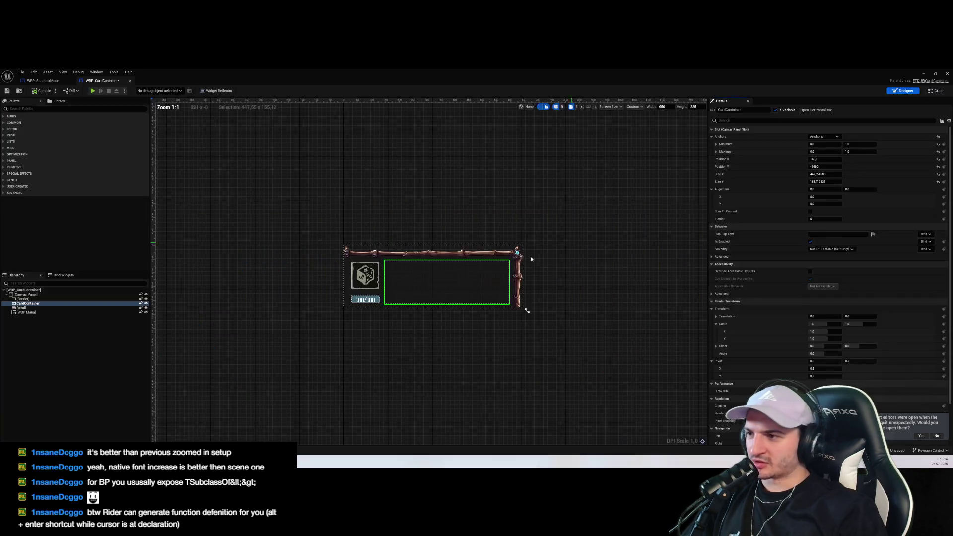
left_click(934, 91)
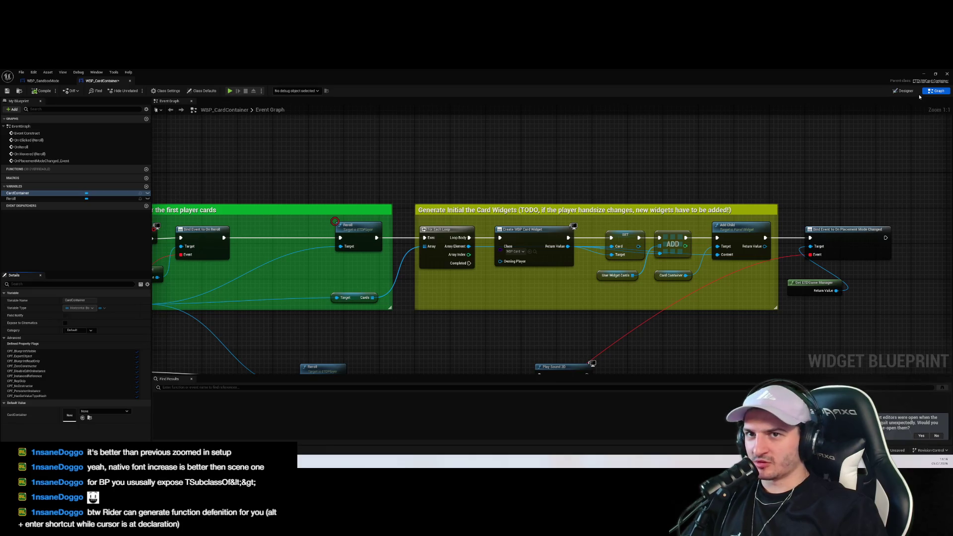
left_click(905, 91)
Anchor the WBP_SandboxMode card container to the centre, then return to the level editor
key("ctrl+Tab")
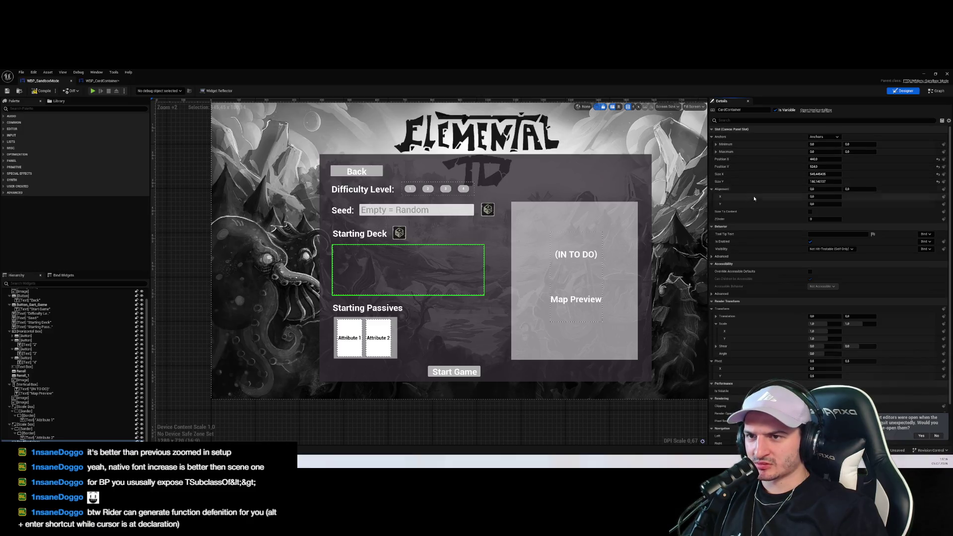
key("Home")
left_click(756, 120)
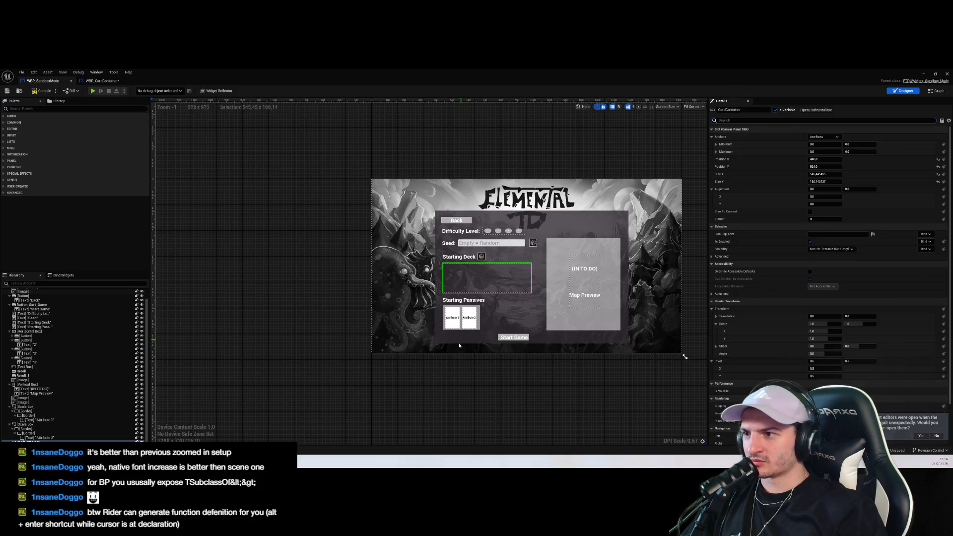
mouse_move(371, 179)
left_mouse_down()
mouse_move(433, 202)
mouse_move(531, 262)
left_mouse_up()
left_click(587, 419)
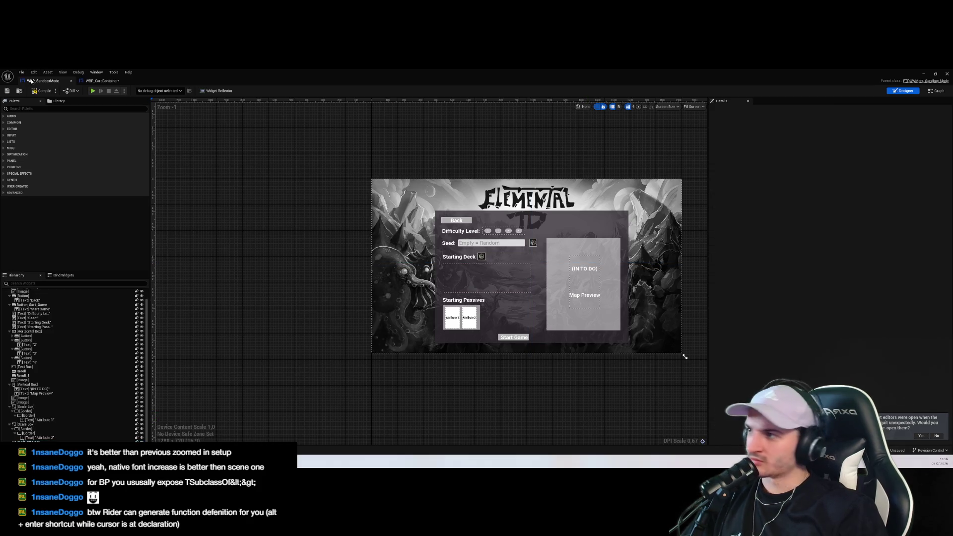
left_click(924, 74)
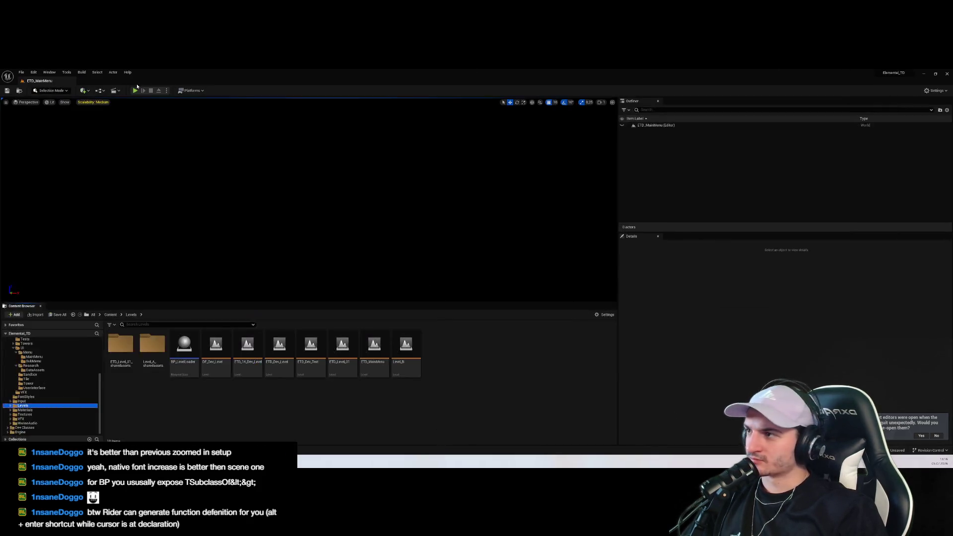
Play-test the Endless Mode setup screen, stop with Esc, and open WBP_Card from the logged error
left_click(307, 227)
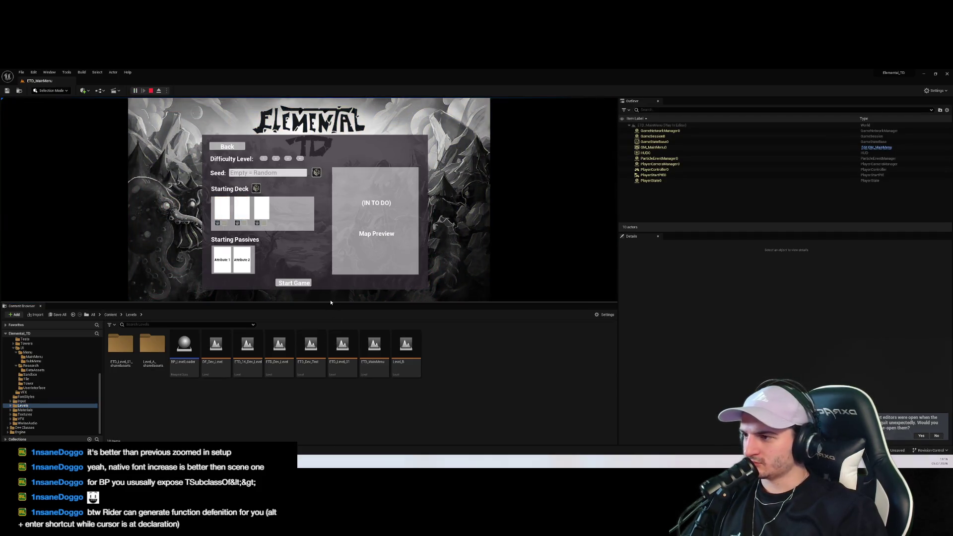
key("super+Down")
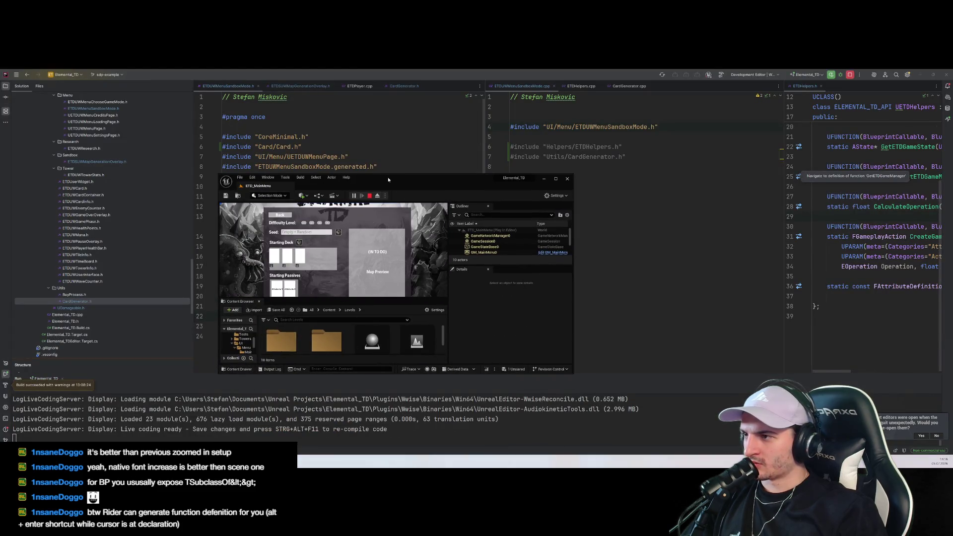
double_click(388, 179)
key("Escape")
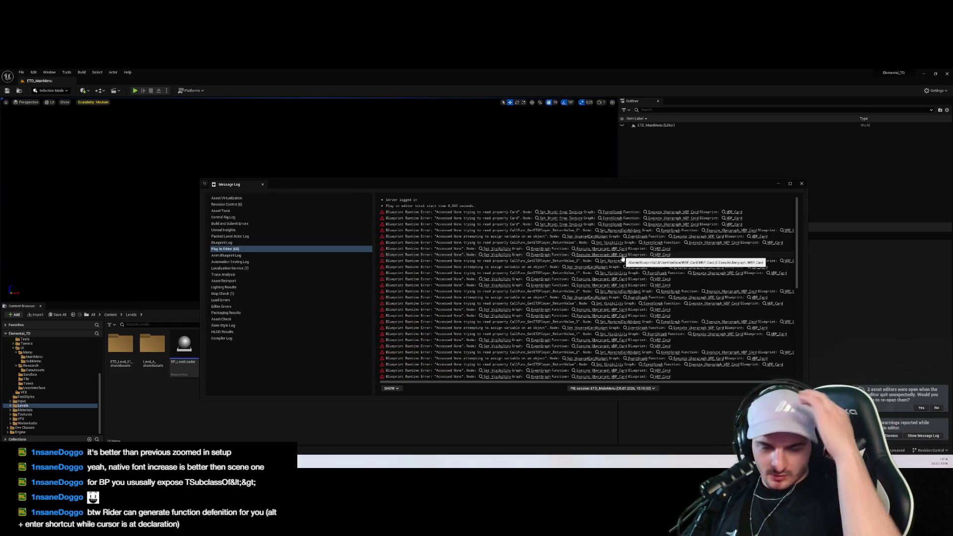
left_click(546, 212)
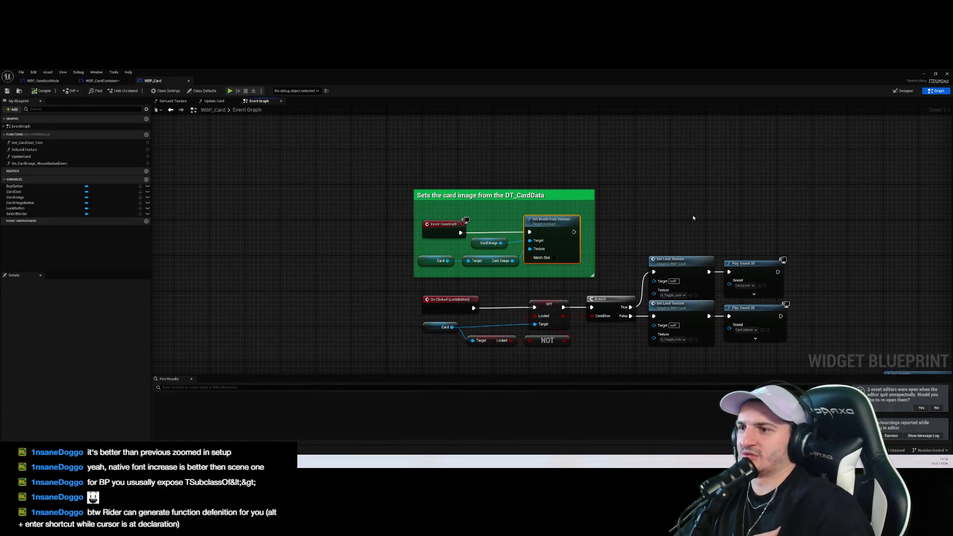
Inspect WBP_CardContainer's Event Construct and the WBP_SandboxMode card-generation comment block
mouse_move(675, 189)
left_mouse_down()
mouse_move(652, 207)
mouse_move(660, 210)
left_mouse_up()
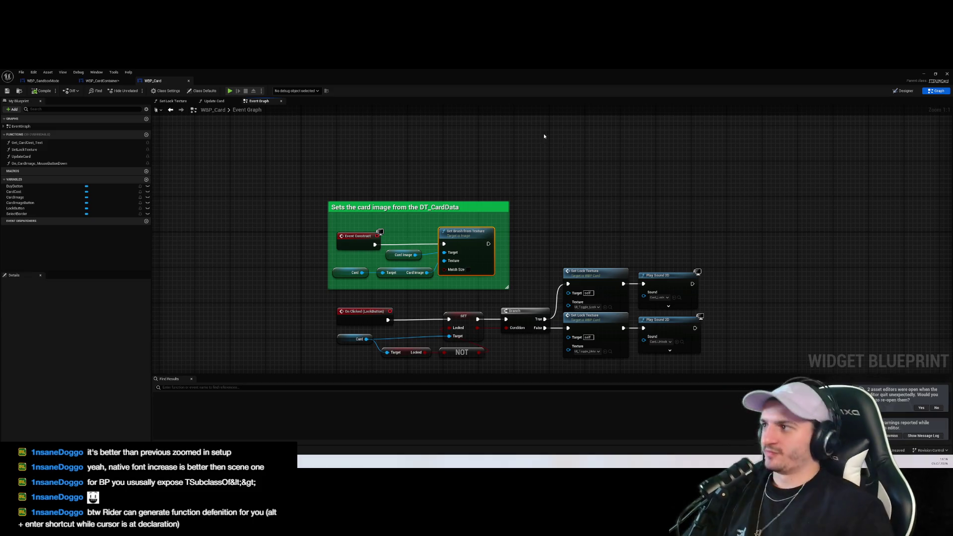
left_click(103, 80)
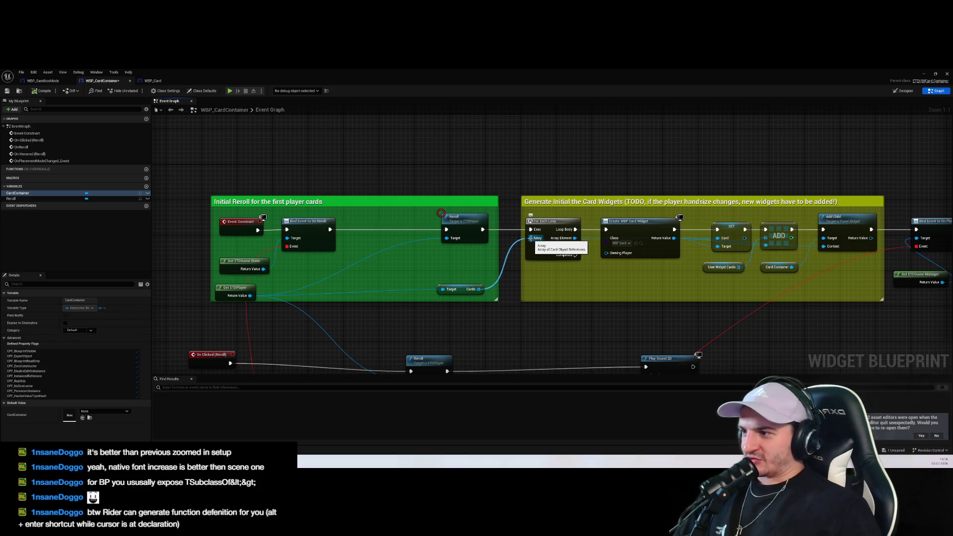
left_click(241, 227)
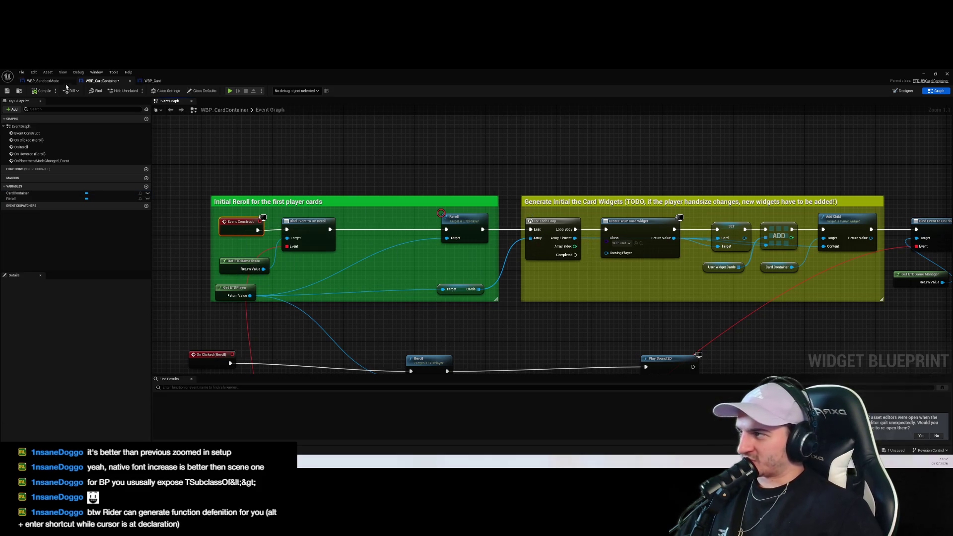
left_click(50, 82)
left_click(936, 91)
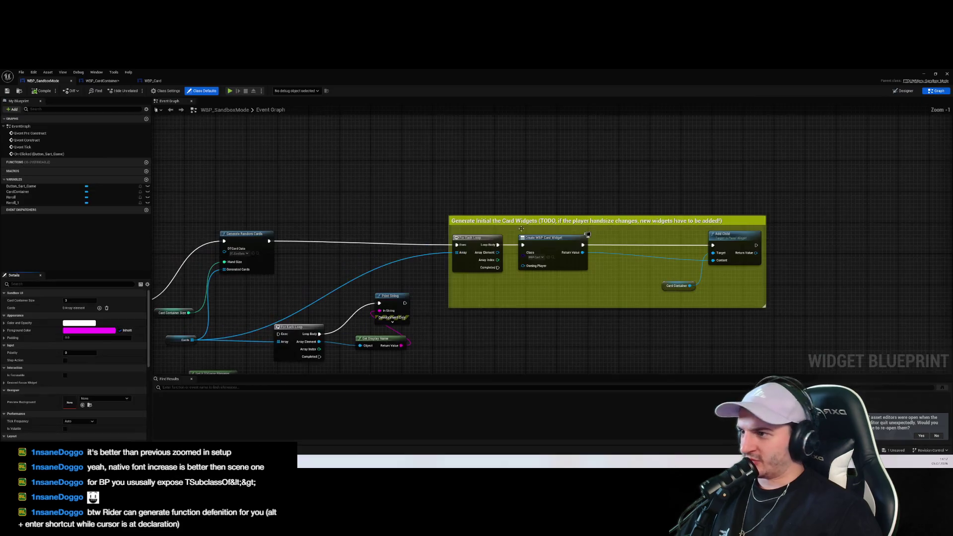
left_click(380, 167)
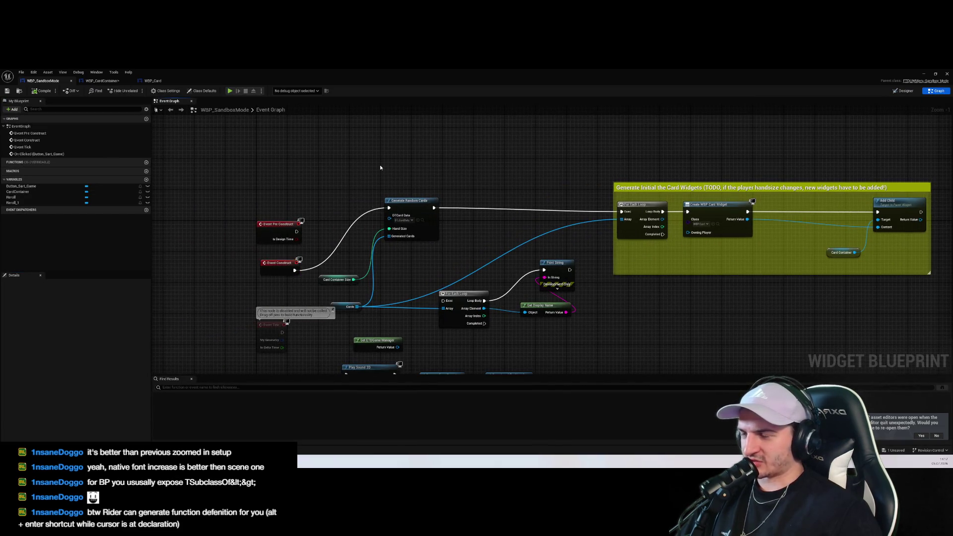
left_click_drag(331, 178, 584, 343)
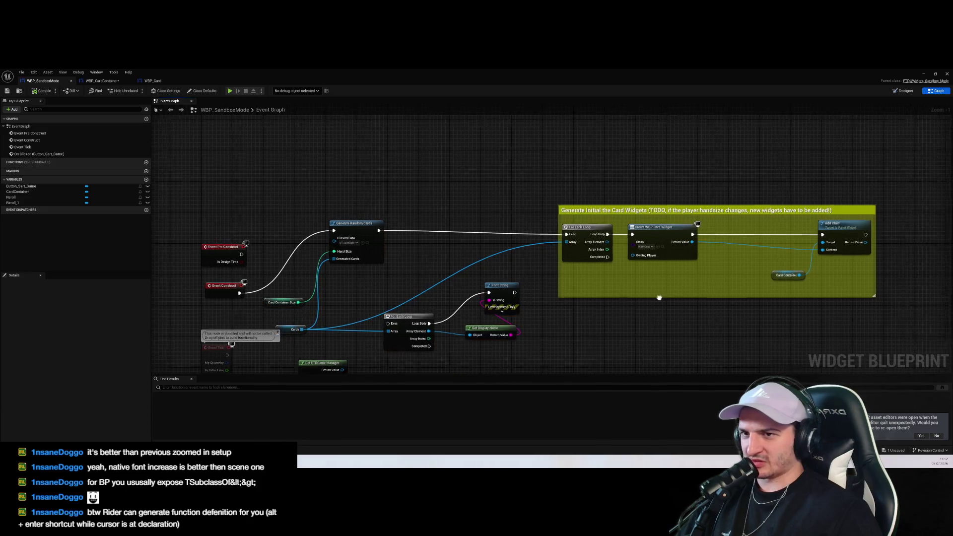
left_click(859, 321)
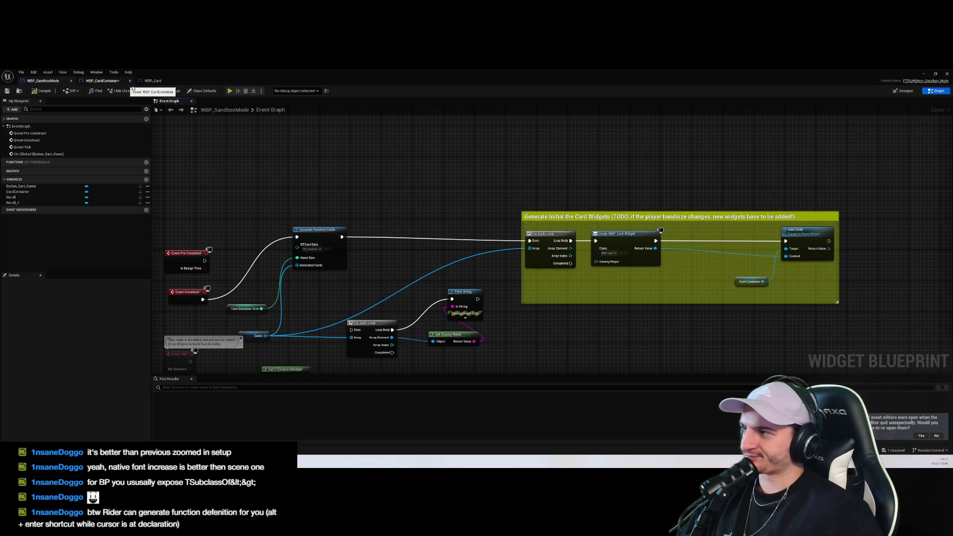
Check WBP_Card, then move WBP_CardContainer's SET Card node above the generation comment
left_click(149, 81)
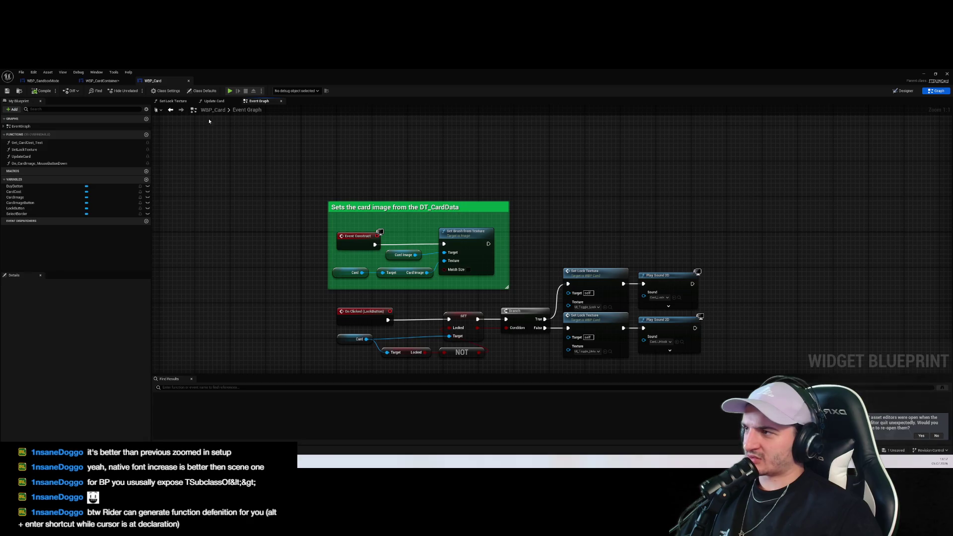
left_click(102, 81)
left_click_drag(544, 265, 507, 264)
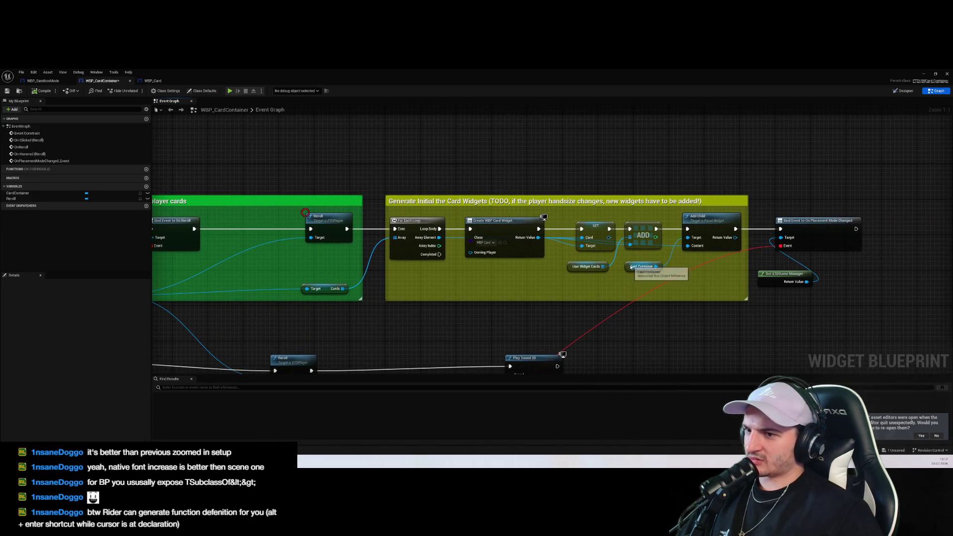
left_click(587, 267)
left_click_drag(650, 355, 591, 337)
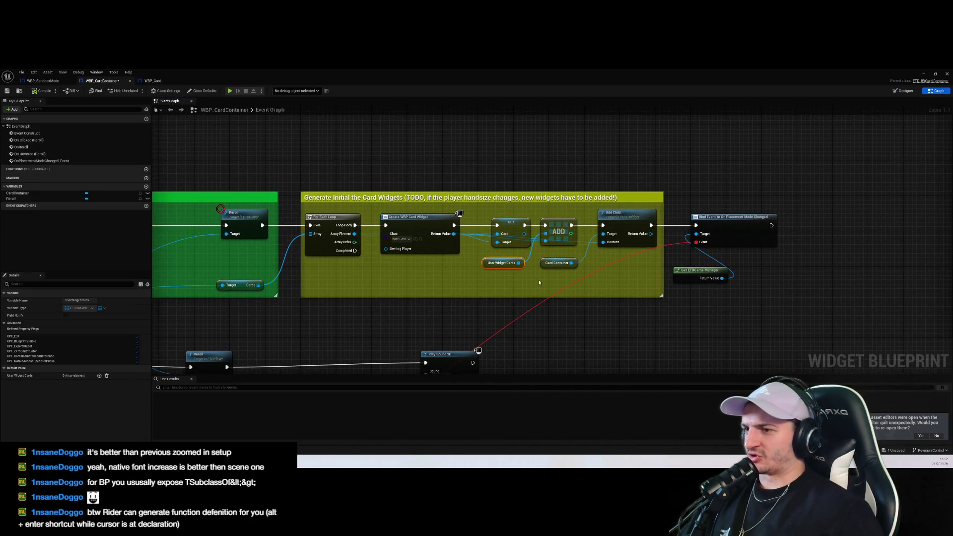
left_click(600, 336)
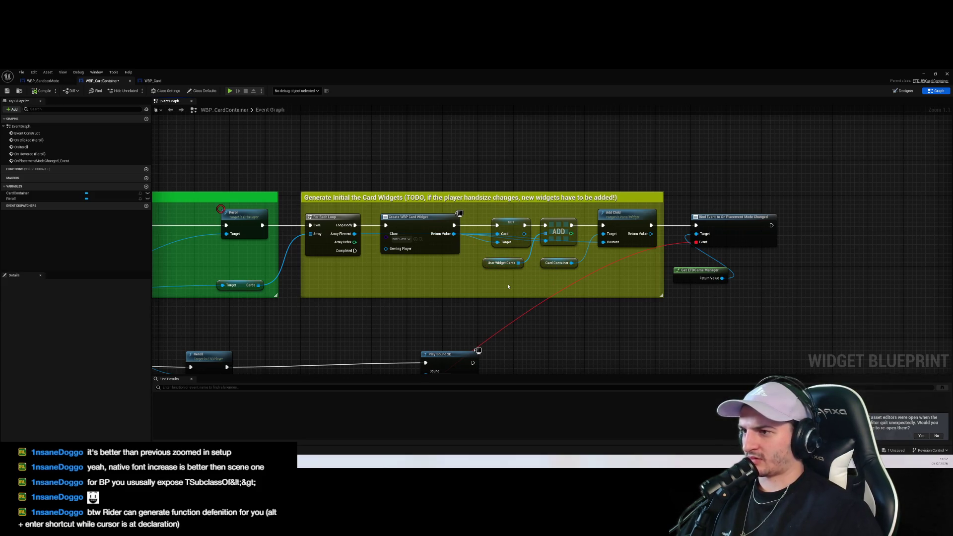
left_click_drag(505, 219, 505, 148)
Review WBP_Card's card image nodes, then lift WBP_CardContainer's For Each Loop above the comment
left_click(615, 311)
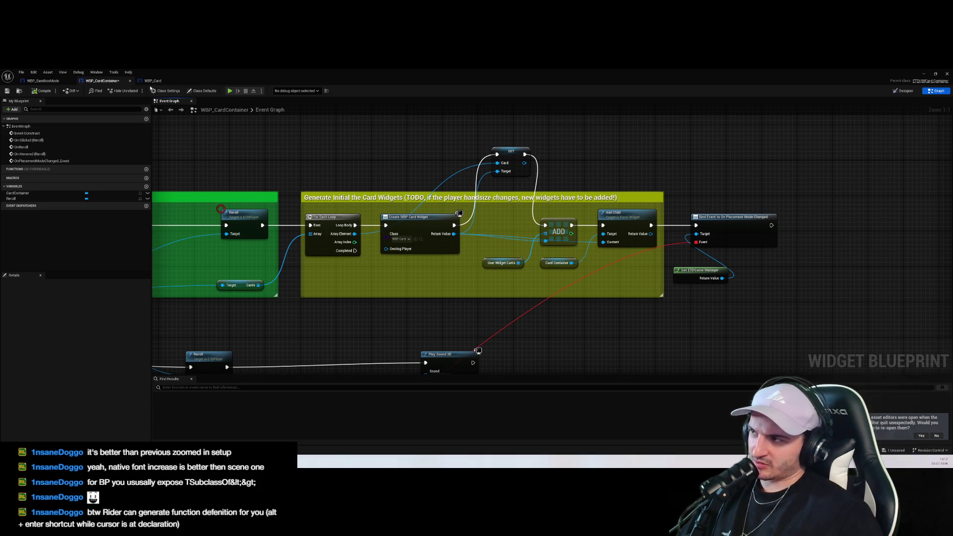
left_click(152, 81)
mouse_move(262, 175)
left_mouse_down()
mouse_move(538, 279)
mouse_move(546, 300)
mouse_move(325, 183)
mouse_move(282, 169)
mouse_move(286, 192)
mouse_move(541, 299)
left_mouse_up()
left_click(541, 299)
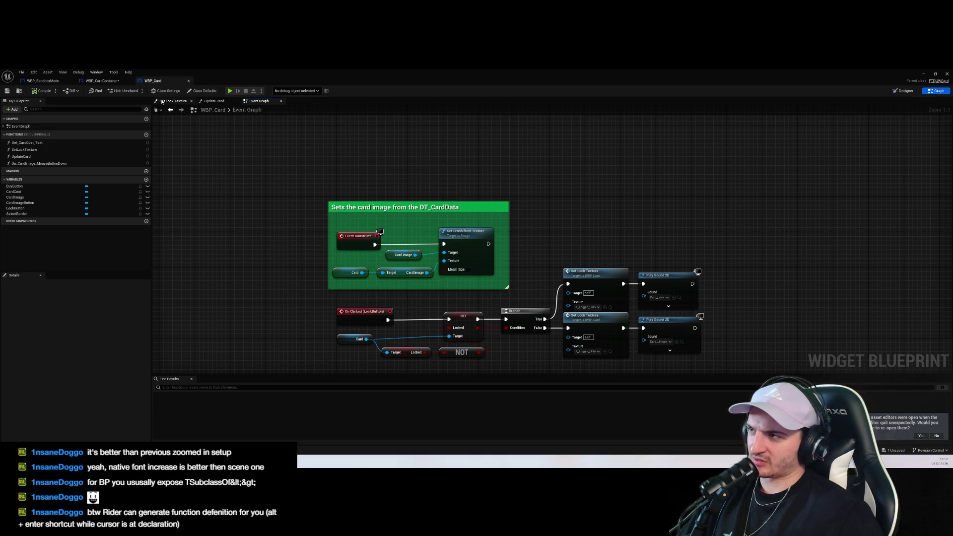
key("ctrl+Tab")
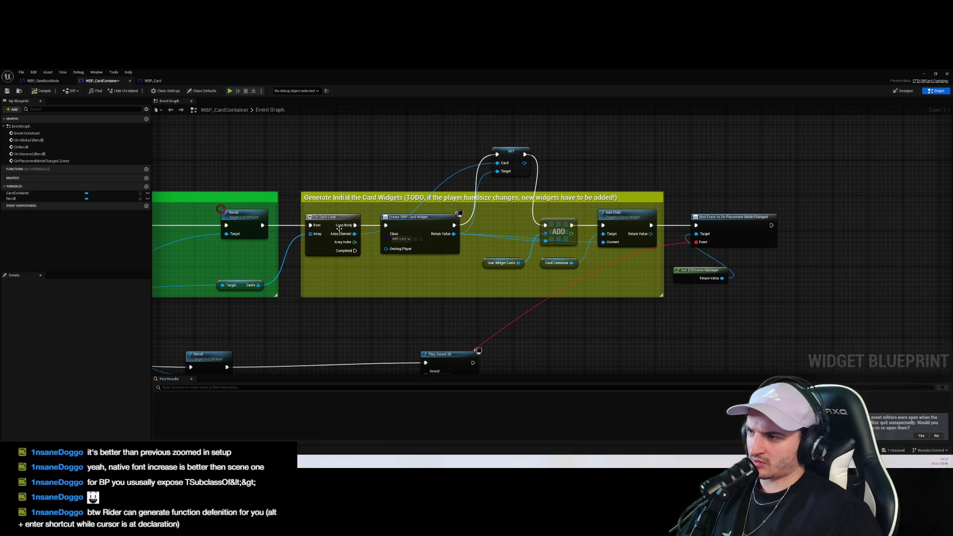
left_click_drag(339, 227, 339, 160)
left_click(519, 155)
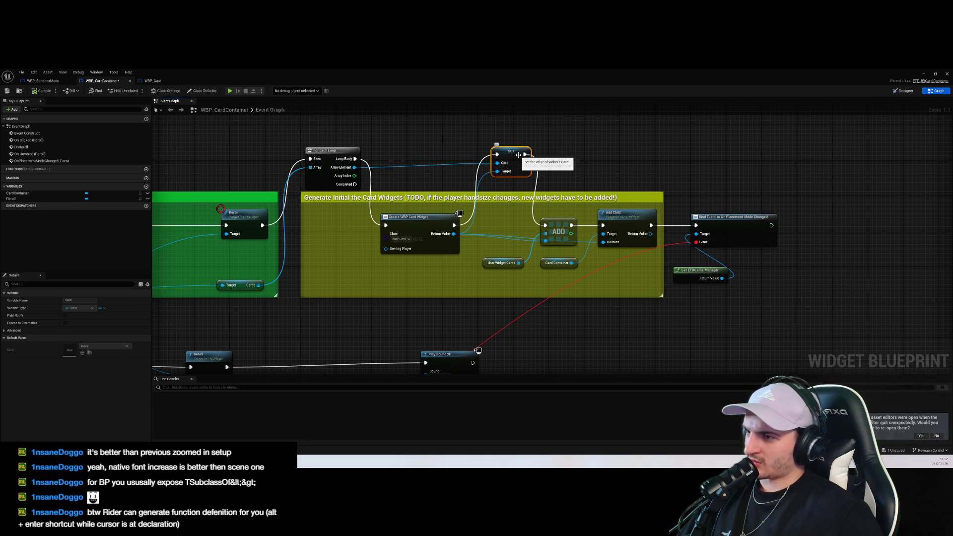
left_click(417, 236)
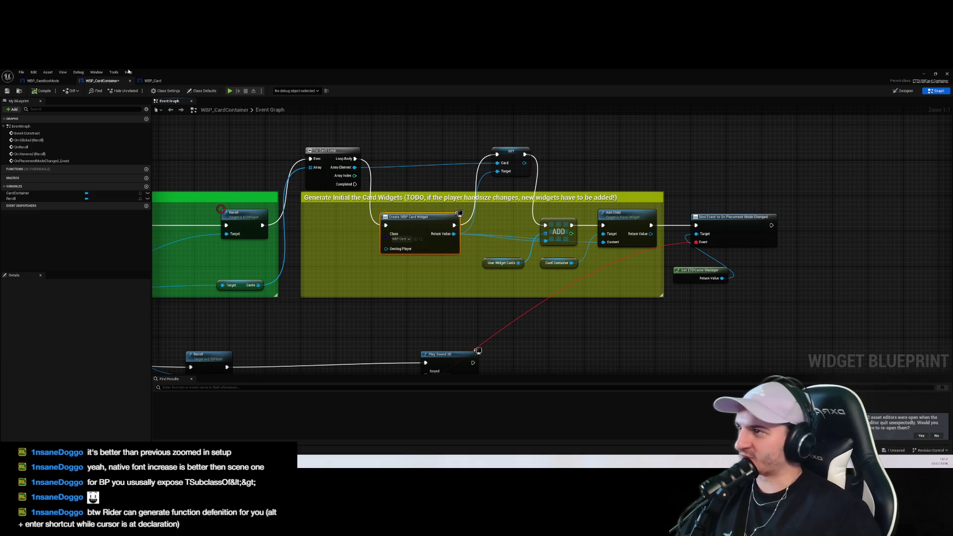
In WBP_SandboxMode, add a SET Card node from Create Widget's Return Value and wire its execution
left_click(44, 81)
scroll(580, 249, "up", 1)
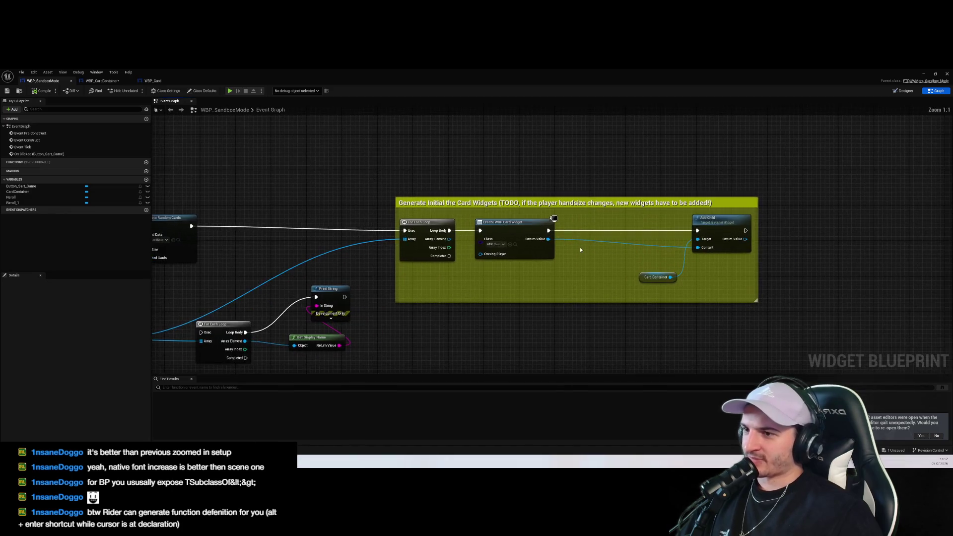
mouse_move(552, 242)
left_mouse_down()
mouse_move(602, 271)
mouse_move(624, 229)
left_mouse_up()
type("set car")
key("Return")
left_click_drag(548, 239, 698, 231)
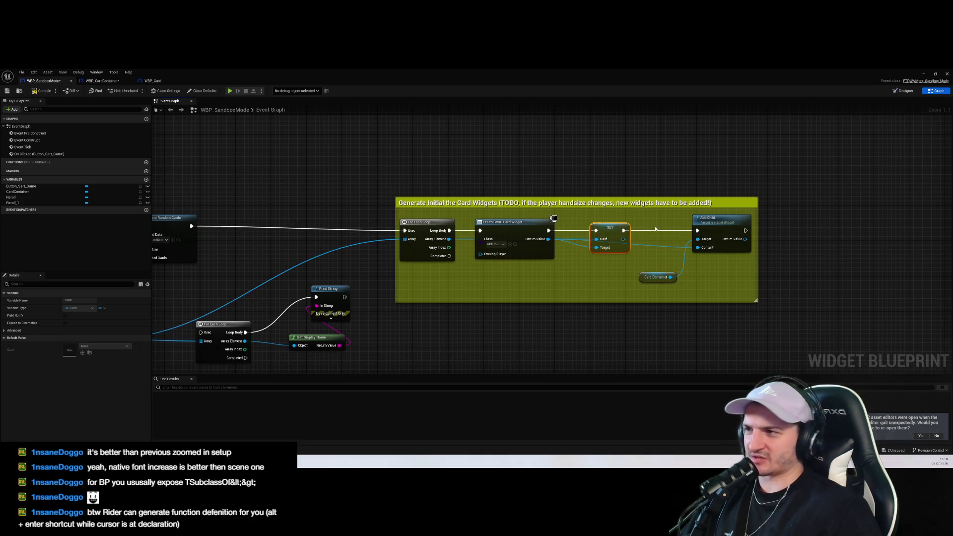
left_click(153, 80)
Move WBP_CardContainer's array add node up, check User Widget Cards, and save
left_click(121, 82)
left_click(634, 224)
left_click_drag(558, 230, 553, 201)
left_click(501, 263)
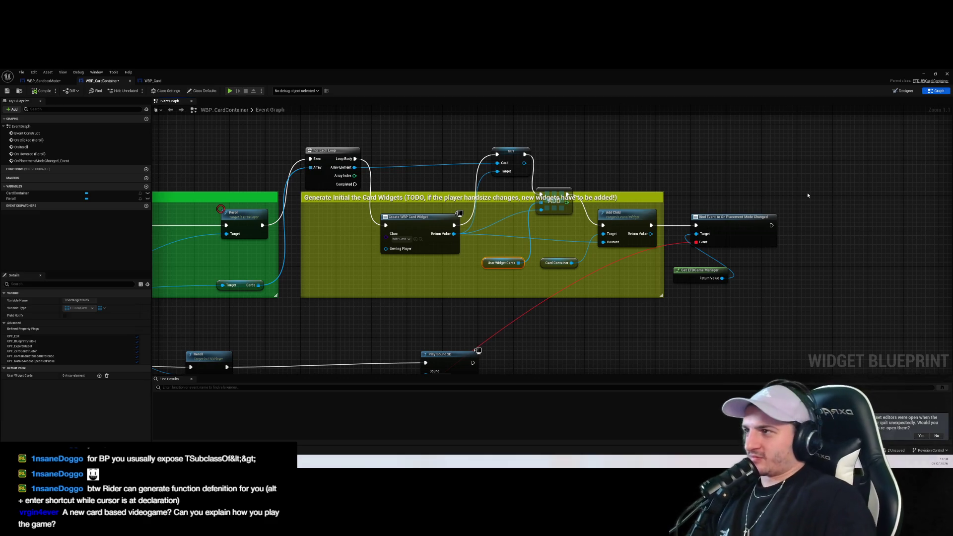
key("ctrl+s")
Close the Message Log, open DF_Dev_Level saving WBP_SandboxMode, and play it with Alt+P
left_click(923, 74)
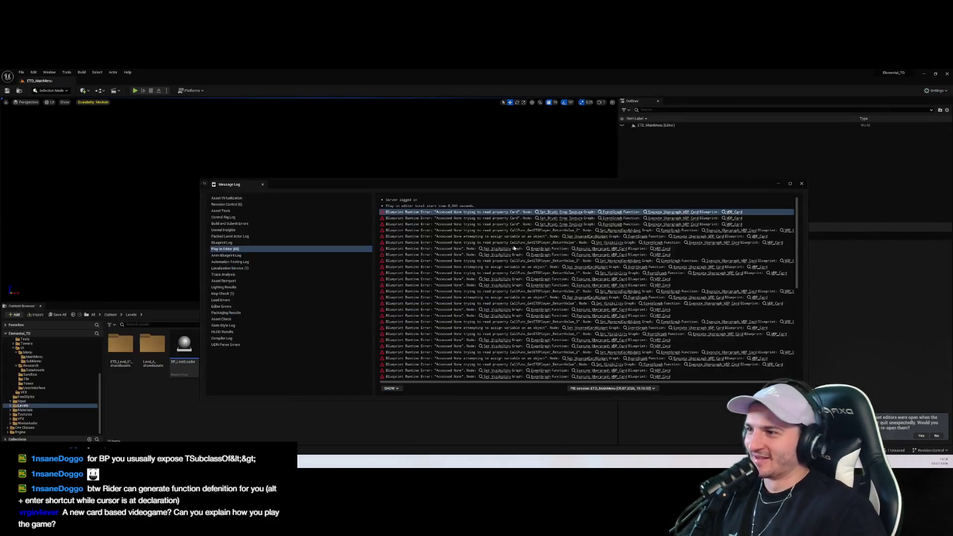
left_click(802, 185)
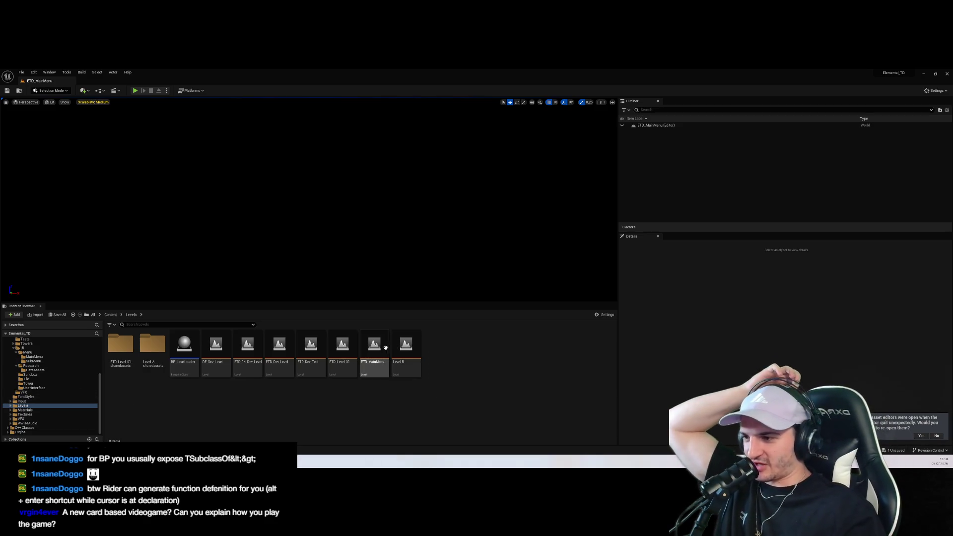
double_click(216, 348)
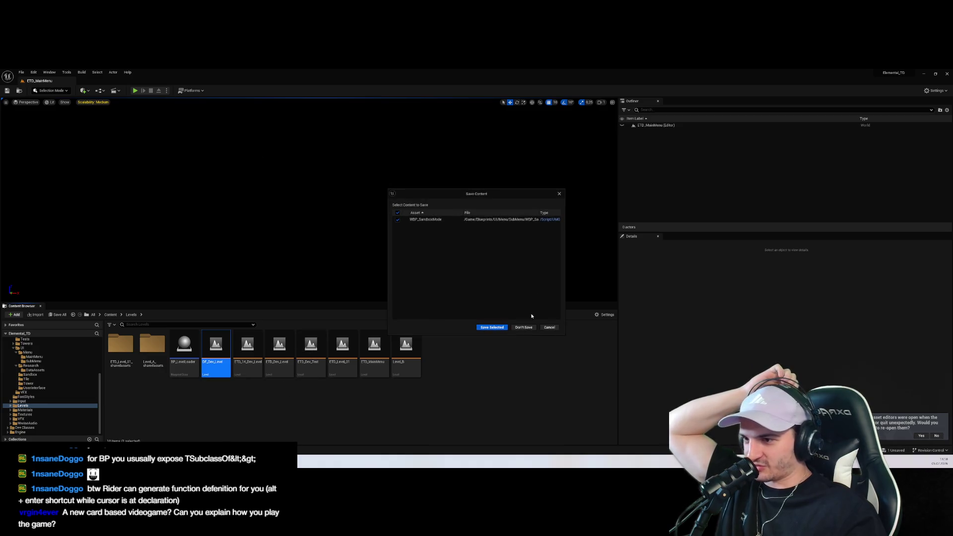
left_click(492, 328)
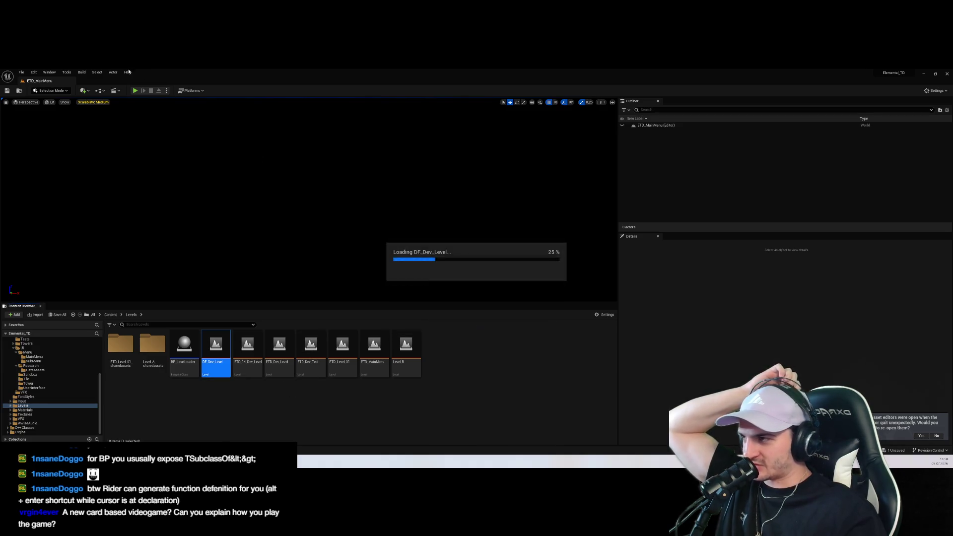
key("alt+p")
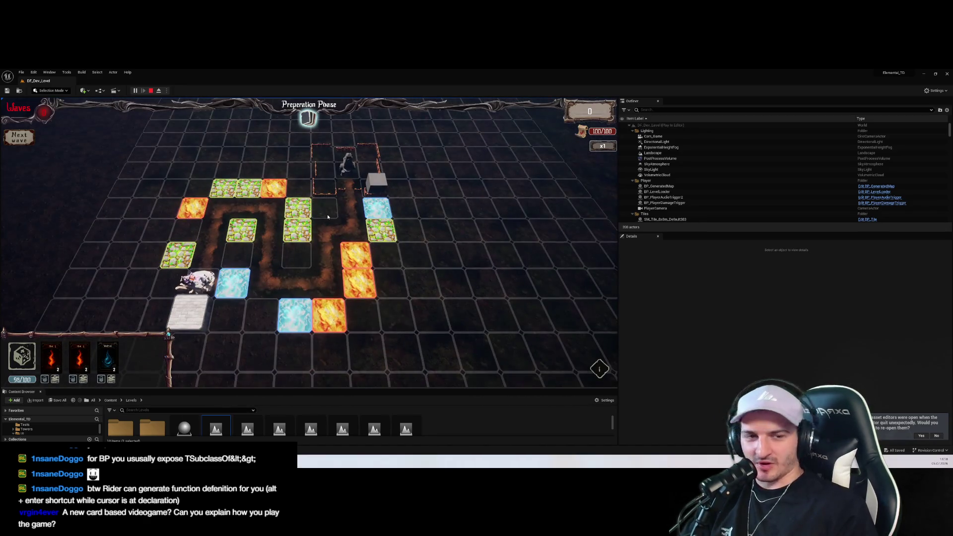
Swap out Fire and Water cards in the hand and place a Cannon-Tower on a board tile
left_click(75, 359)
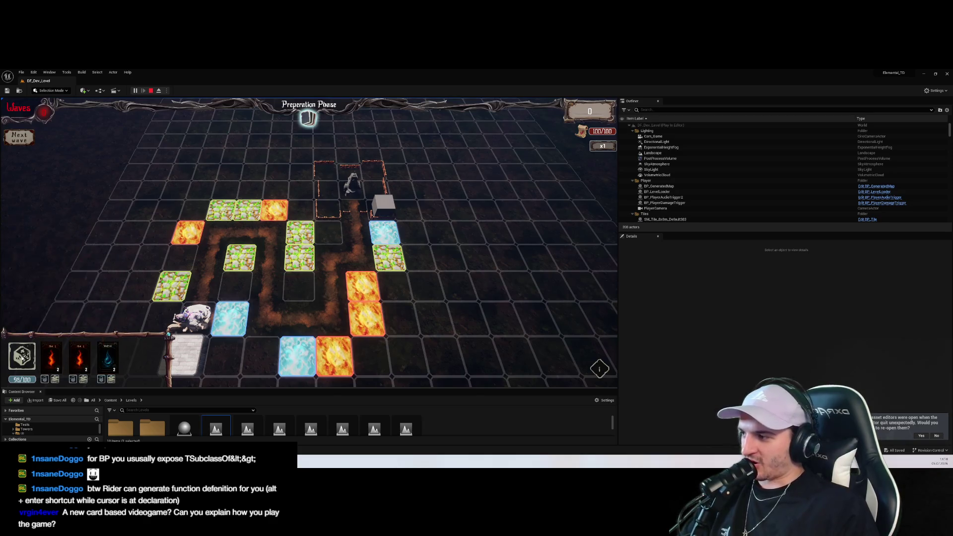
left_click(54, 354)
left_click(24, 356)
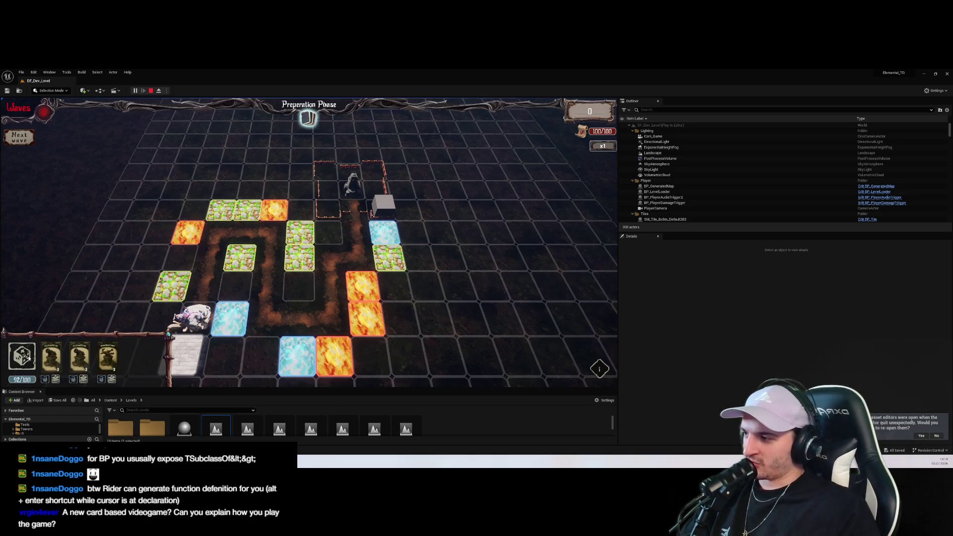
left_click(51, 355)
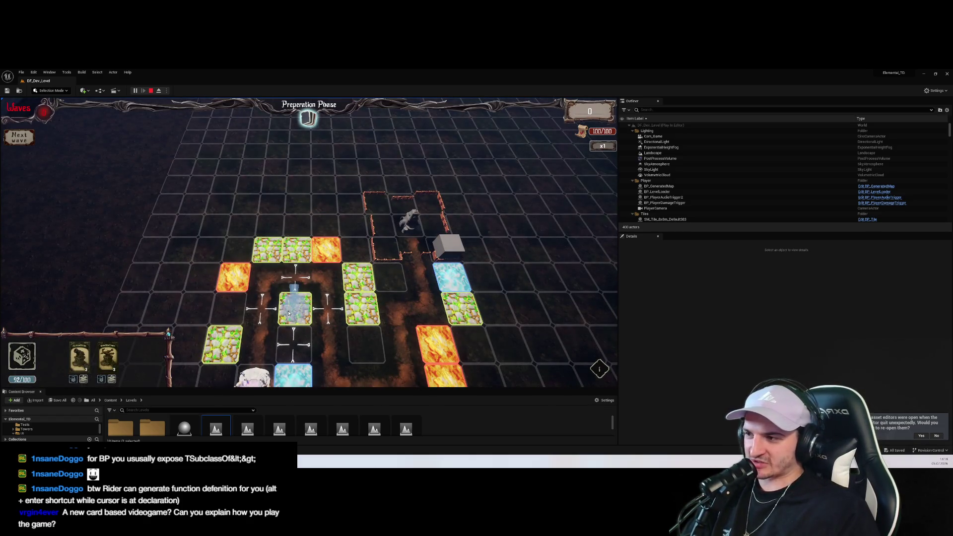
left_click(301, 322)
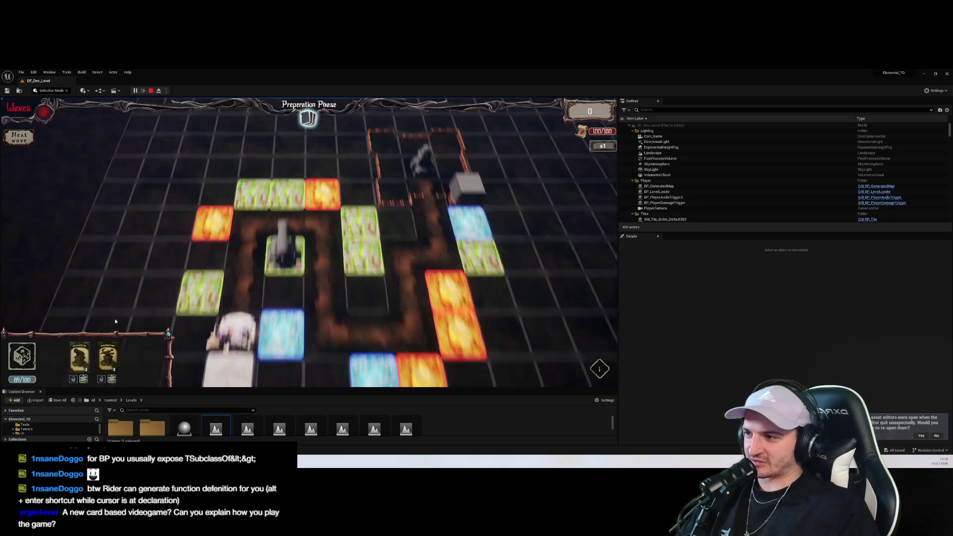
Play the Upgrade and Earth cards on the Cannon-Tower, check its stats, then stop and switch to Miro
left_click(13, 355)
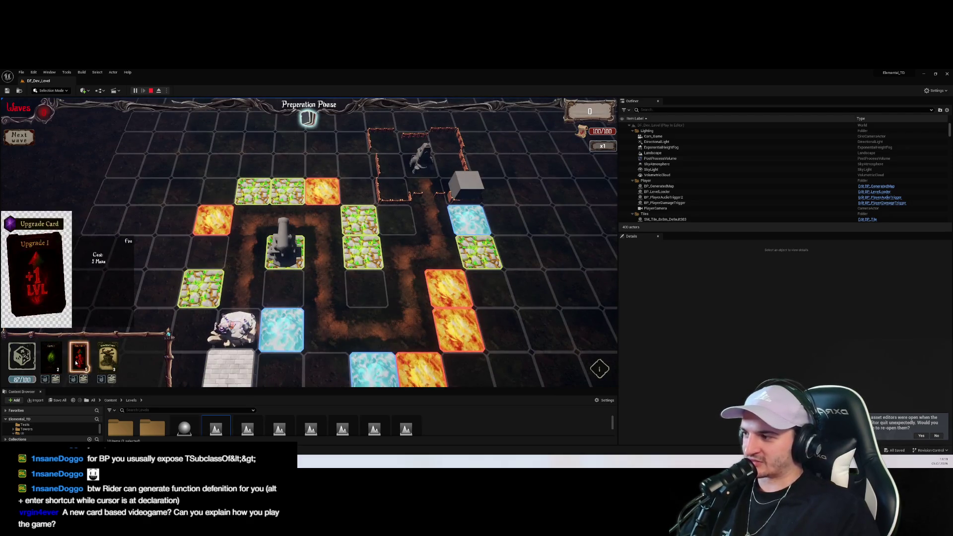
left_click_drag(77, 369, 283, 251)
scroll(205, 308, "up", 2)
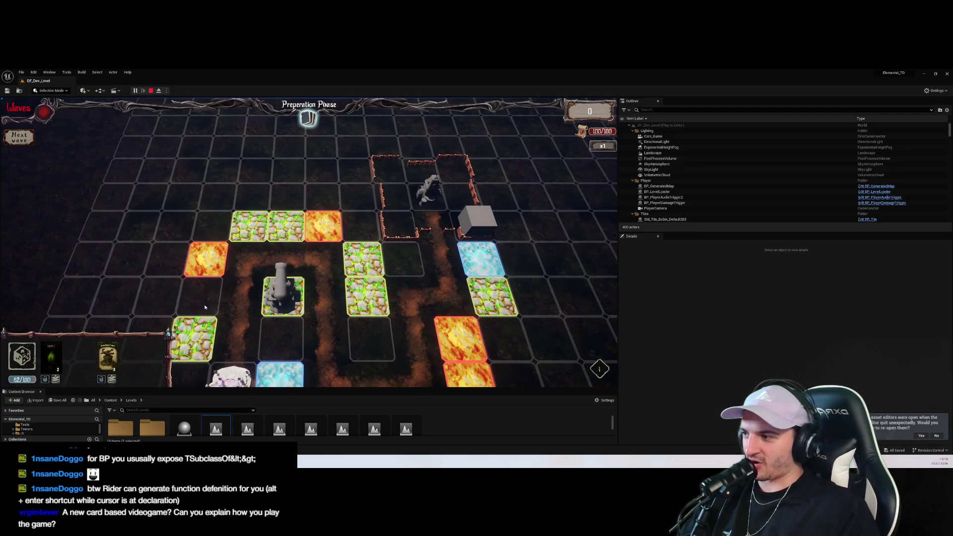
left_click(284, 296)
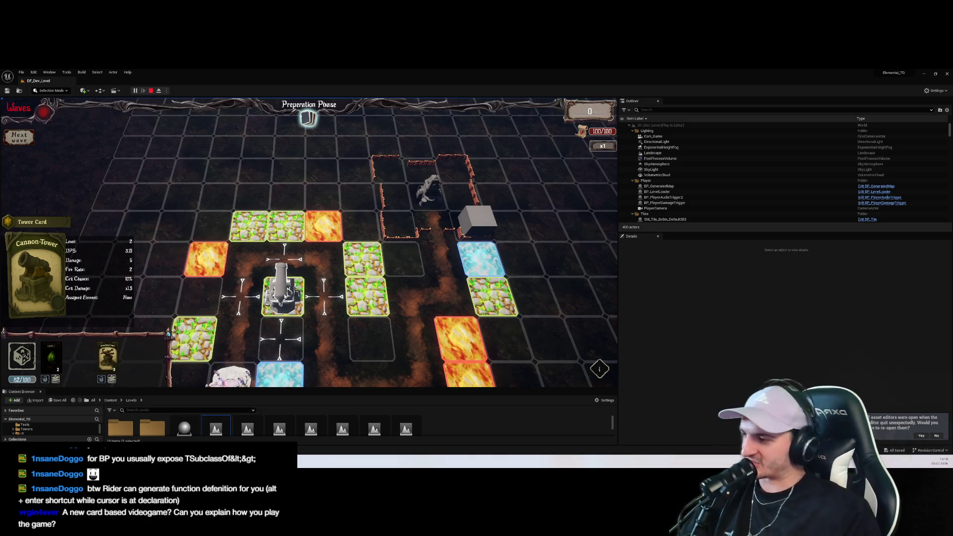
left_click_drag(52, 357, 273, 299)
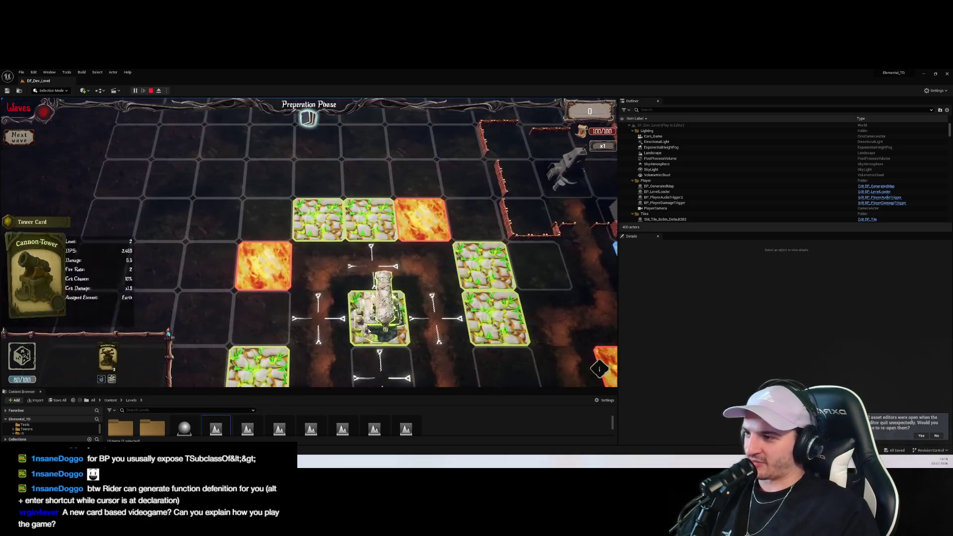
scroll(338, 313, "up", 3)
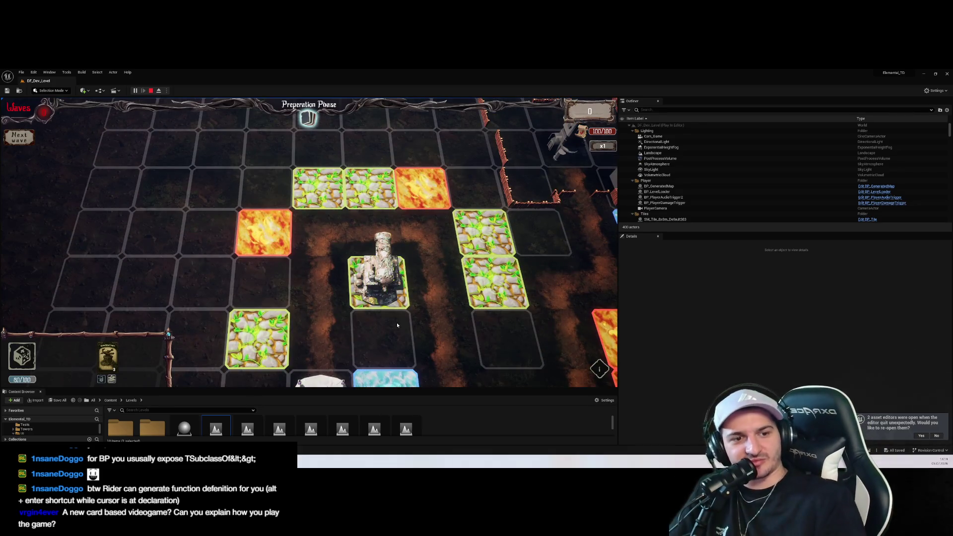
left_click(397, 325)
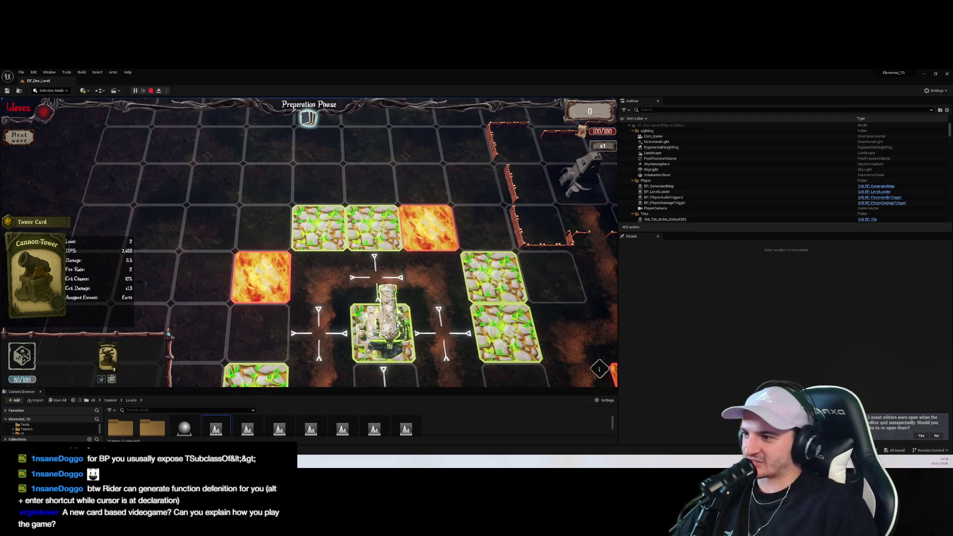
key("Escape")
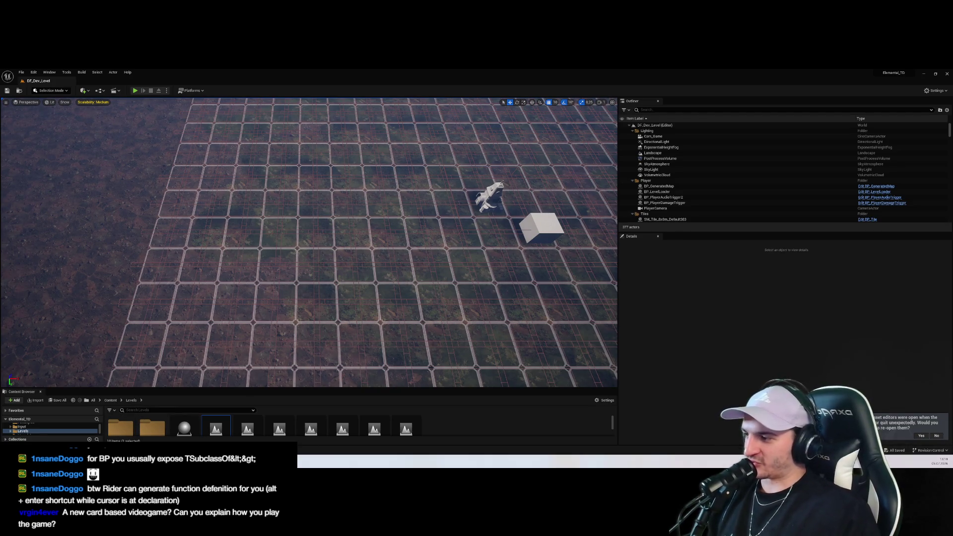
key("alt+Tab")
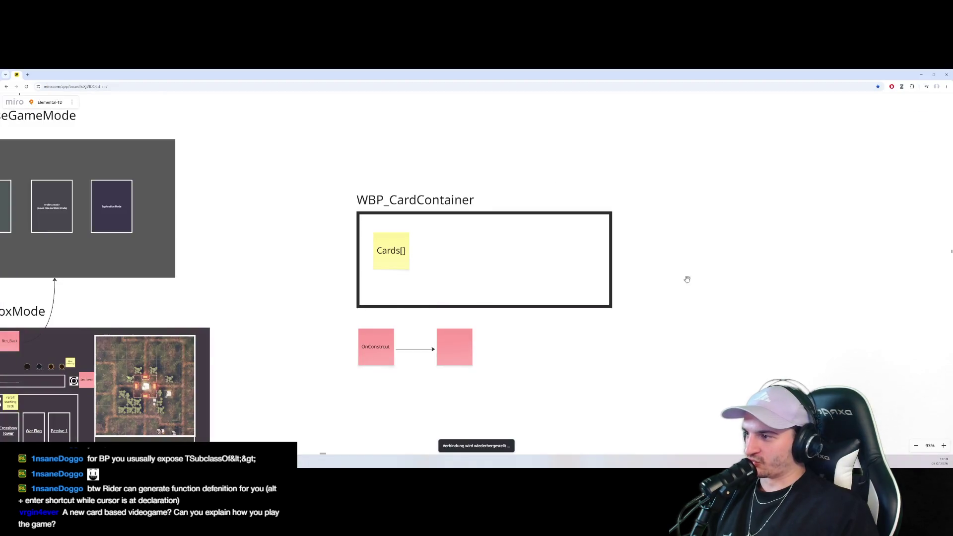
scroll(685, 277, "left", 7)
scroll(642, 238, "left", 2)
scroll(642, 237, "down", 2)
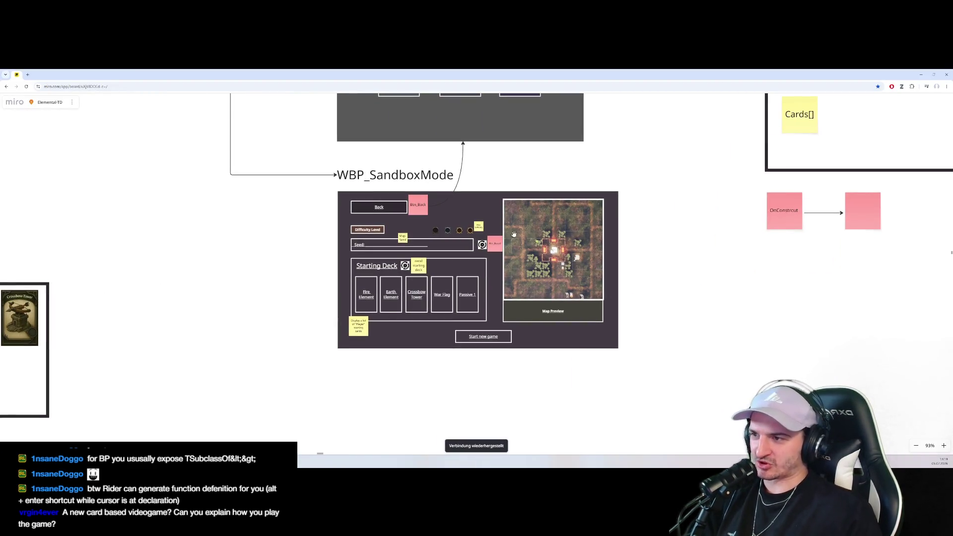
scroll(476, 298, "up", 4)
left_click(397, 258)
left_click(409, 214)
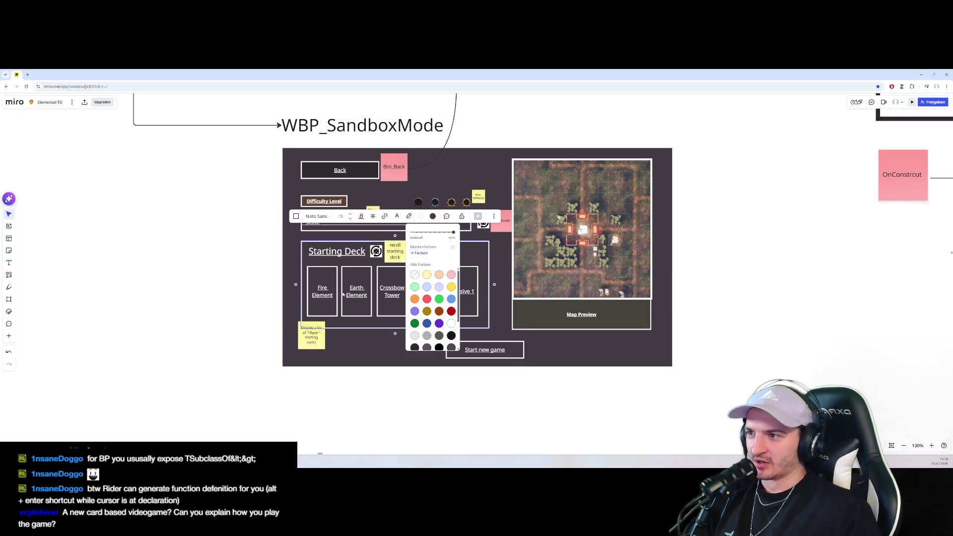
key("Escape")
left_click(466, 203)
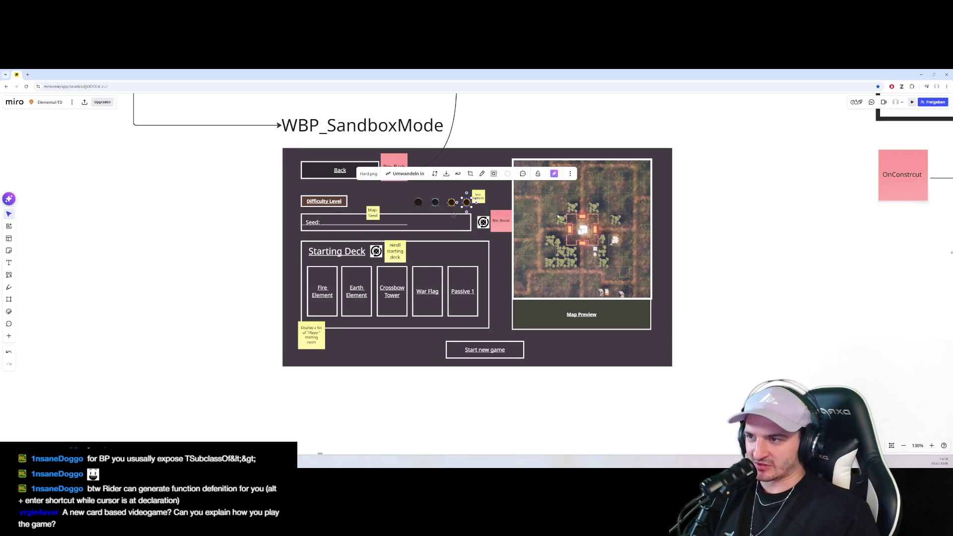
left_click(387, 298)
left_click(313, 221)
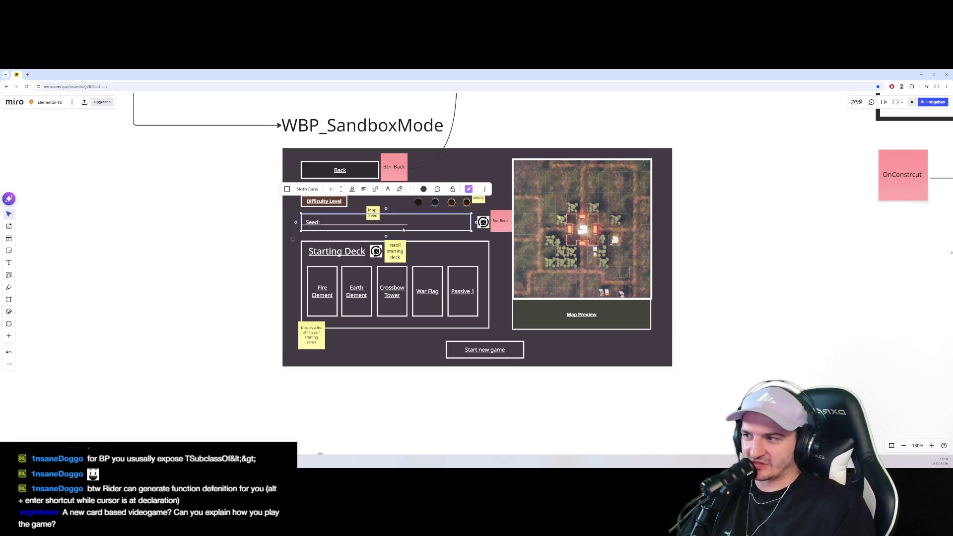
left_click(318, 308)
left_click(361, 256)
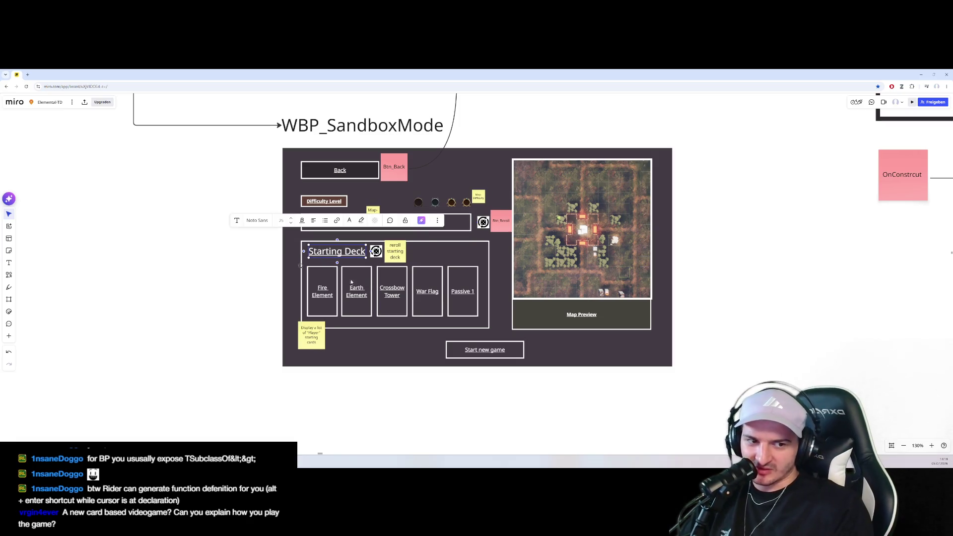
scroll(413, 304, "down", 3)
scroll(300, 412, "left", 5)
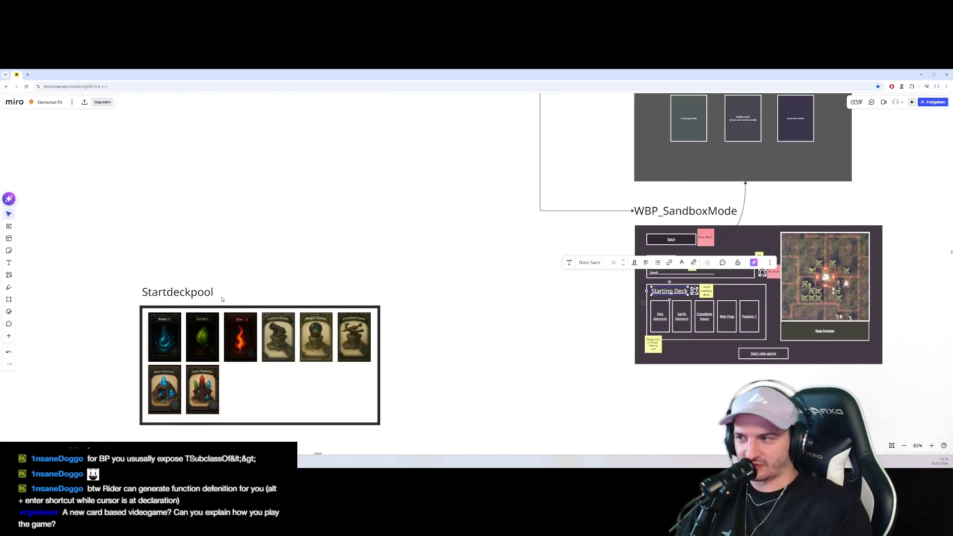
scroll(564, 378, "right", 5)
scroll(546, 328, "up", 5)
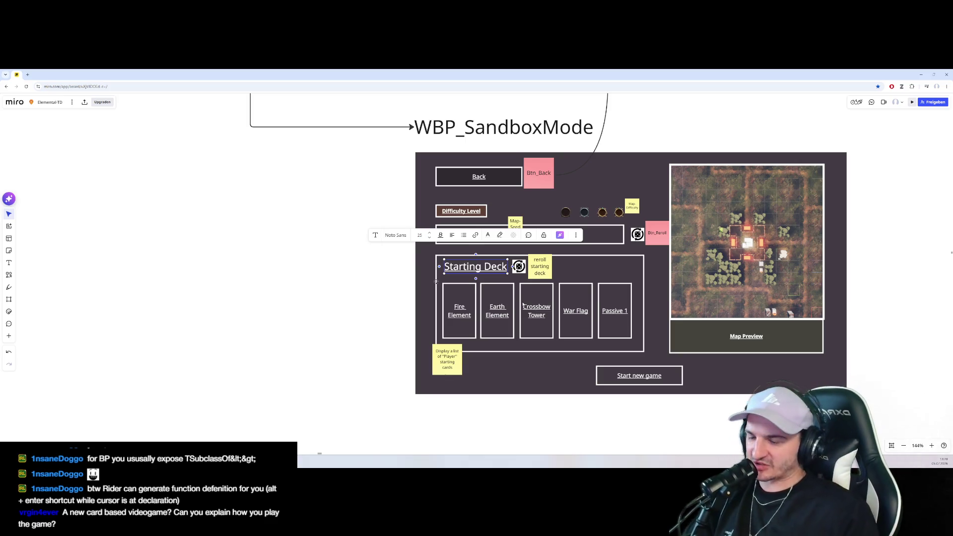
left_click(624, 352)
scroll(672, 348, "down", 5)
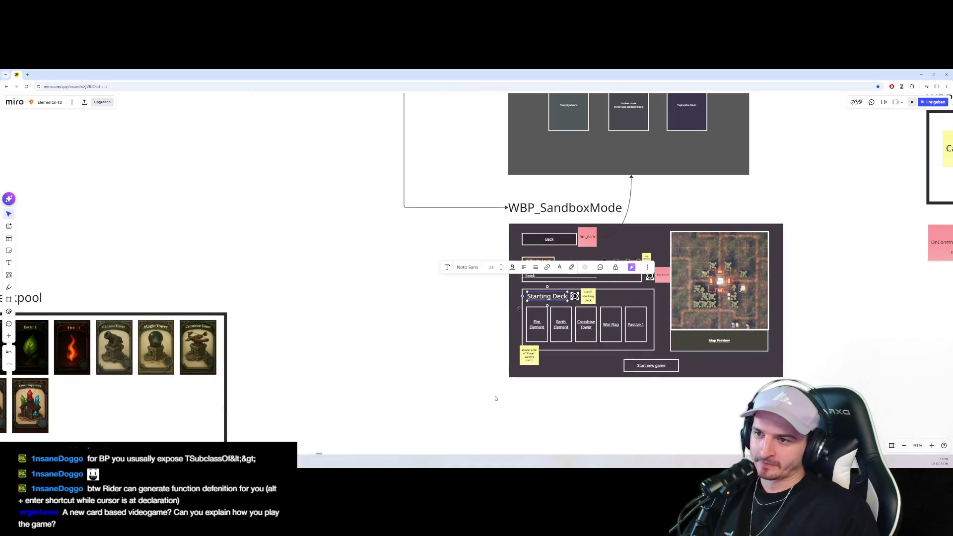
scroll(712, 316, "down", 15)
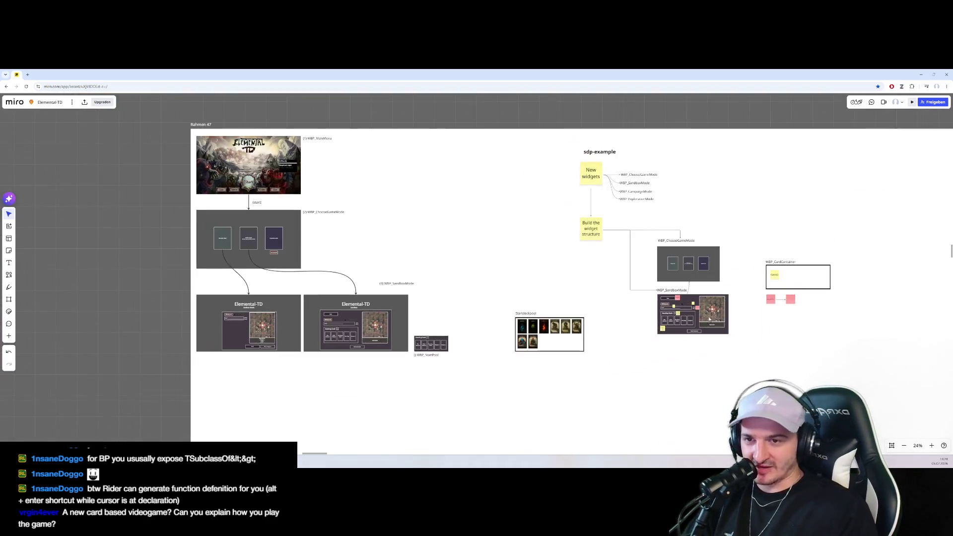
Browse the Miro board's card descriptions and tower building tree frames
scroll(480, 292, "down", 5)
scroll(647, 348, "right", 5)
scroll(647, 348, "up", 4)
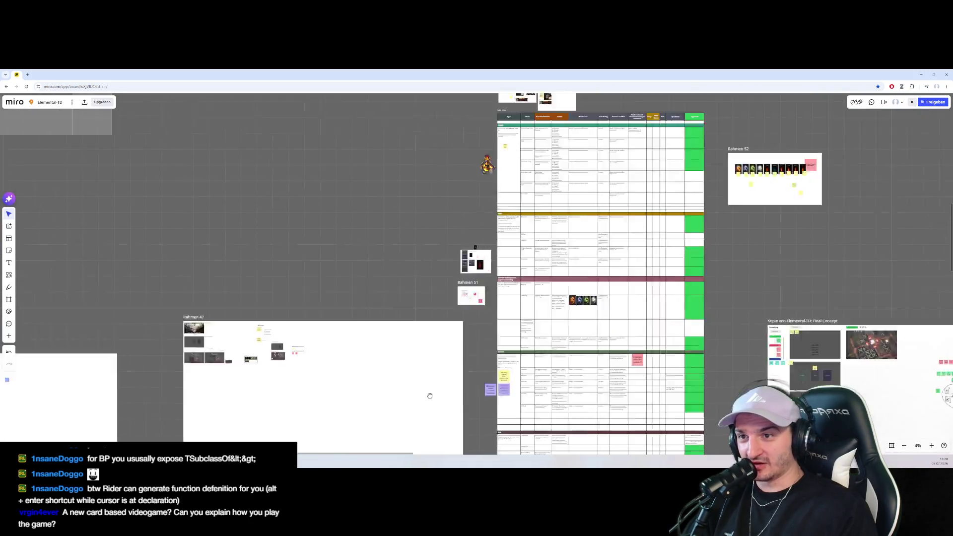
scroll(647, 347, "right", 5)
scroll(647, 347, "down", 5)
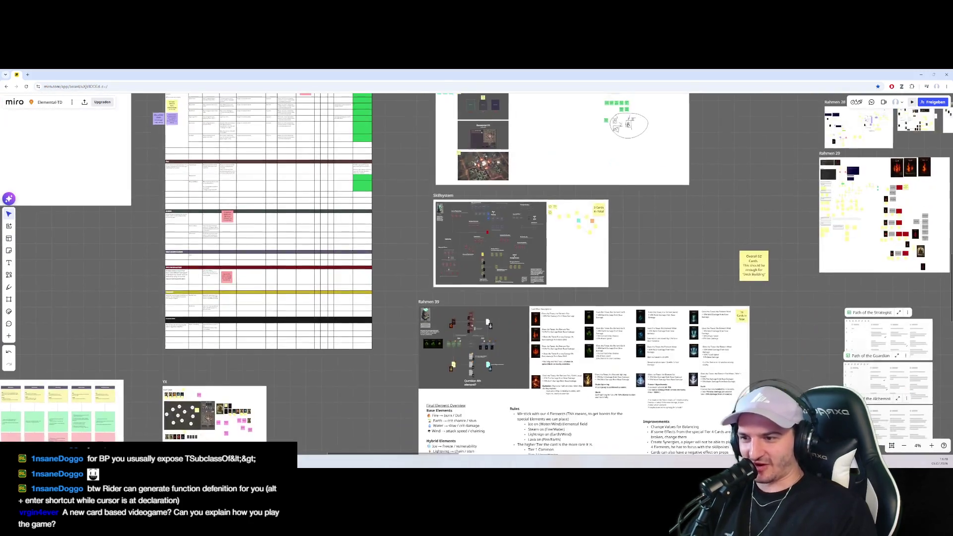
scroll(458, 250, "up", 5)
scroll(548, 163, "right", 1)
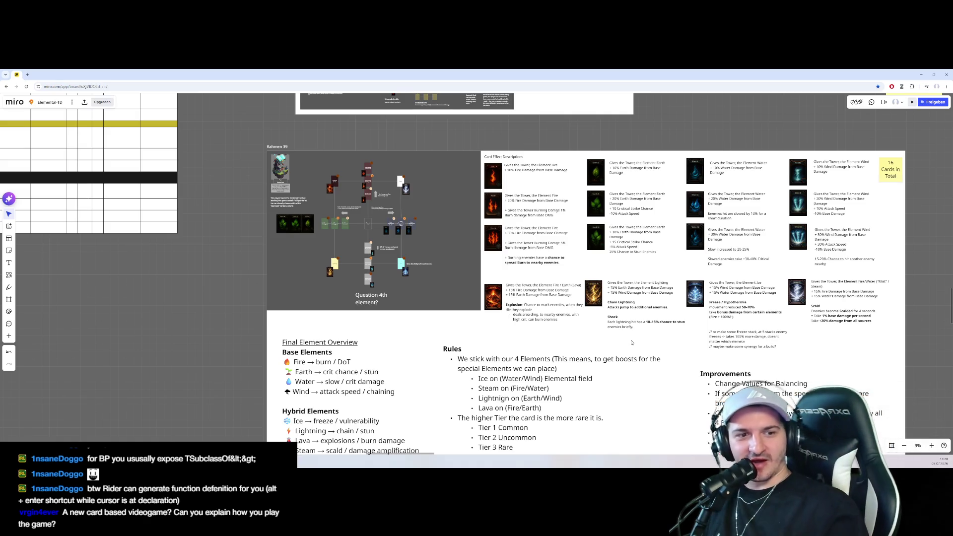
scroll(610, 345, "down", 10)
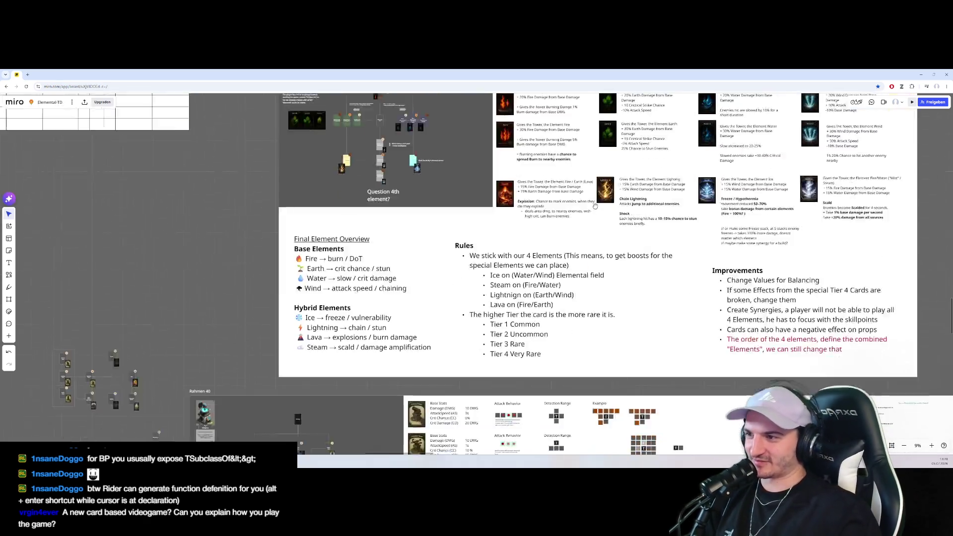
scroll(355, 283, "up", 5)
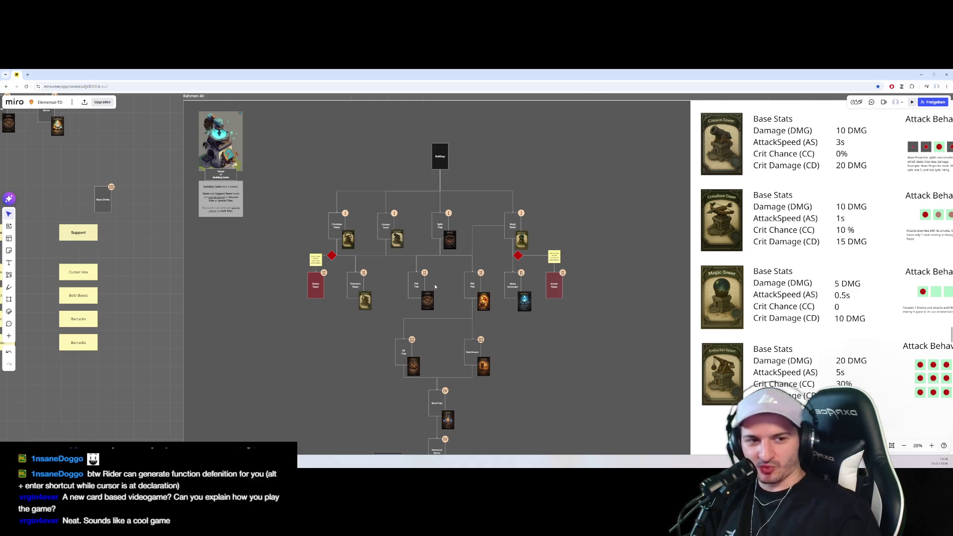
scroll(439, 297, "up", 2)
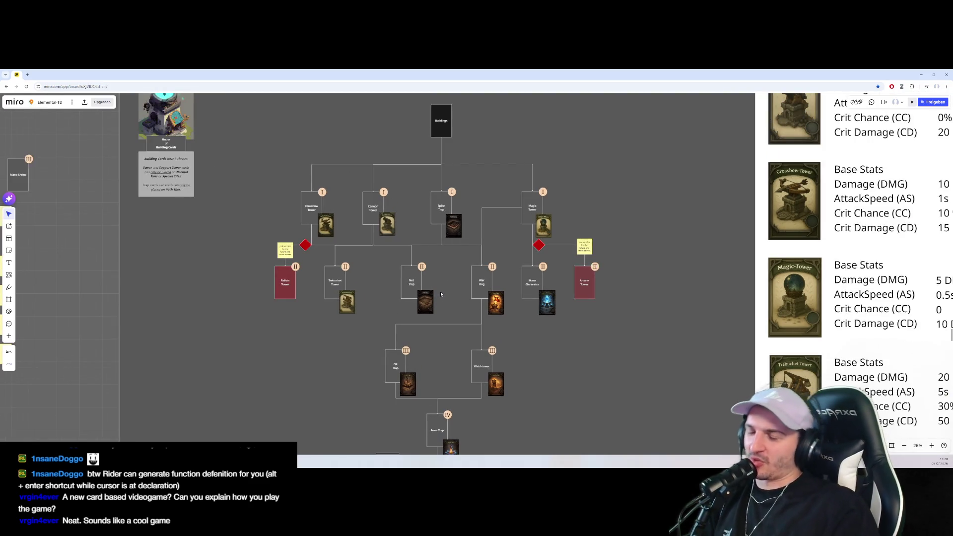
key("Tab")
key("Tab")
key("Tab")
key("Tab")
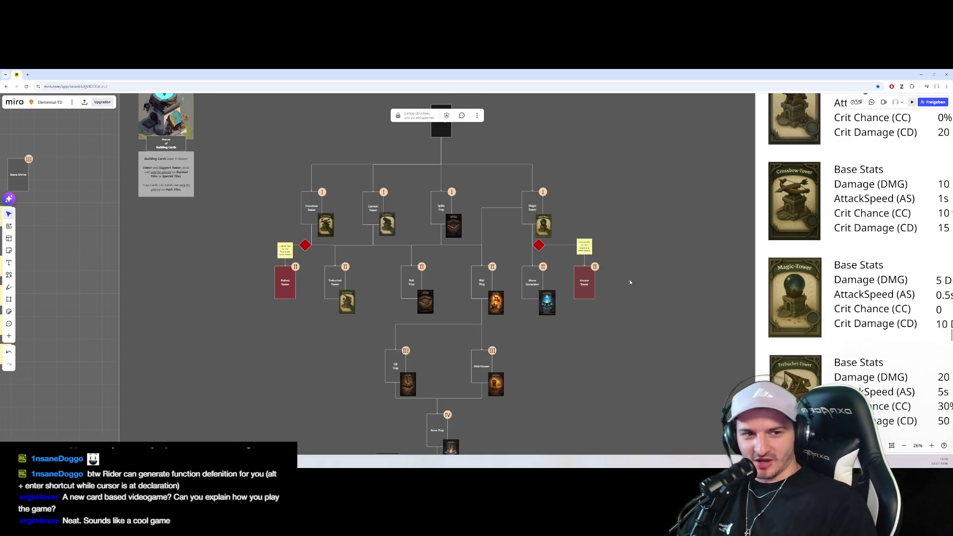
scroll(632, 272, "down", 3)
Pull back over the board, zoom into the menu widget-flow diagram, then minimize the browser
left_click_drag(663, 246, 547, 357)
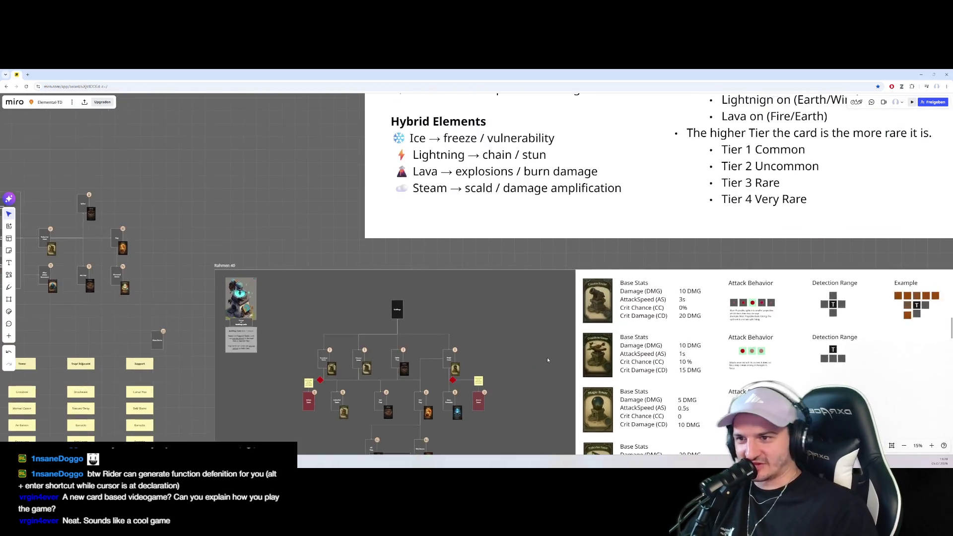
scroll(552, 334, "down", 8)
scroll(460, 314, "down", 2)
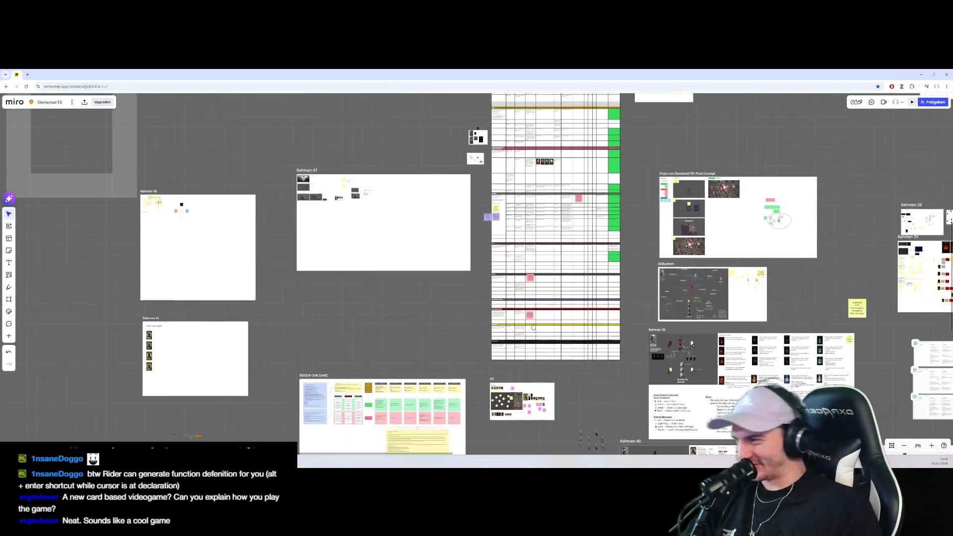
scroll(459, 315, "left", 5)
scroll(635, 366, "right", 3)
scroll(493, 282, "up", 5)
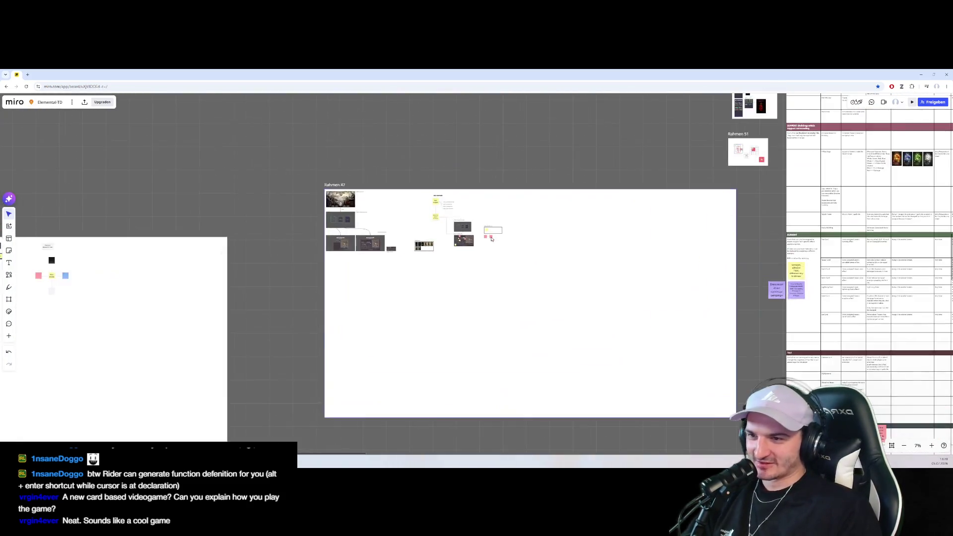
left_click_drag(414, 211, 497, 324)
scroll(497, 324, "up", 2)
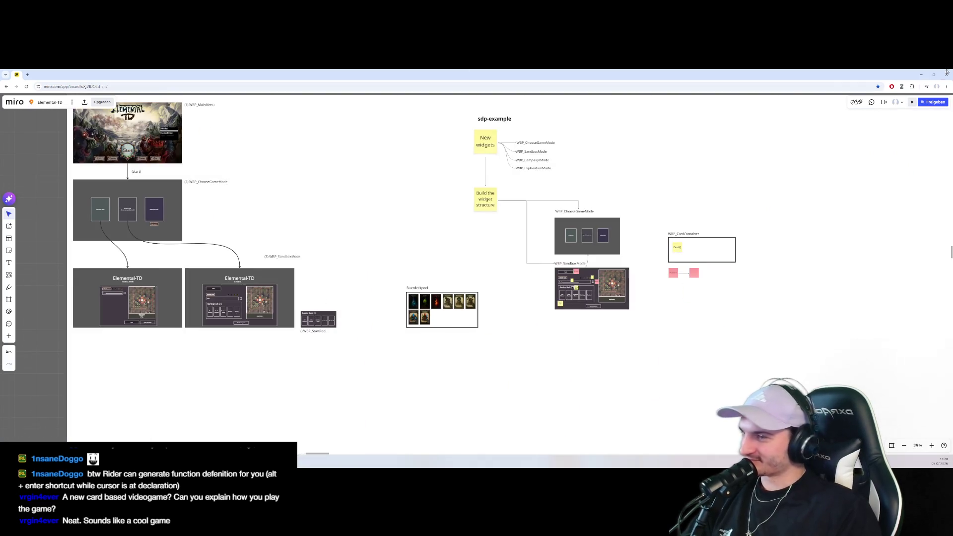
left_click(921, 74)
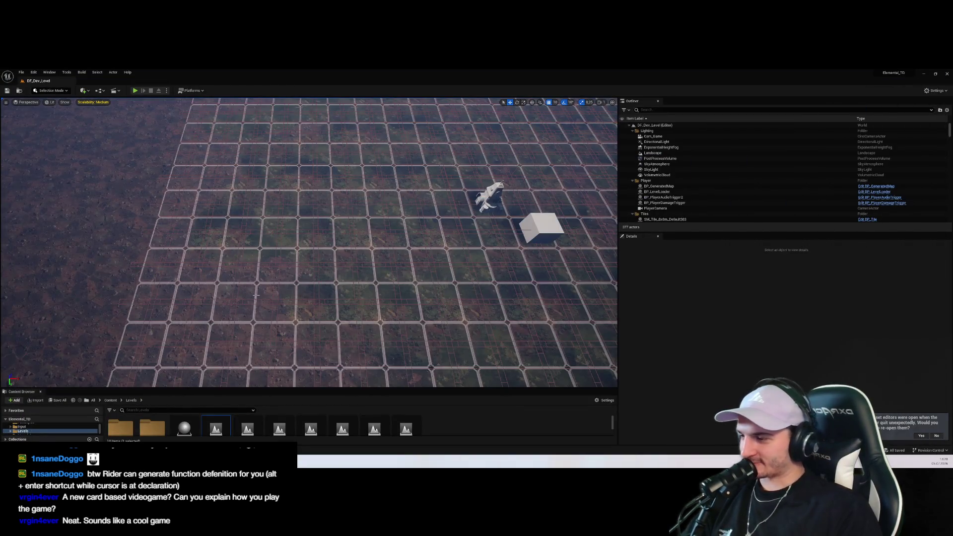
Raise the Content Browser splitter and deselect DF_Dev_Level in the Levels folder
left_click_drag(360, 385, 361, 320)
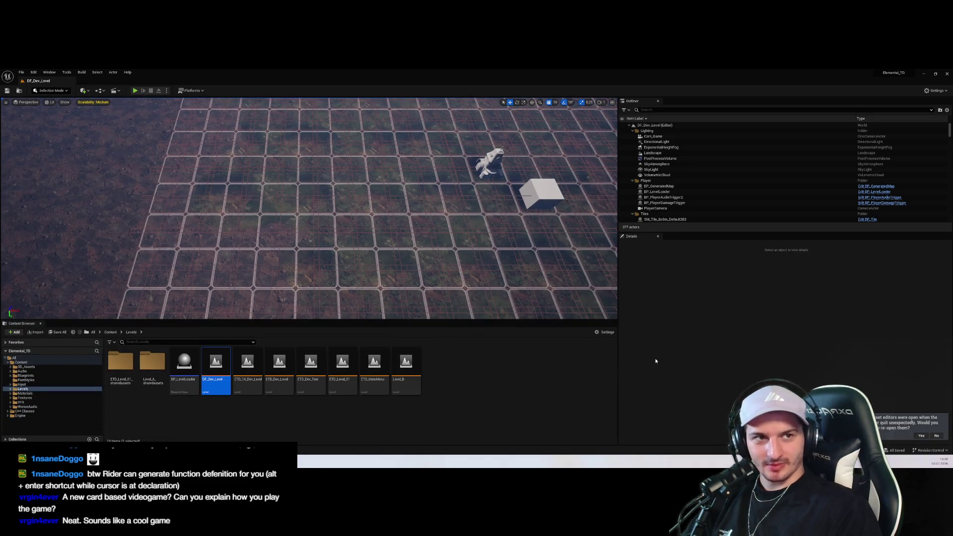
left_click(534, 402)
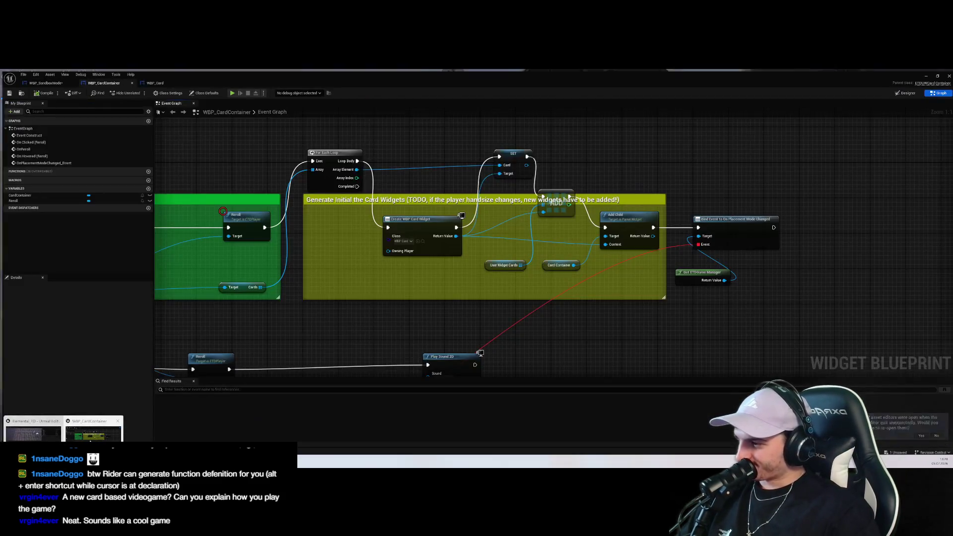
key("alt+Tab")
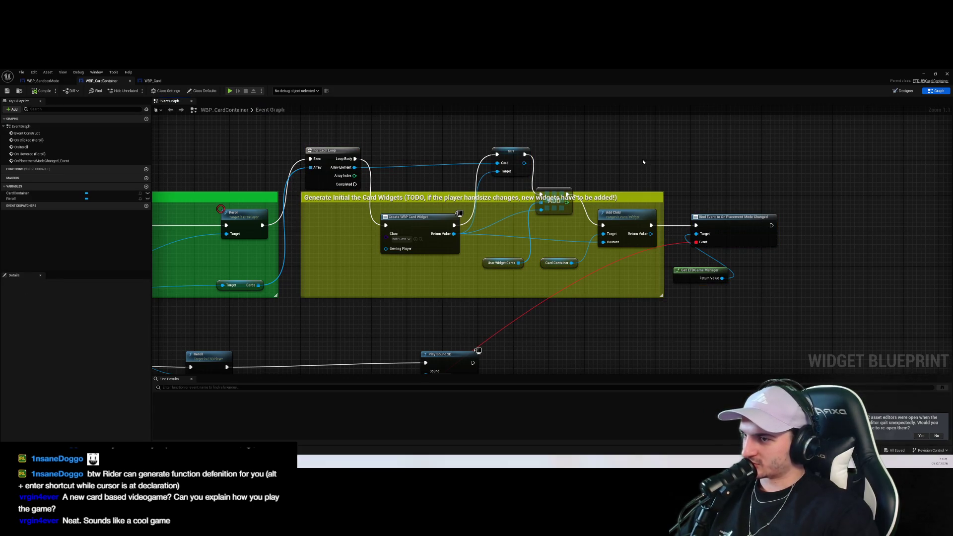
left_click(924, 74)
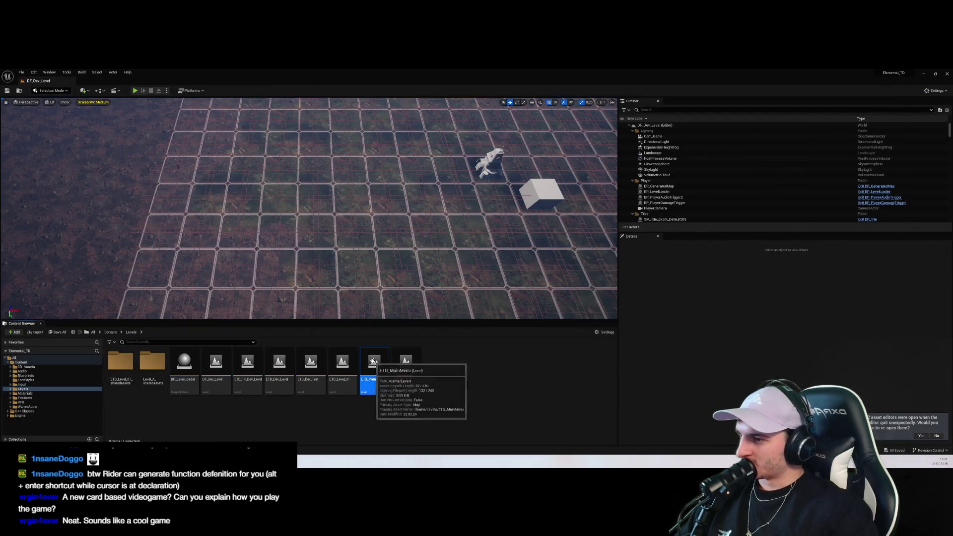
Open ETD_MainMenu and play-test Endless Mode (Sandbox) with an enlarged game view, then stop
double_click(373, 361)
left_click(135, 90)
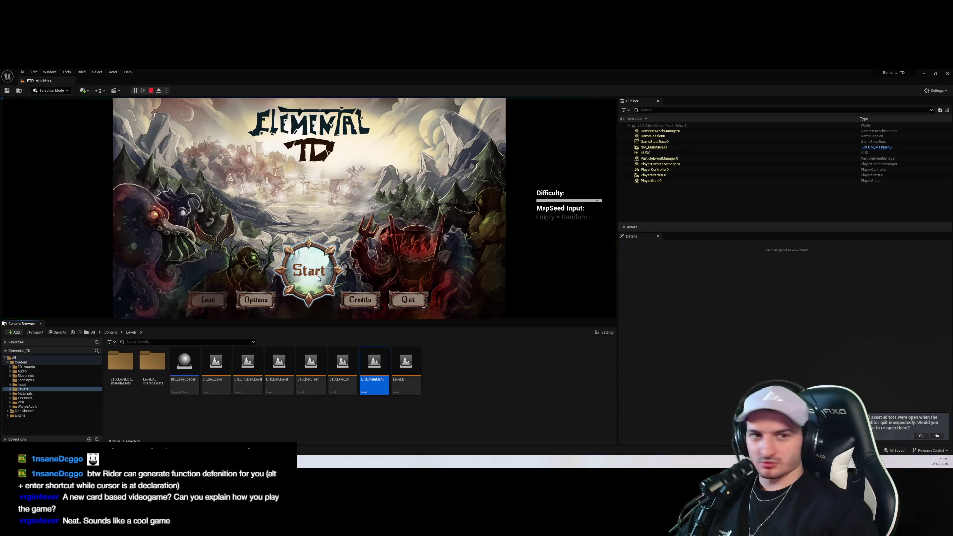
left_click(318, 278)
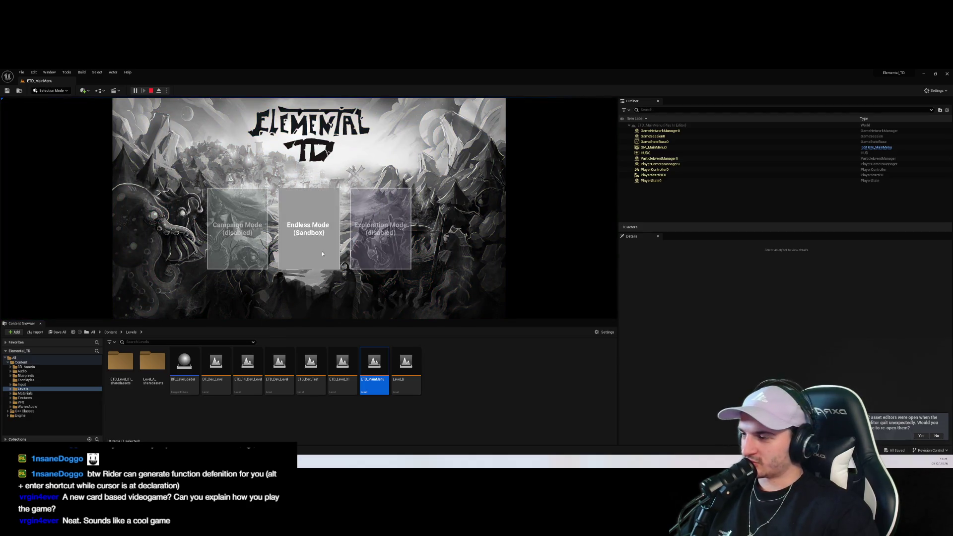
left_click(330, 260)
left_click_drag(339, 319, 338, 416)
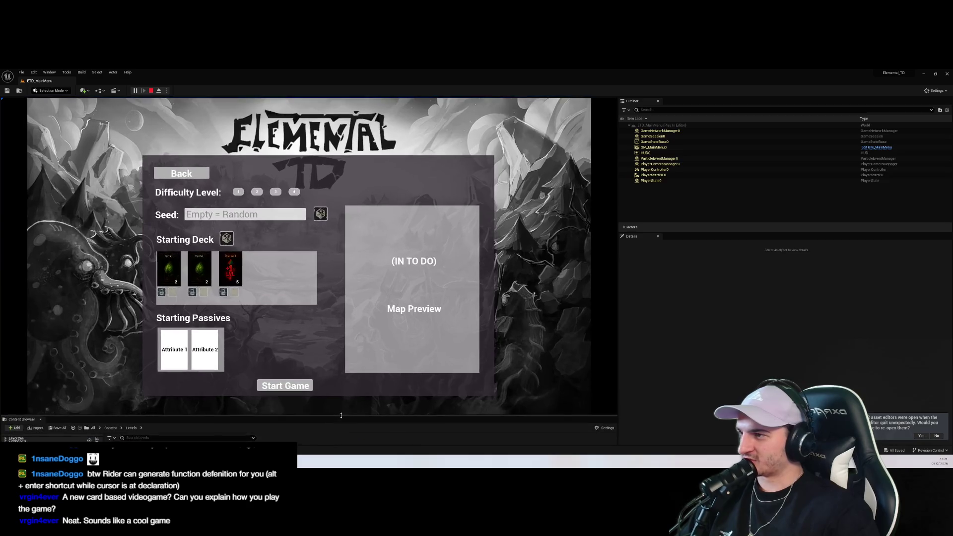
left_click(153, 92)
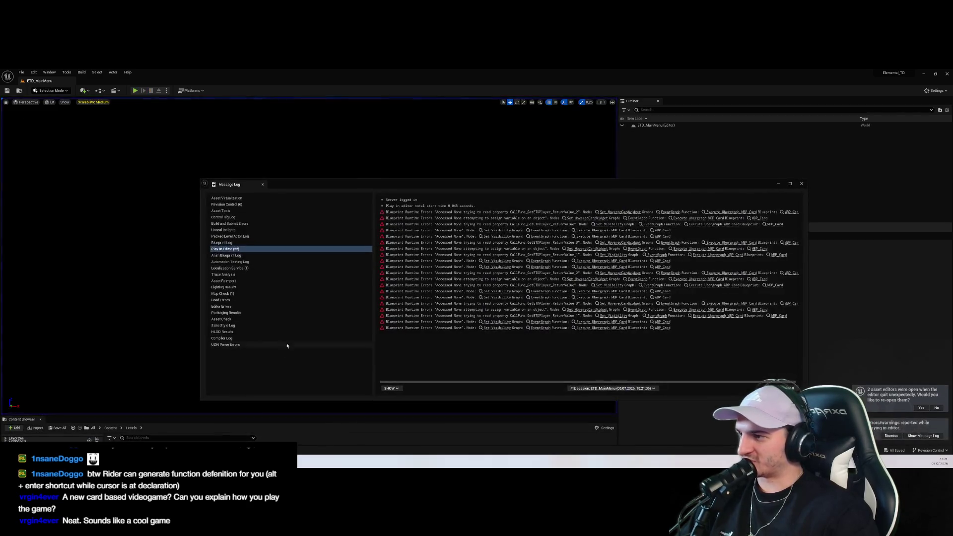
Replay Endless Mode to check the starting deck, then jump to the WBP_Card error node
left_click(135, 90)
left_click(308, 340)
left_click(330, 261)
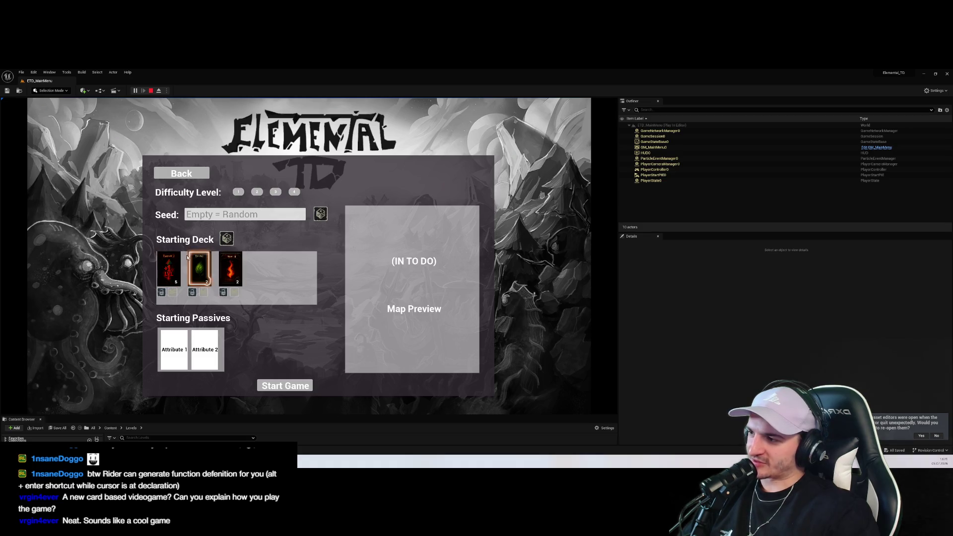
left_click(151, 91)
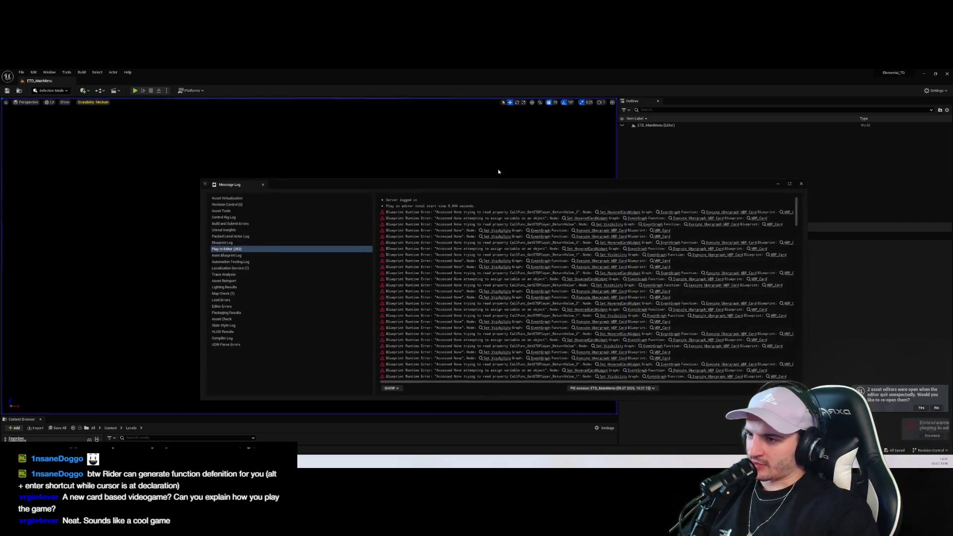
left_click(611, 213)
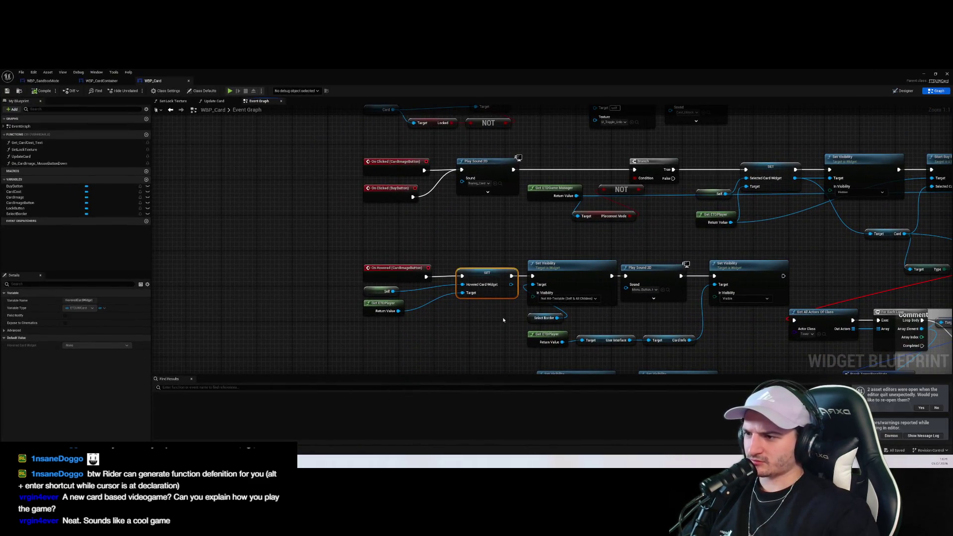
Move between the WBP_CardContainer and WBP_SandboxMode event graphs, selecting the SET Card node
left_click(453, 329)
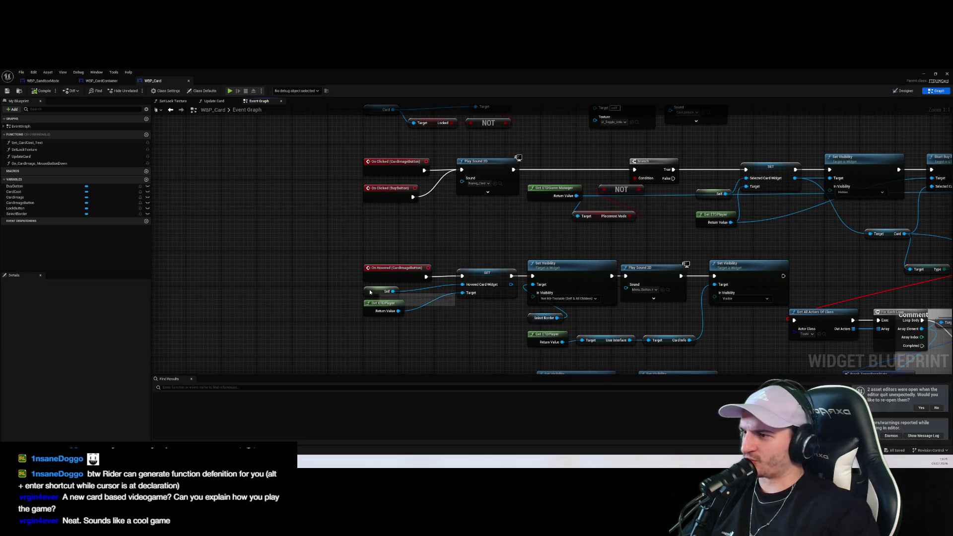
scroll(325, 234, "down", 5)
scroll(406, 266, "up", 5)
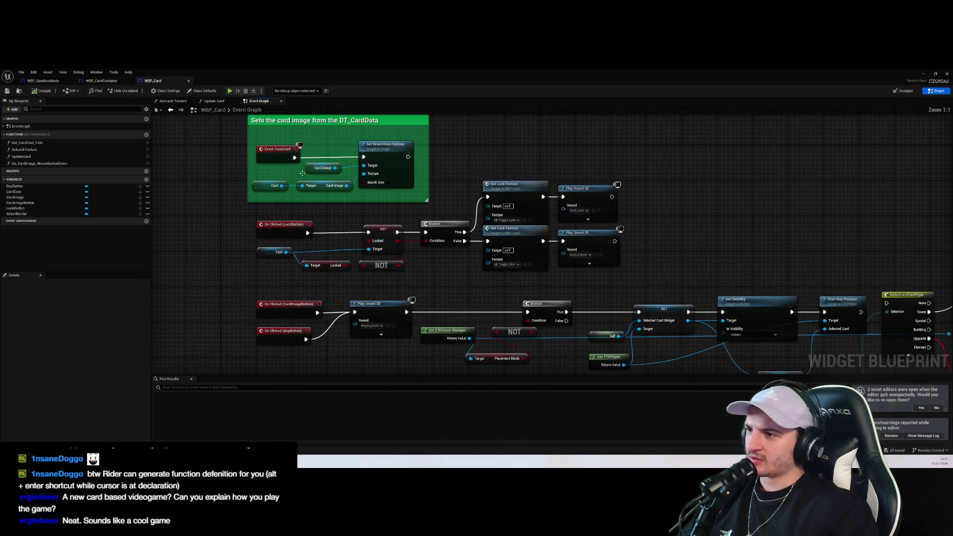
left_click(104, 81)
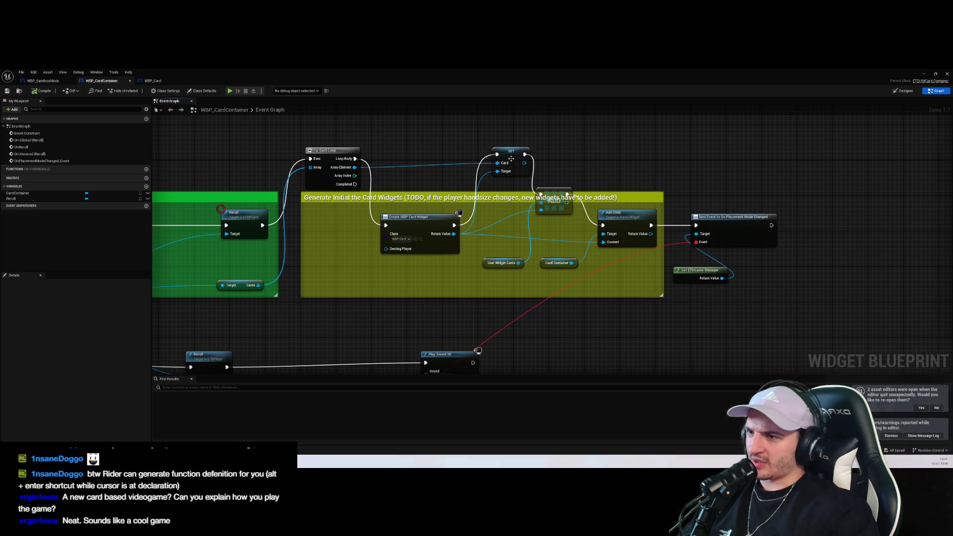
left_click(507, 214)
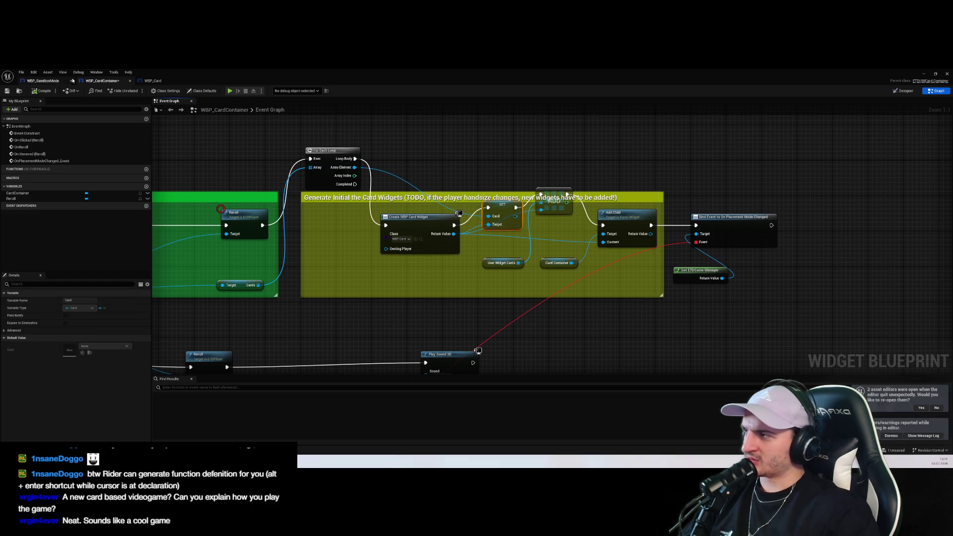
left_click(43, 80)
key("ctrl+Tab")
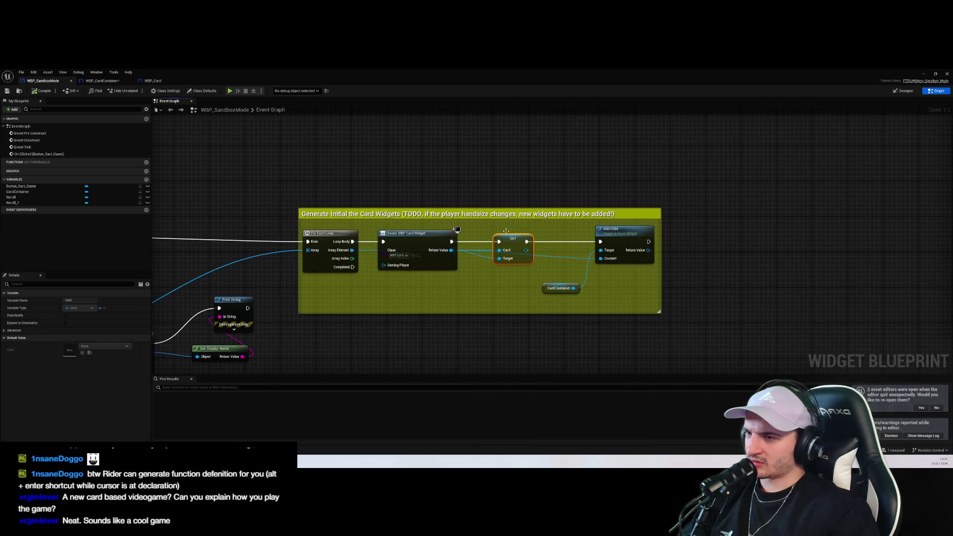
Align the SET, ADD and User Widget Cards nodes, then switch over to Rider
left_click_drag(486, 268, 482, 284)
left_click_drag(554, 205, 554, 222)
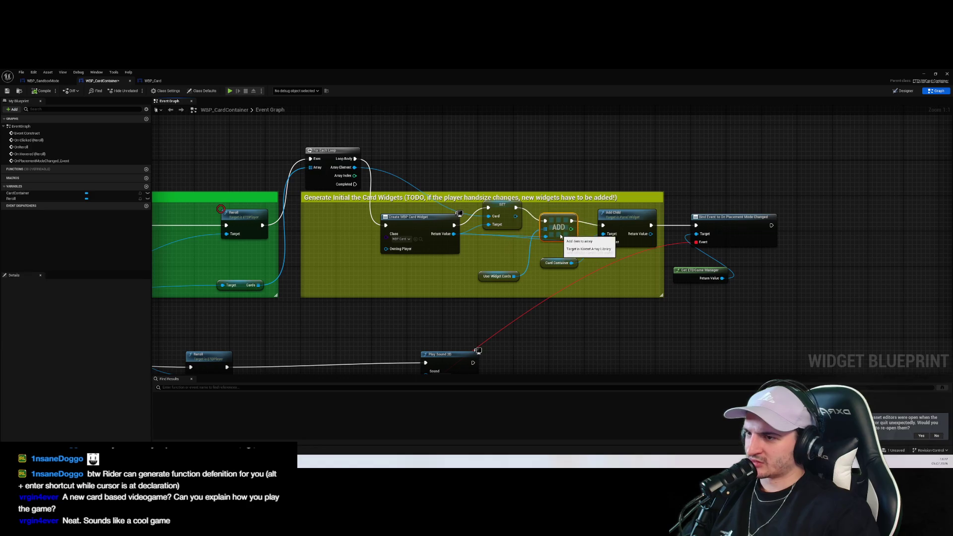
mouse_move(503, 205)
left_mouse_down()
mouse_move(498, 218)
mouse_move(559, 222)
left_mouse_up()
left_click(499, 276)
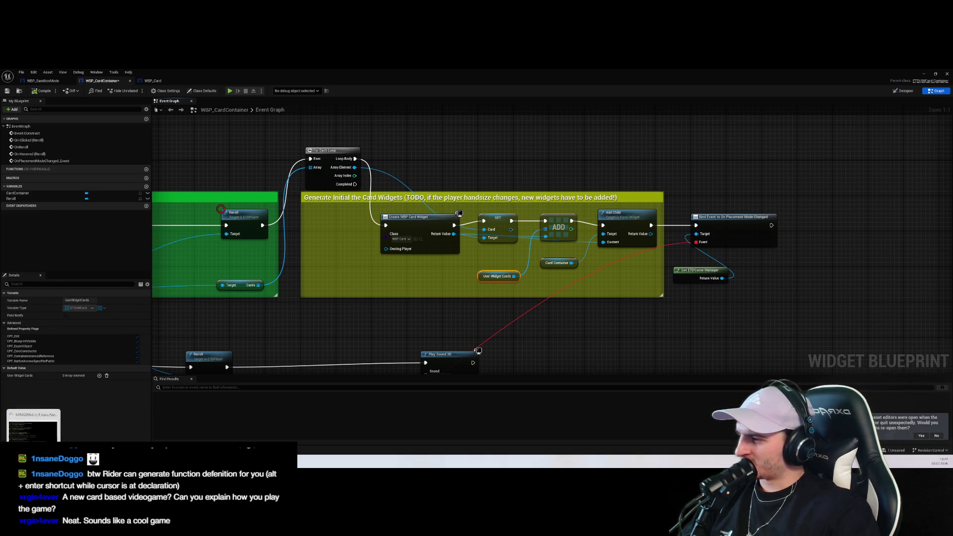
key("alt+Tab")
scroll(142, 269, "up", 2)
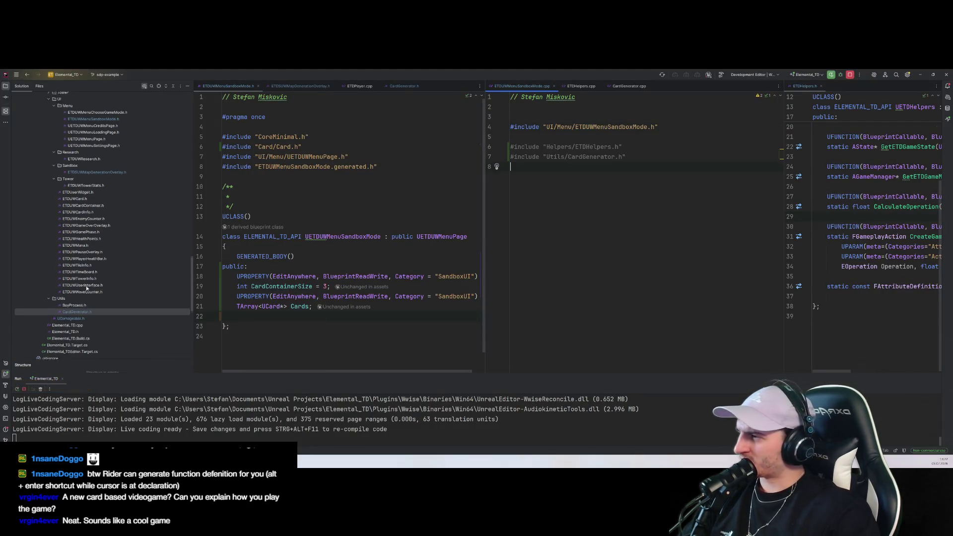
Open ETDUWCardContainer.h beside the sandbox mode header and narrow the header pane
left_click(103, 307)
left_click(98, 248)
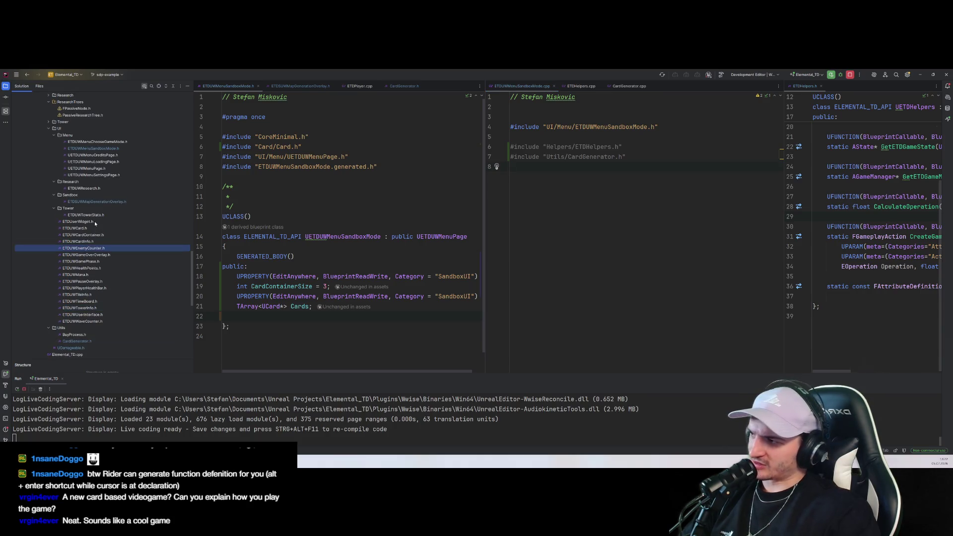
double_click(101, 235)
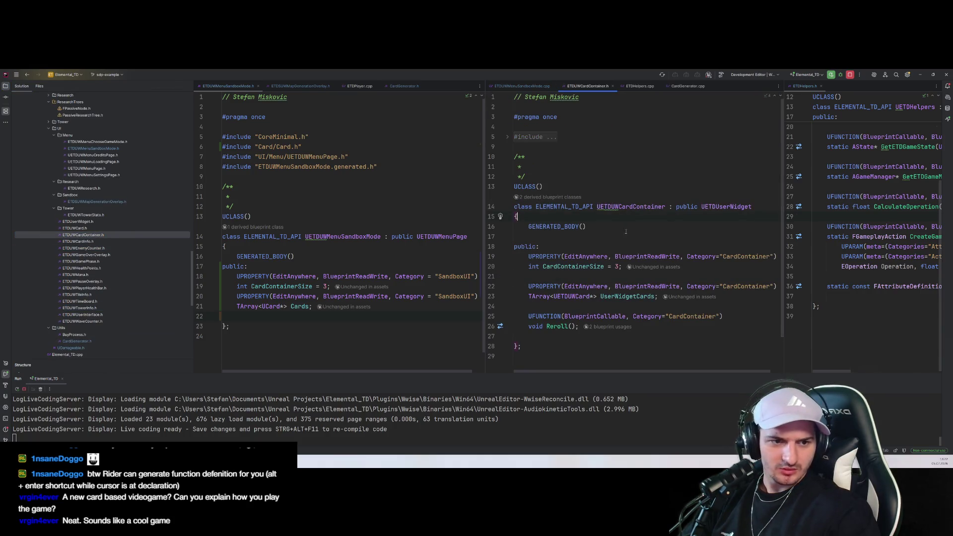
left_click_drag(484, 189, 328, 208)
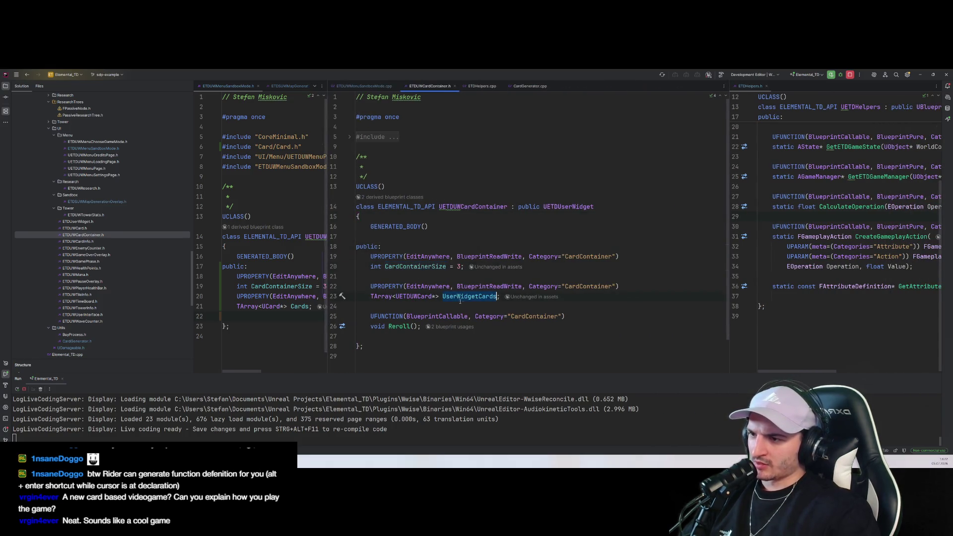
Search Everywhere for 'ETDHelp', refine toward card files, and open ETDUWCardContainer.cpp
key("shift")
key("shift")
type("ETDHelp")
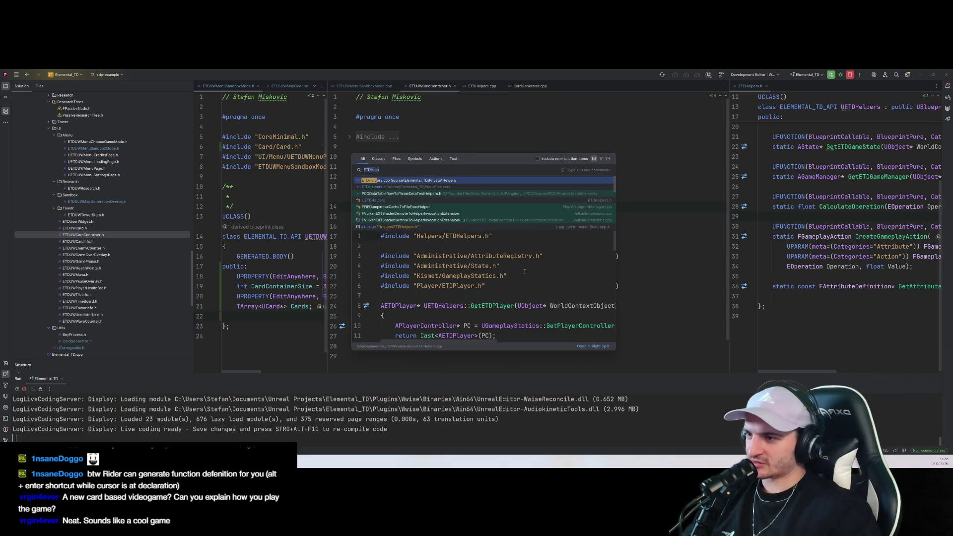
scroll(588, 265, "down", 1)
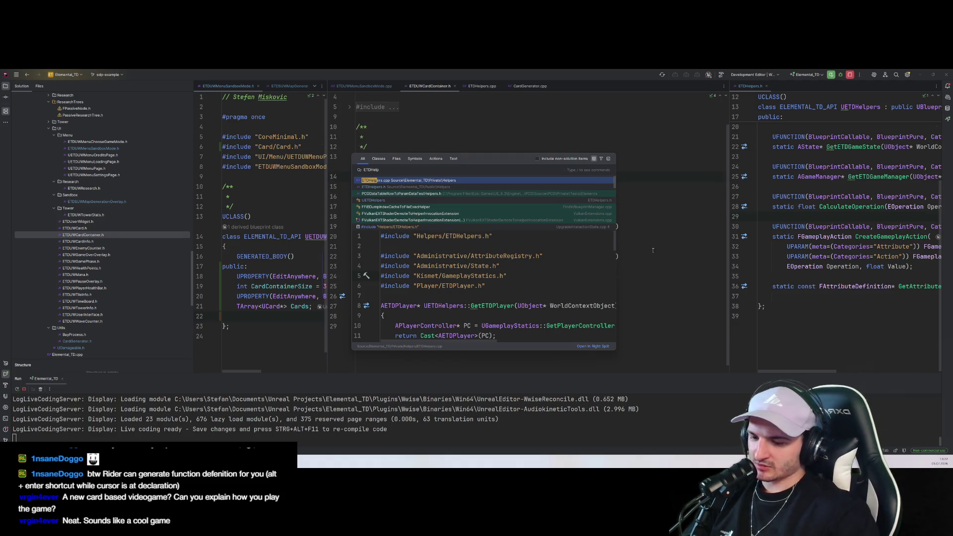
key("ctrl+Home")
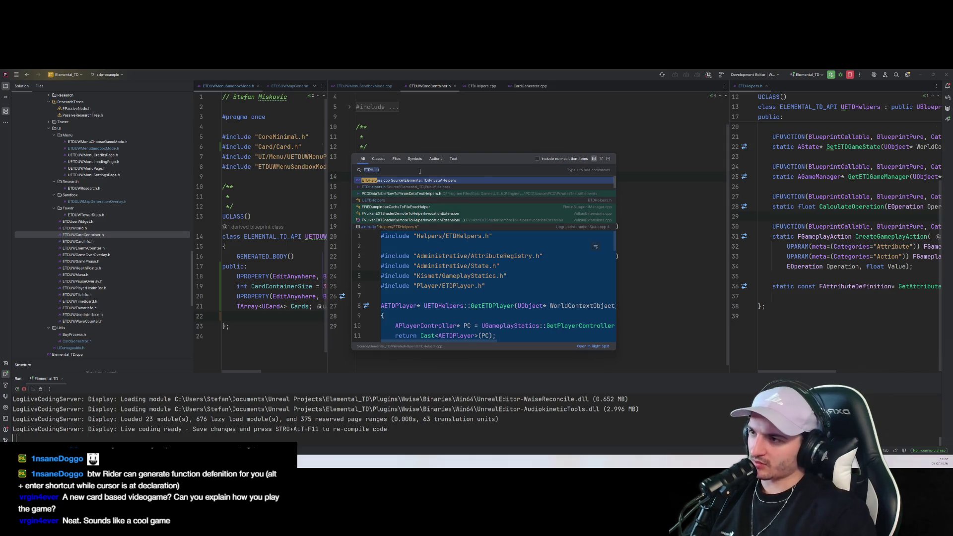
key("BackSpace")
key("BackSpace")
key("BackSpace")
type("U")
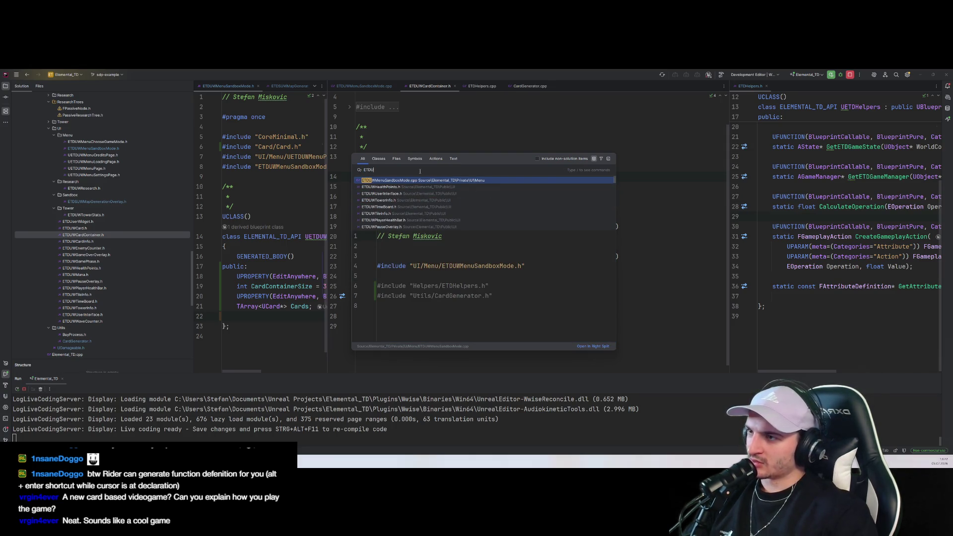
type("WCARD")
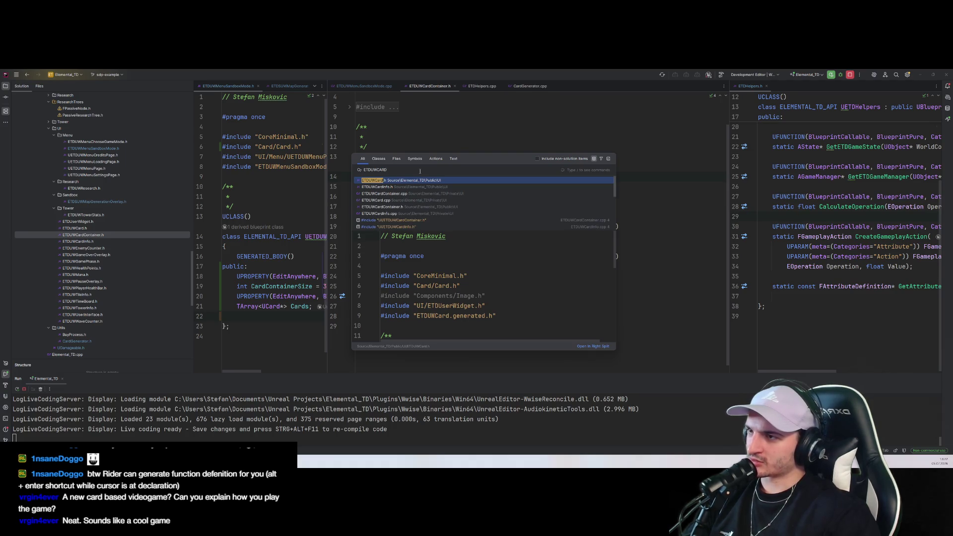
key("Down")
key("Down")
key("Down")
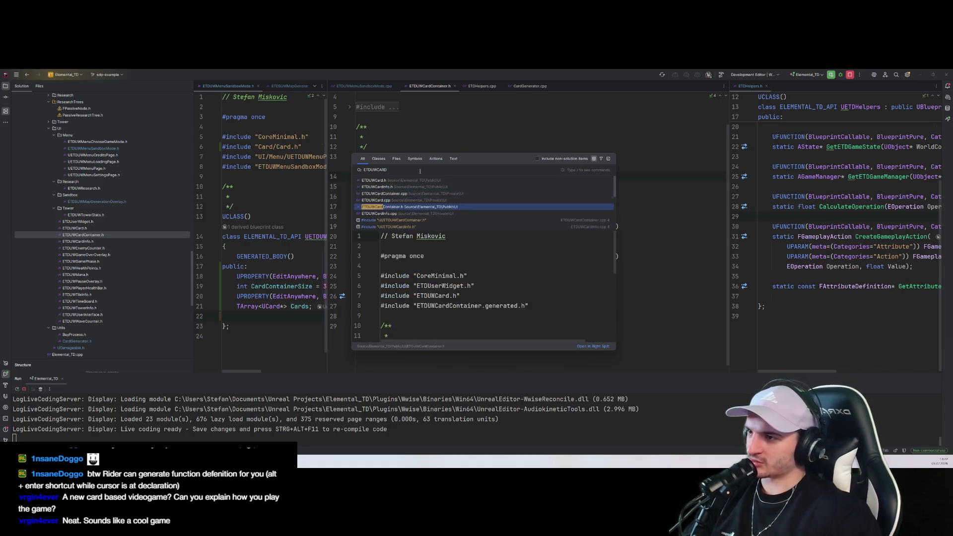
key("Up")
key("Up")
key("Up")
key("Return")
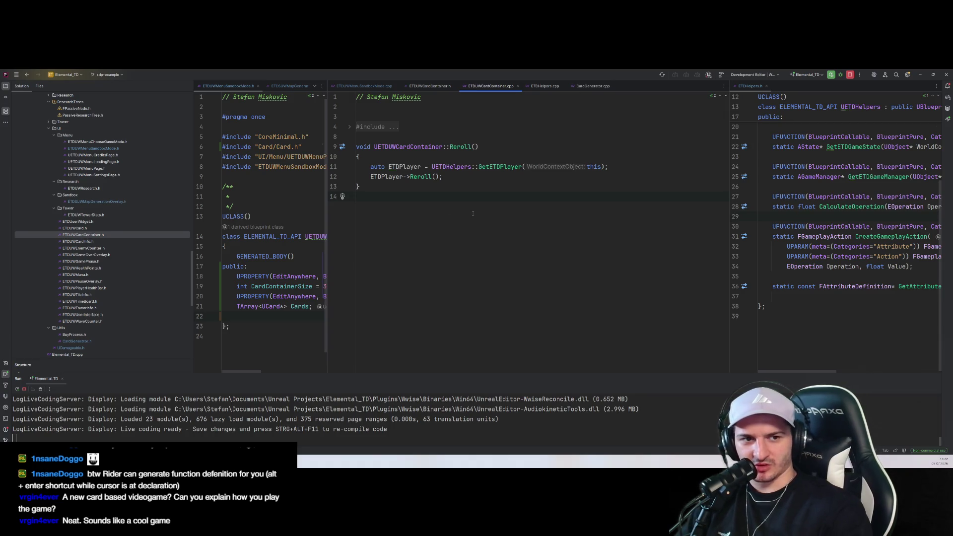
Select the UserWidgetCards UPROPERTY in ETDUWCardContainer.h and widen the sandbox header pane
left_click(430, 86)
left_click(535, 320)
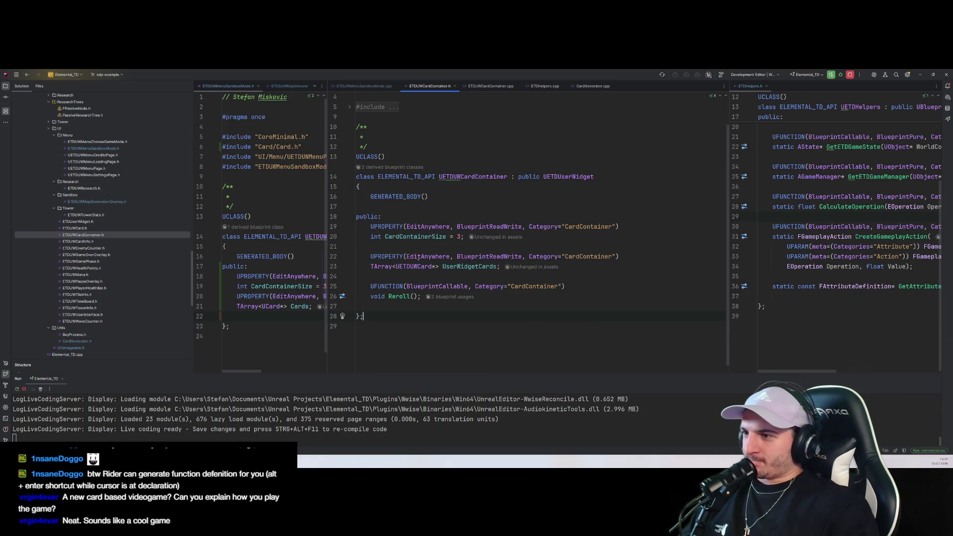
left_click_drag(371, 257, 609, 272)
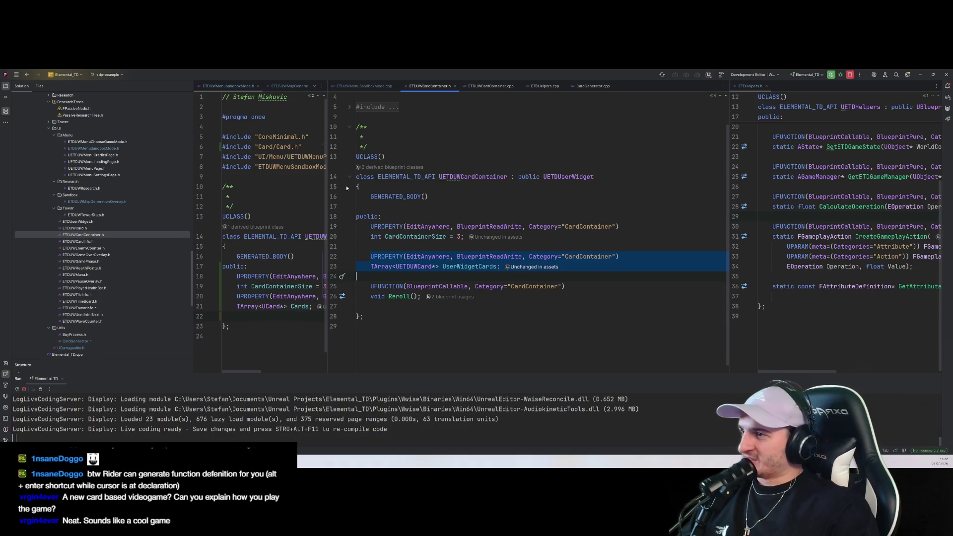
scroll(835, 223, "up", 2)
scroll(496, 223, "up", 1)
left_click(385, 186)
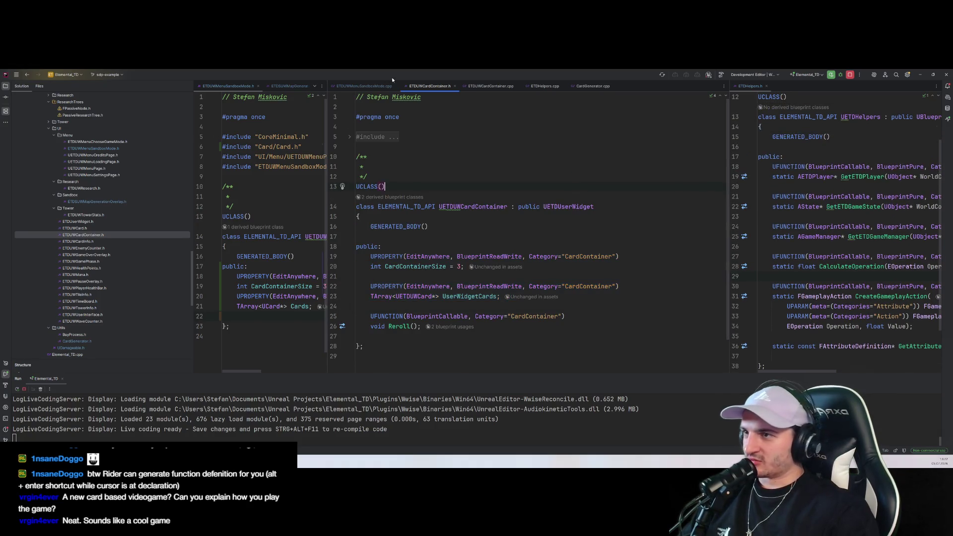
left_click(496, 86)
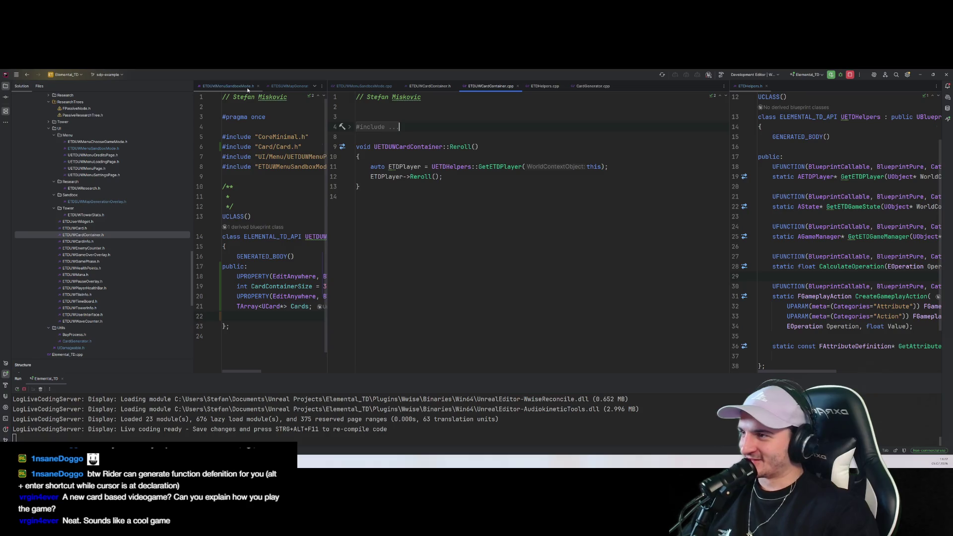
left_click_drag(325, 116, 465, 129)
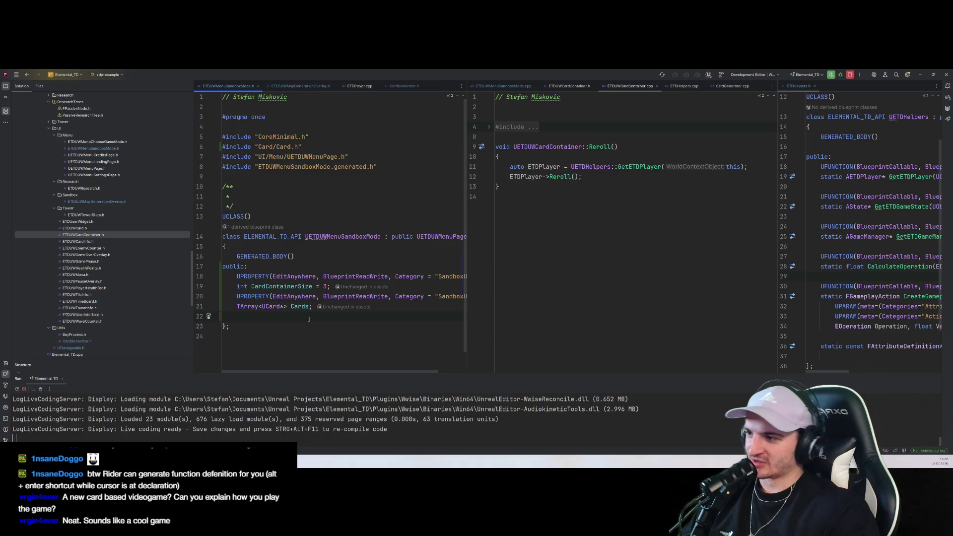
Paste the UserWidgetCards property into ETDUWMenuSandboxMode.h and inspect the UETDUWCard class
key("ctrl+v")
scroll(467, 268, "down", 2)
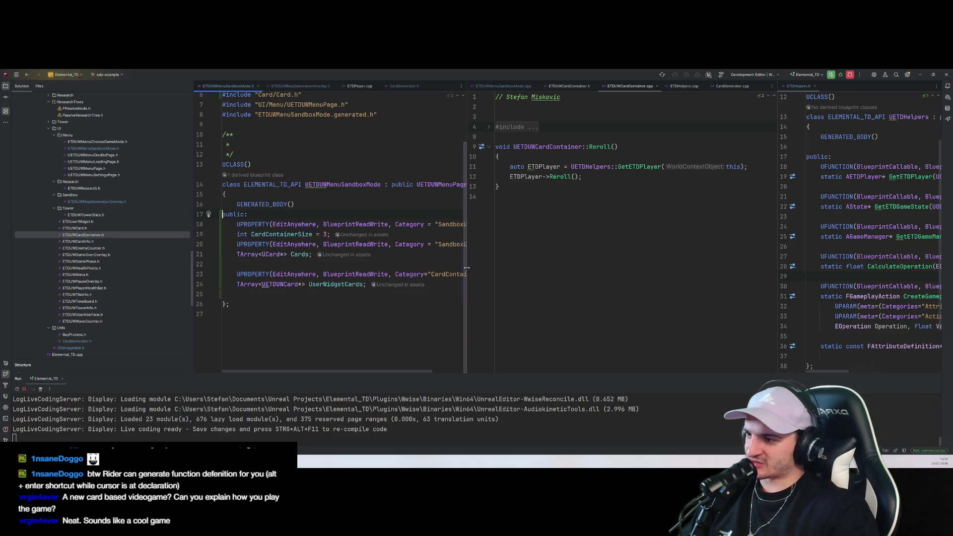
left_click_drag(467, 268, 550, 268)
left_click(287, 288)
left_click_drag(222, 248, 262, 258)
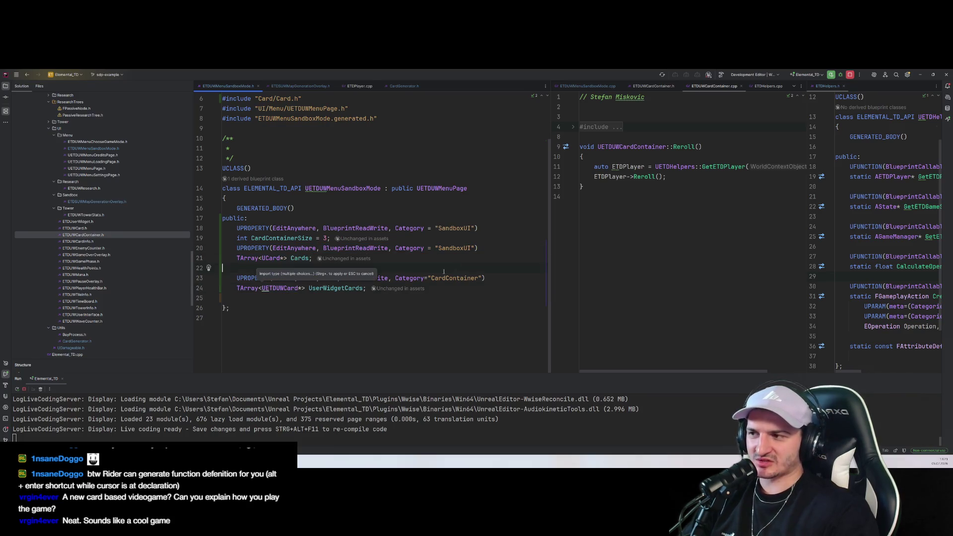
left_click(661, 258)
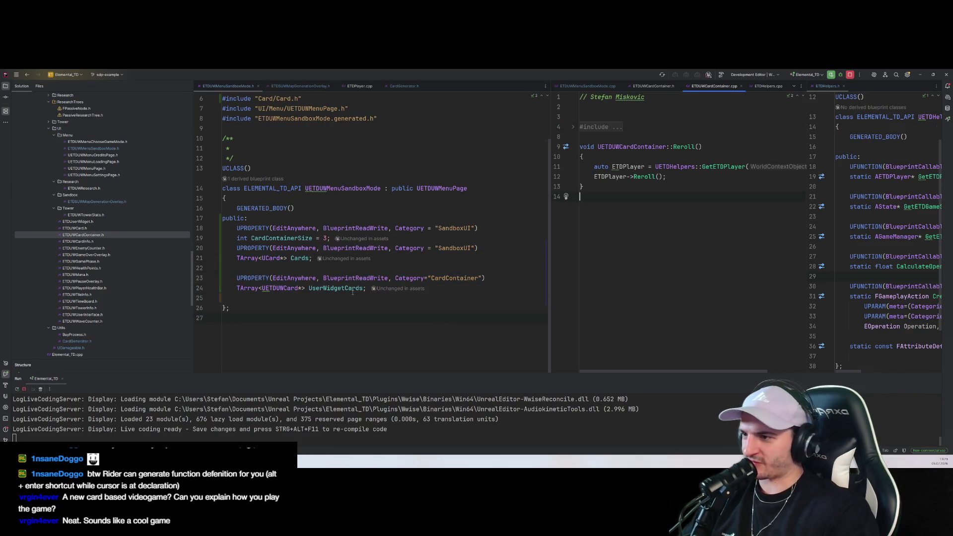
left_click(282, 293, "ctrl")
key("Down")
key("Down")
key("Down")
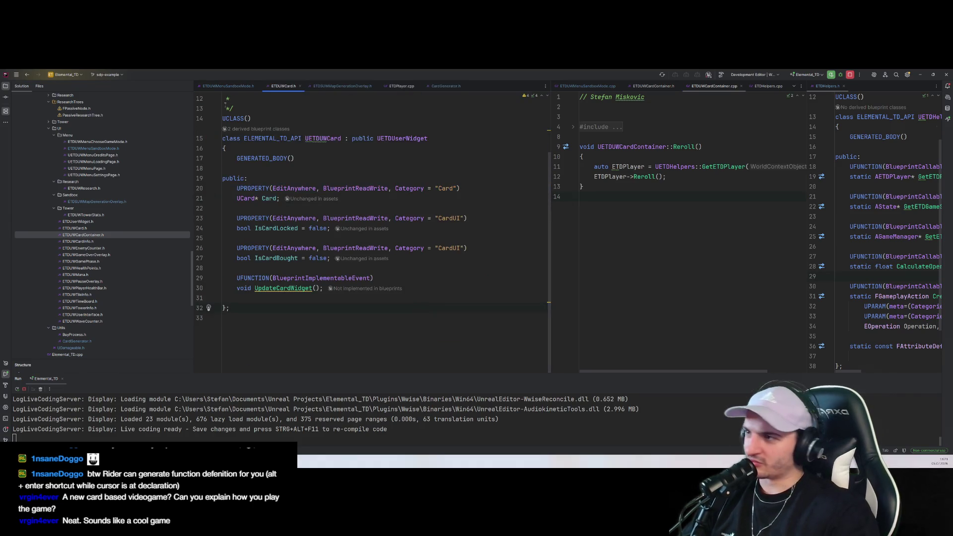
key("ctrl+minus")
Block-comment out the old Cards array with Ctrl+Shift+/
left_click(383, 268)
key("shift+Up")
key("shift+Up")
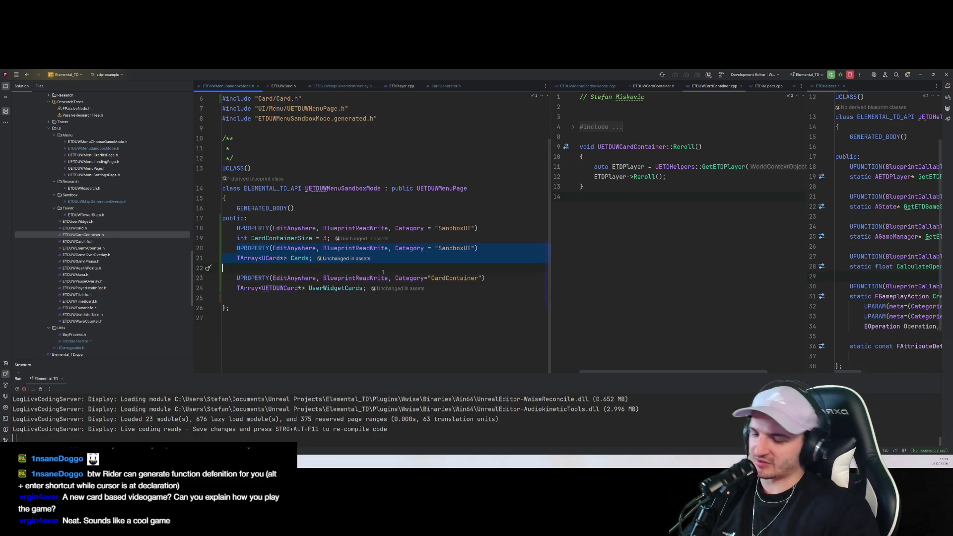
key("ctrl+shift+slash")
Add the UI/ETDUWCard.h include, then rebuild, stopping the running Elemental_TD game
left_click(340, 346)
left_click(298, 298)
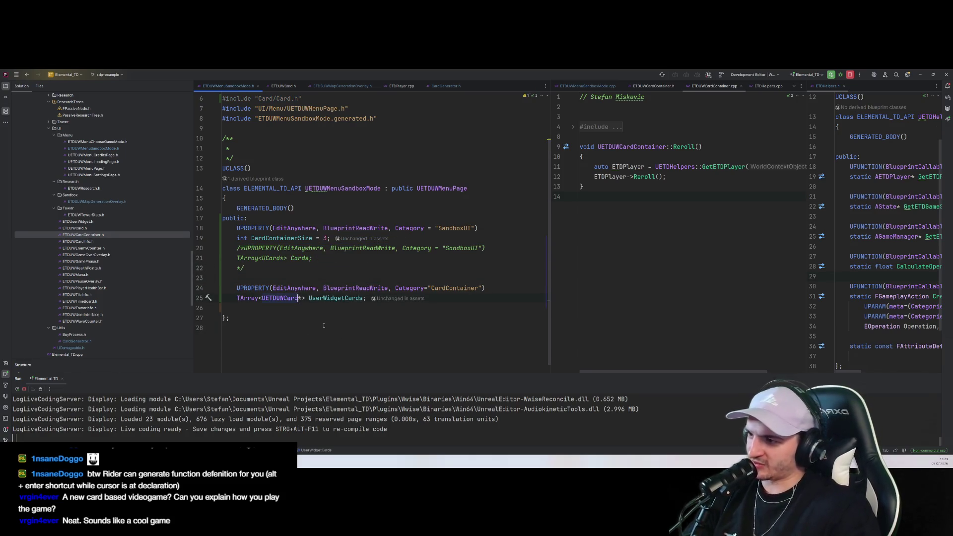
key("alt+Return")
left_click(323, 325)
key("shift+F10")
left_click(477, 278)
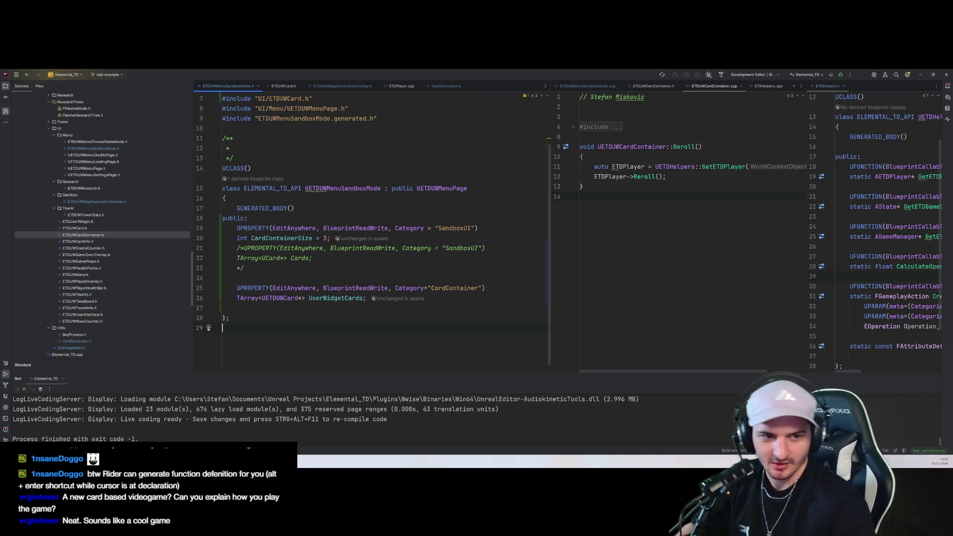
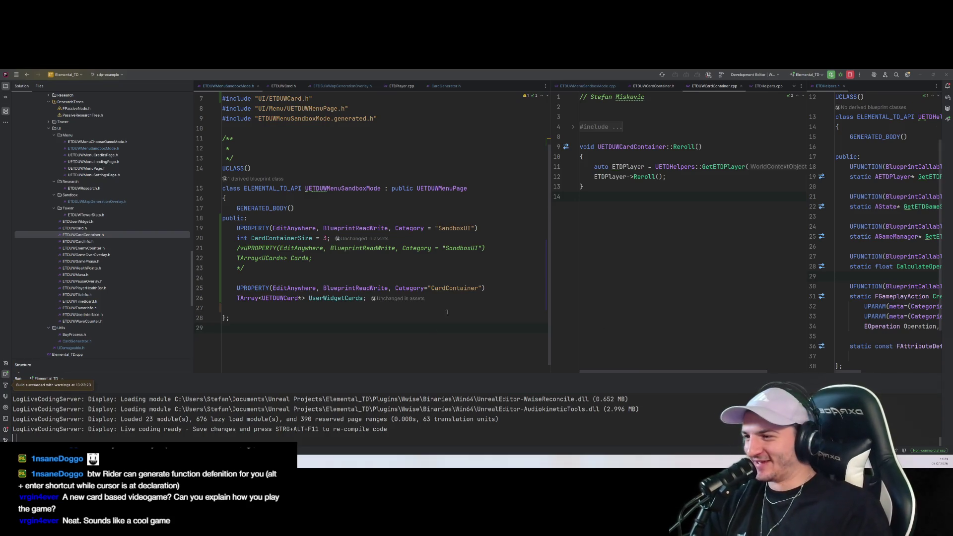
Leave Rider and bring up the Unreal Editor showing the DF_Dev_Level map
key("alt+Tab")
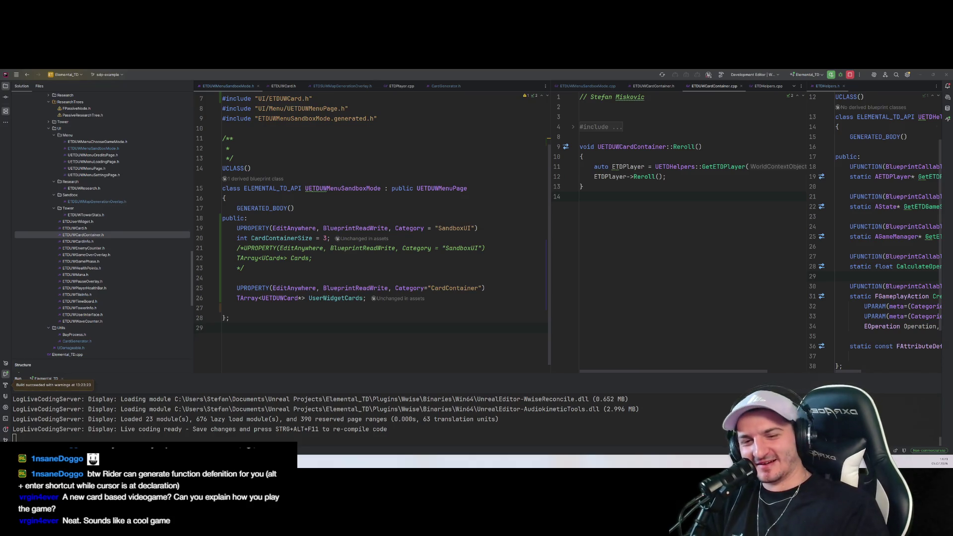
key("alt+Tab")
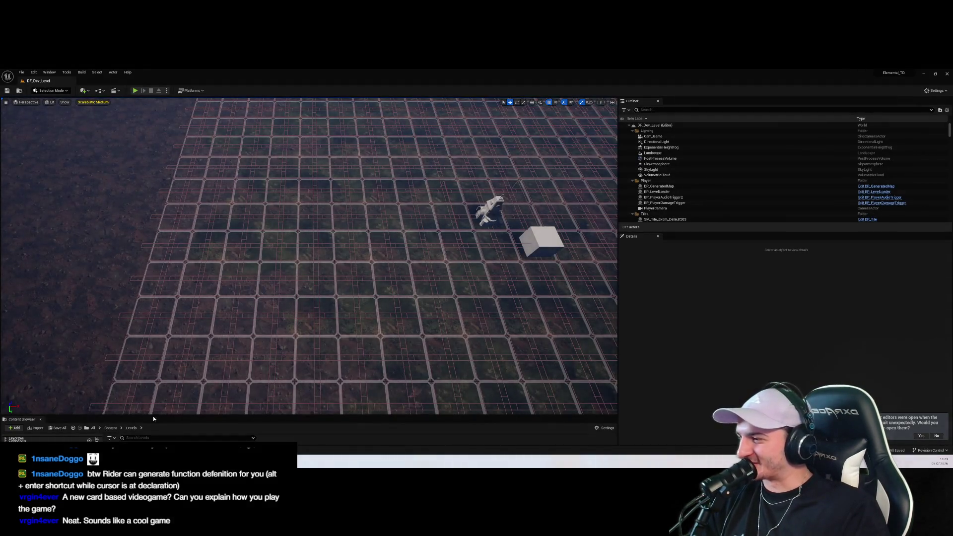
Enlarge the Content Browser and load the ETD_MainMenu level from the Levels folder
left_click_drag(154, 416, 154, 259)
left_click(21, 323)
left_click(21, 341)
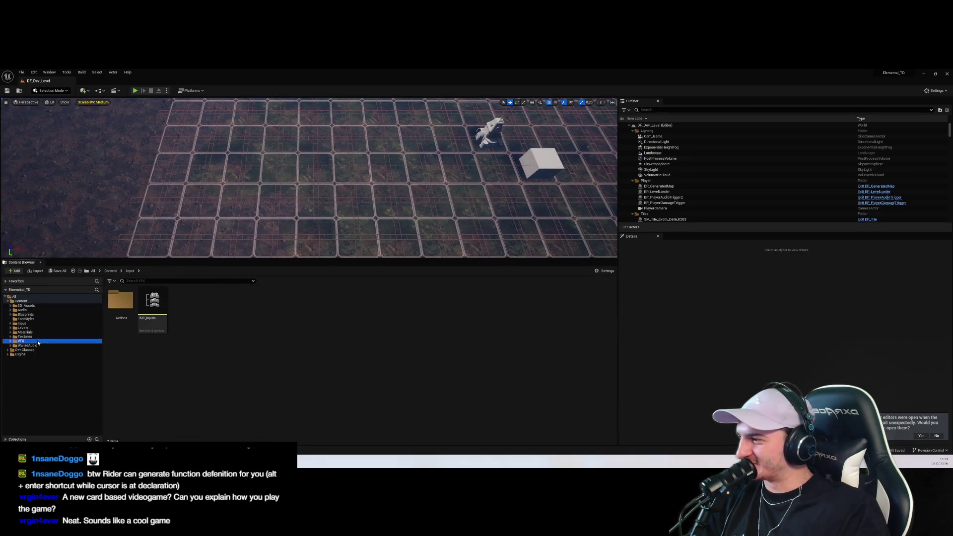
left_click(25, 332)
left_click(22, 323)
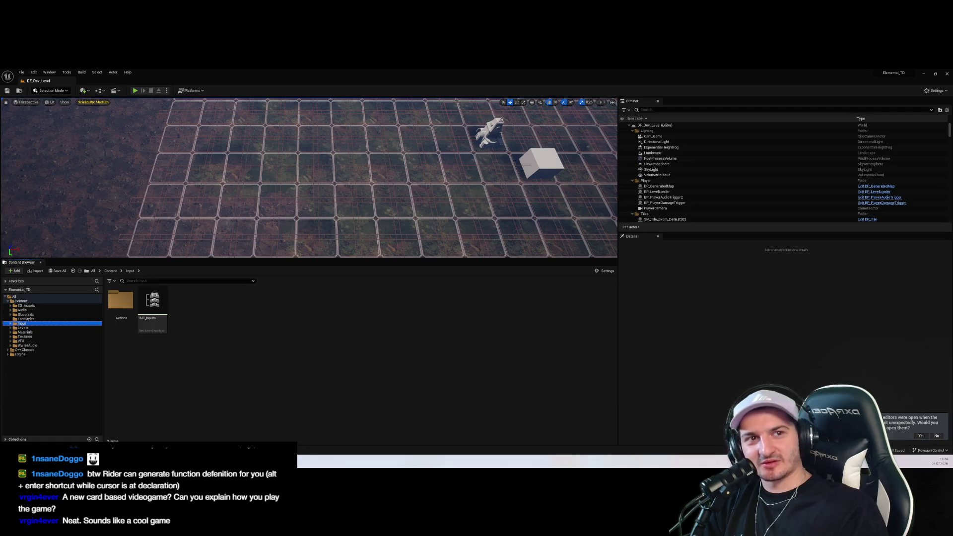
left_click(25, 319)
left_click(25, 333)
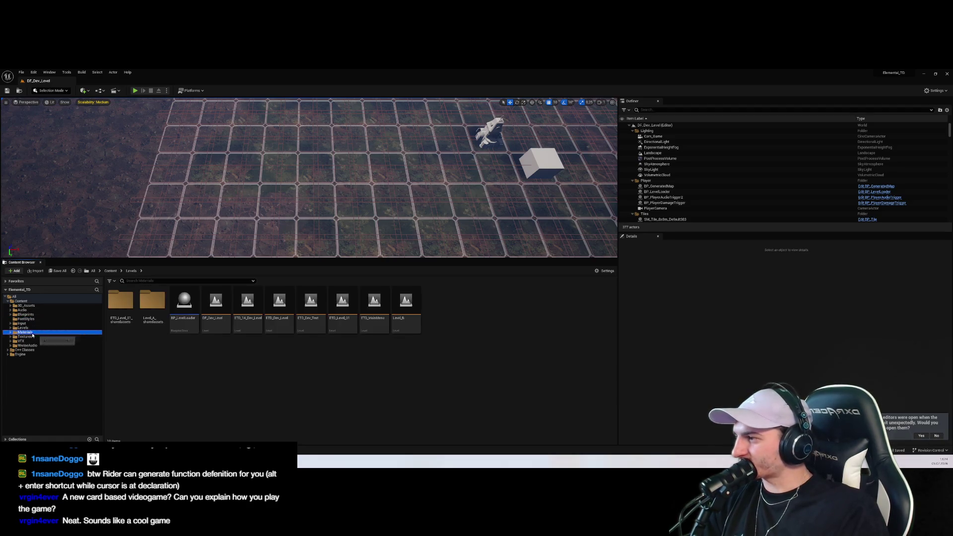
left_click(26, 314)
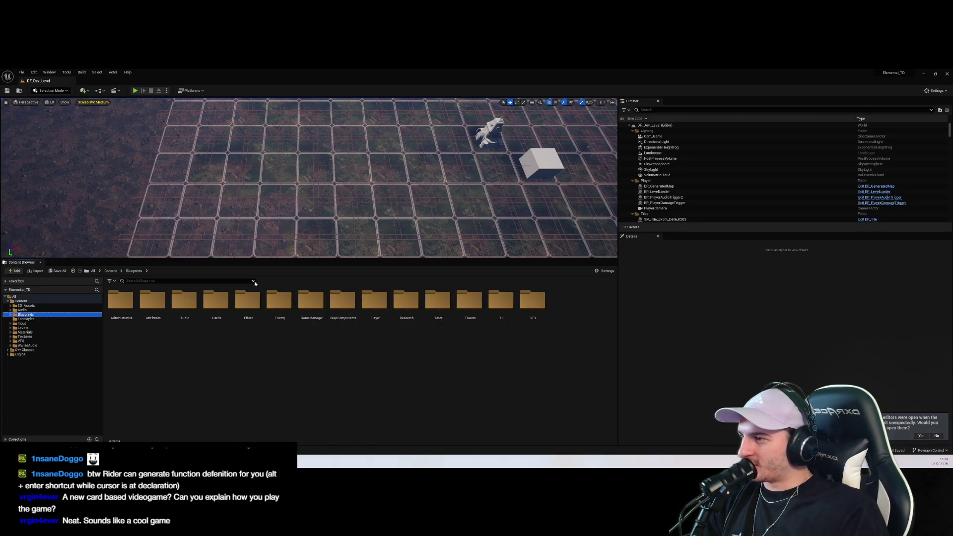
left_click(23, 328)
left_click(373, 301)
double_click(373, 302)
Review the blueprint compile failure in the Message Log, then close it
left_click(136, 90)
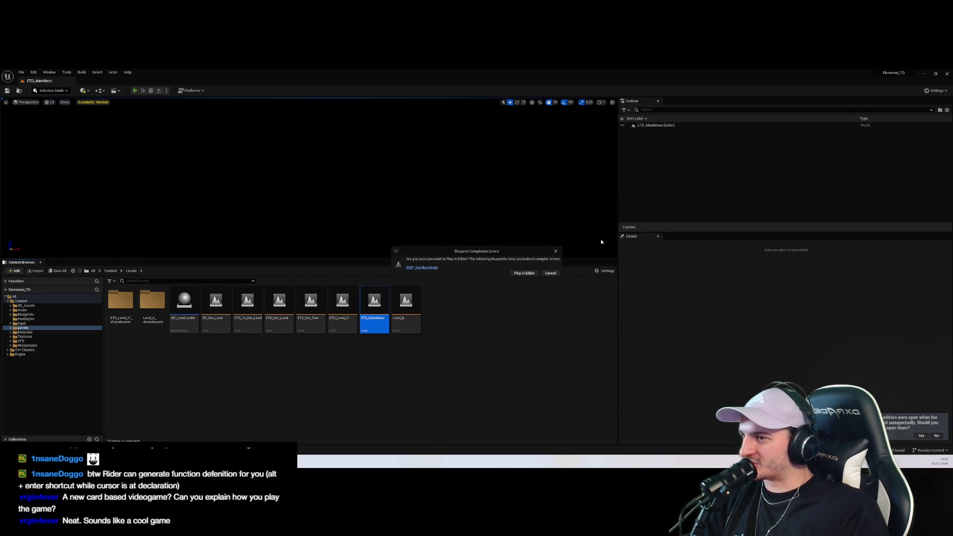
left_click(556, 252)
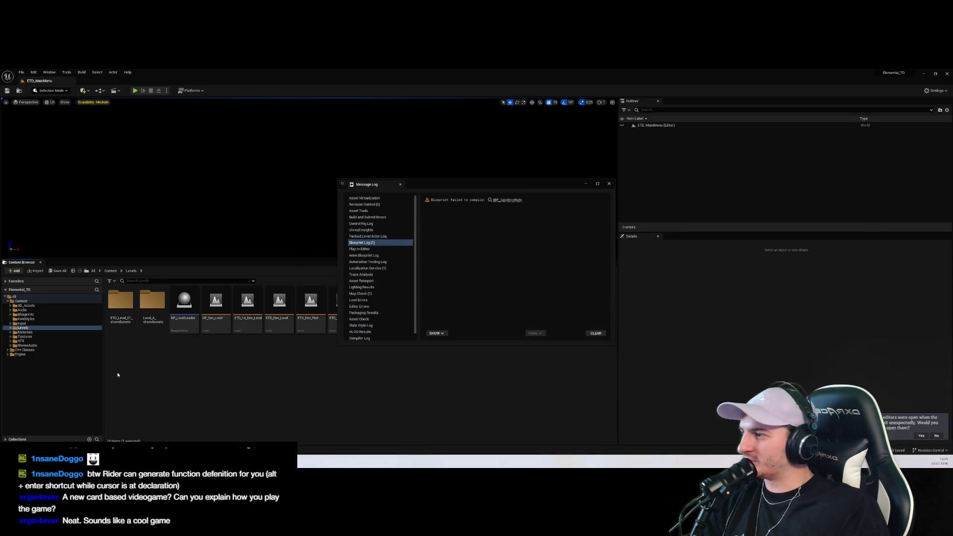
left_click(609, 184)
Open the WBP_SandboxMode widget blueprint from Blueprints > UI > Menu > SubMenu
left_click(24, 337)
left_click(15, 314)
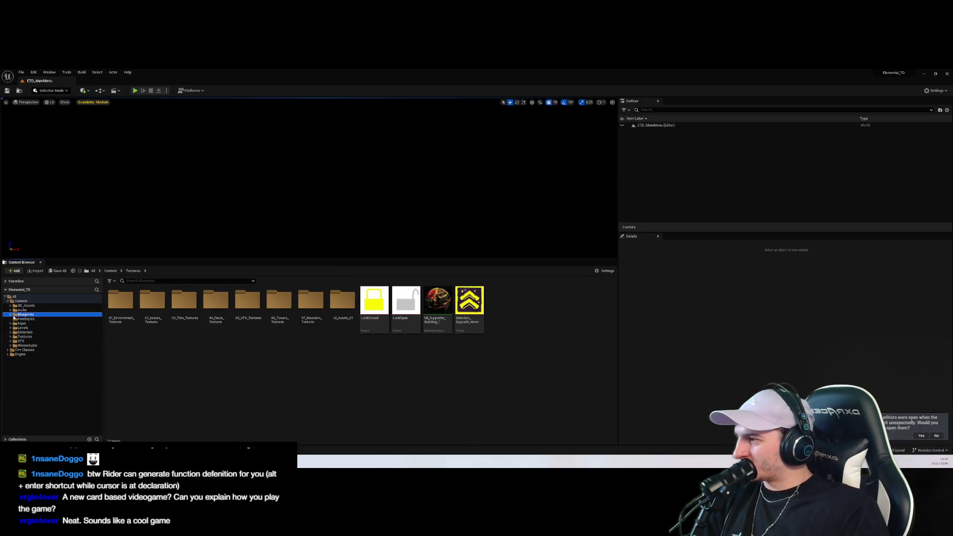
left_click(10, 315)
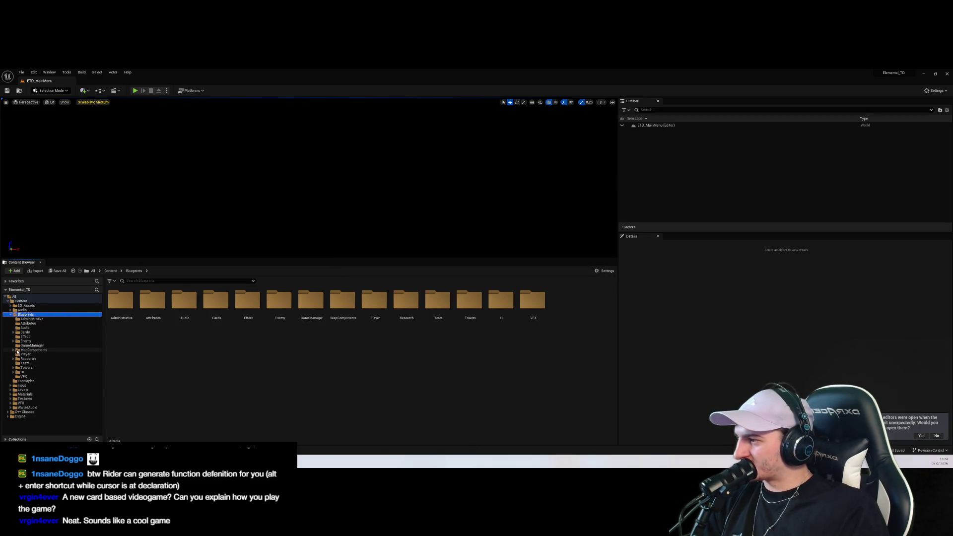
left_click(13, 372)
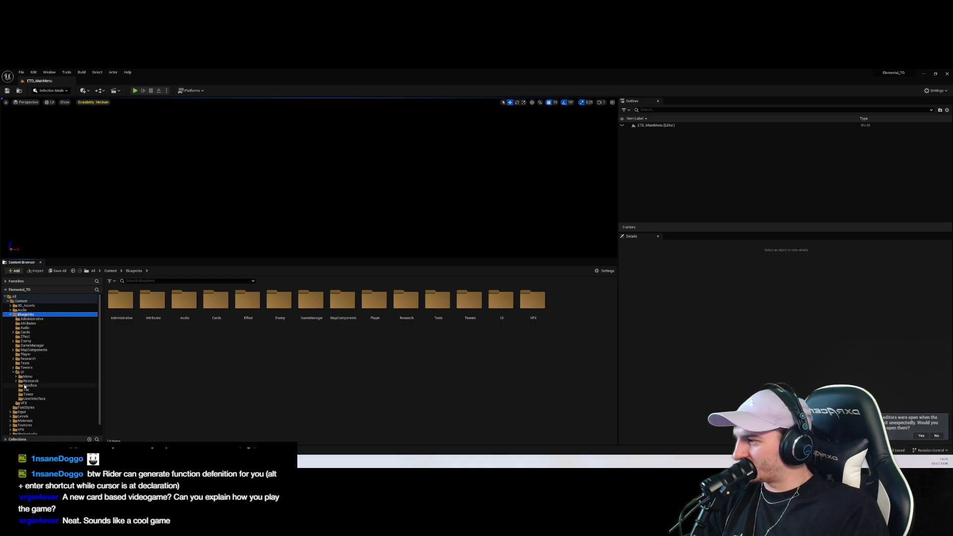
left_click(30, 386)
left_click(16, 376)
left_click(34, 381)
left_click(34, 385)
double_click(153, 306)
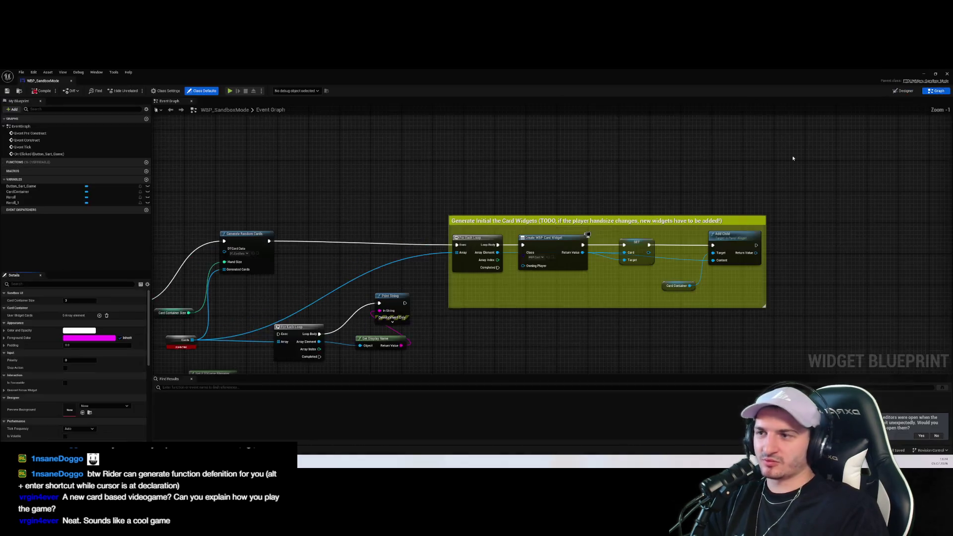
Add a Get User Widget Cards node to the graph using the 'cards' search
scroll(347, 278, "up", 2)
left_click(358, 288)
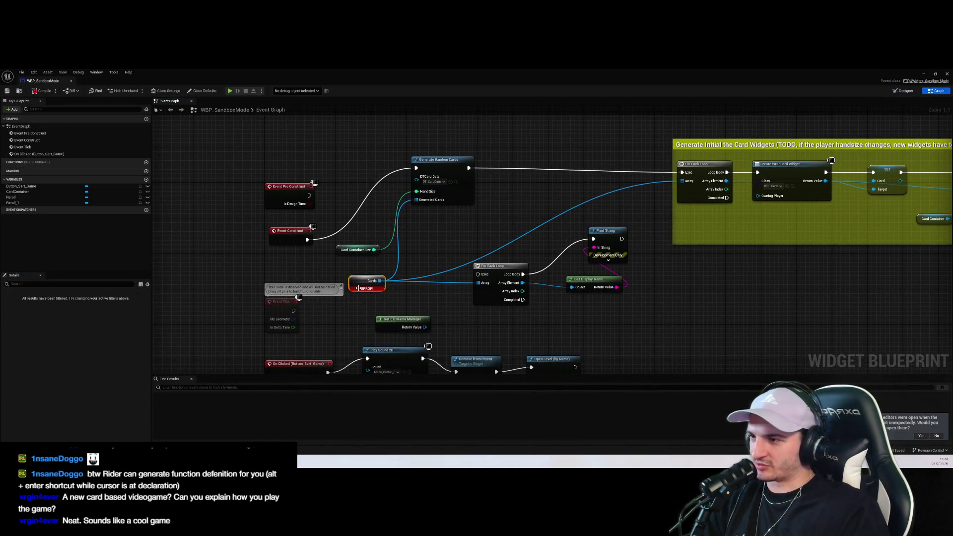
right_click(322, 268)
type("wbp_c")
key("BackSpace")
key("BackSpace")
key("BackSpace")
type("cards")
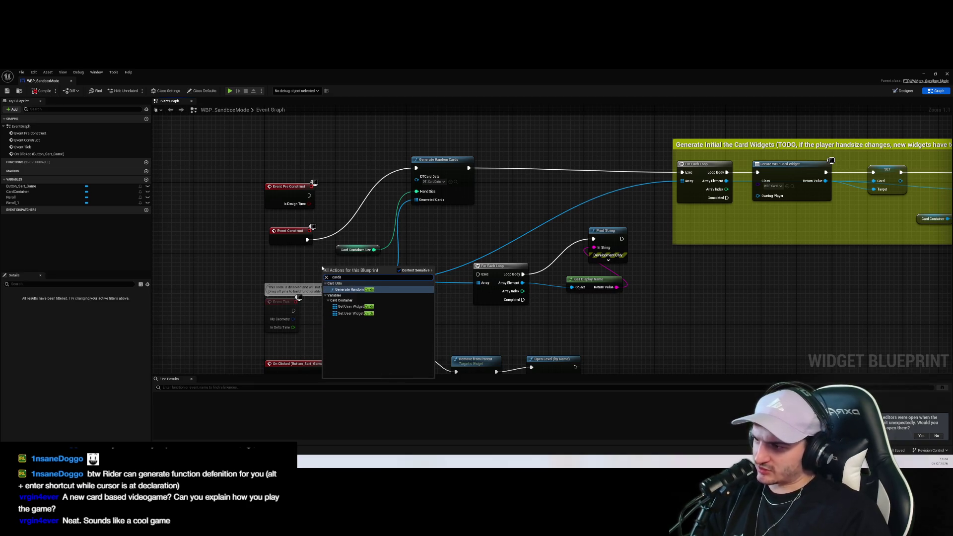
left_click(353, 307)
Try wiring from User Widget Cards with 'card' and 'get c' searches, then cancel
mouse_move(347, 270)
left_mouse_down()
mouse_move(301, 272)
mouse_move(331, 269)
left_mouse_up()
type("card")
key("BackSpace")
key("BackSpace")
key("BackSpace")
type("get c")
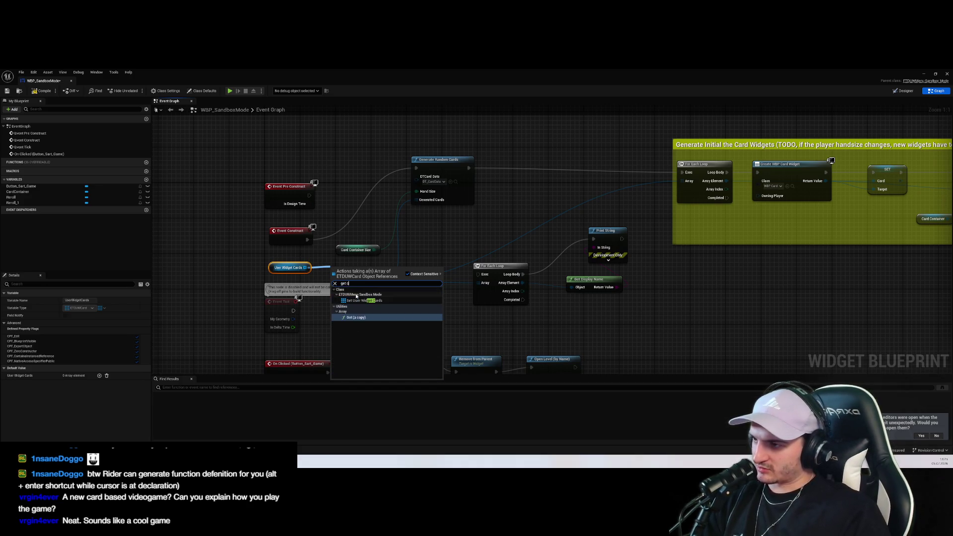
key("BackSpace")
key("BackSpace")
key("BackSpace")
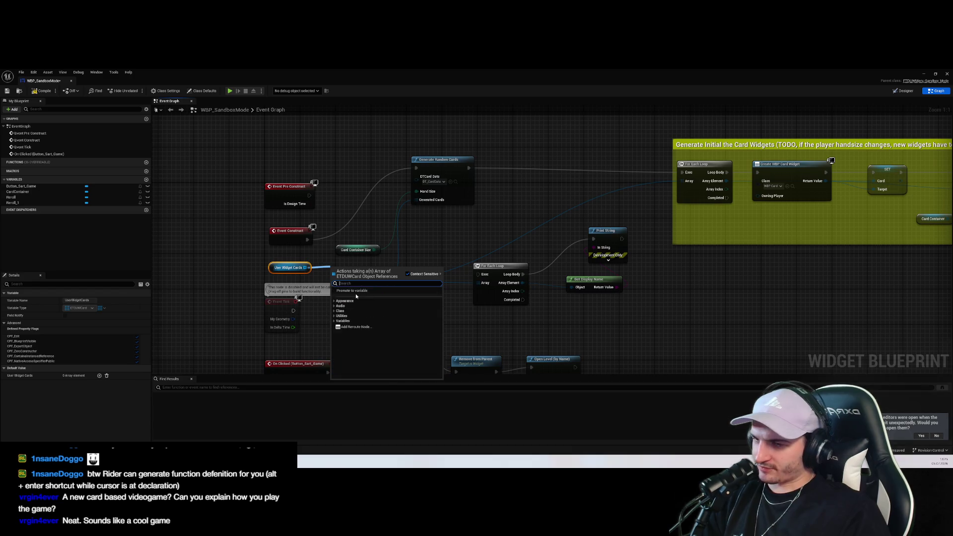
key("Escape")
Pull another wire from User Widget Cards searching 'cast', then minimize the WBP_SandboxMode editor
left_click_drag(678, 217, 510, 230)
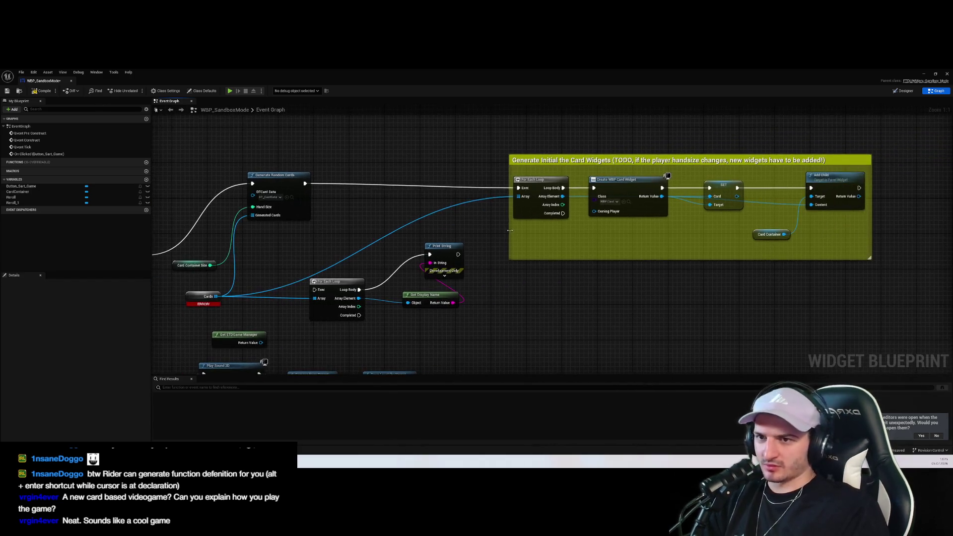
left_click(238, 285)
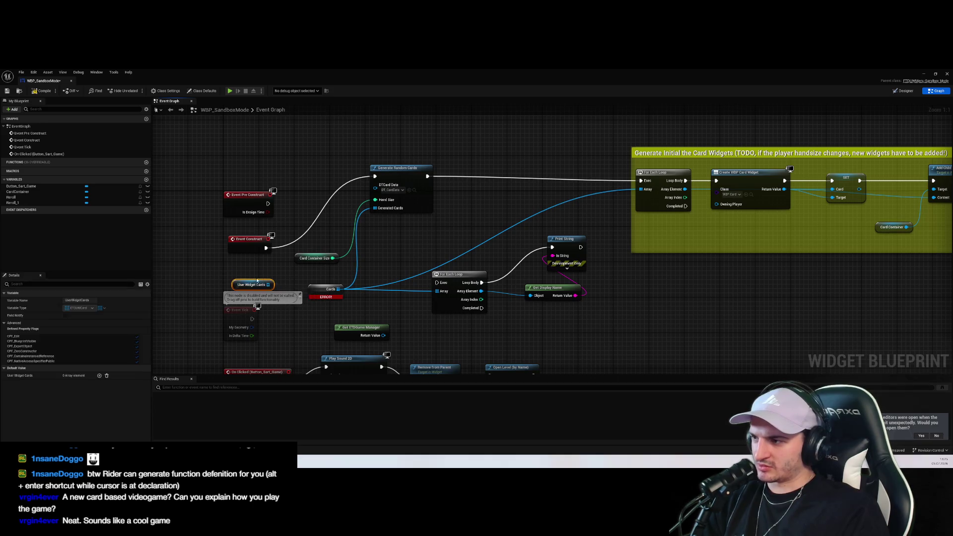
mouse_move(239, 284)
left_mouse_down()
mouse_move(229, 271)
mouse_move(274, 277)
left_mouse_up()
type("cast")
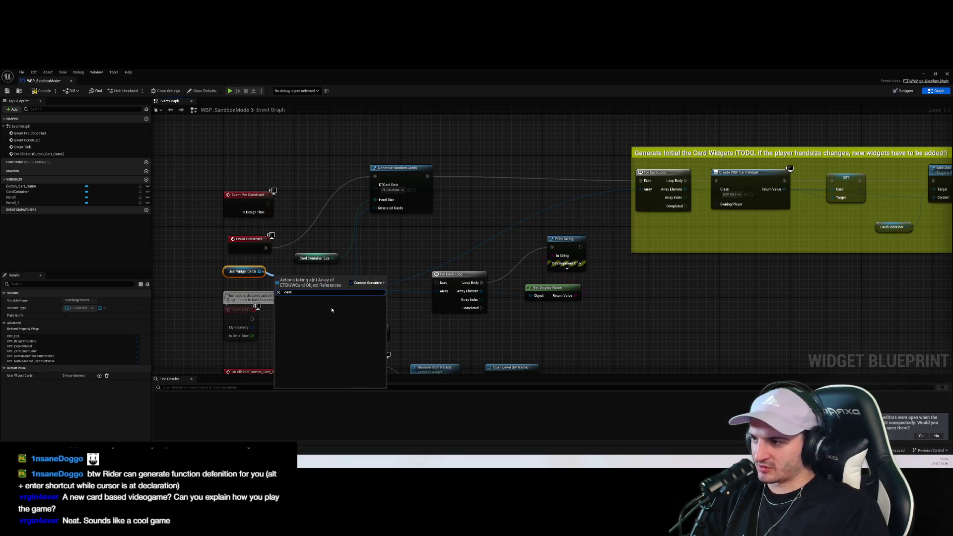
key("Return")
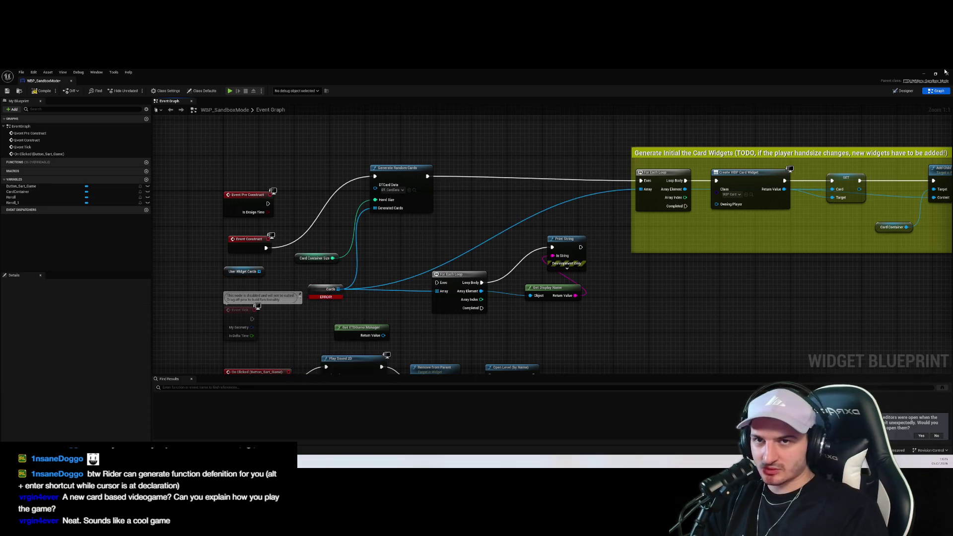
left_click(925, 74)
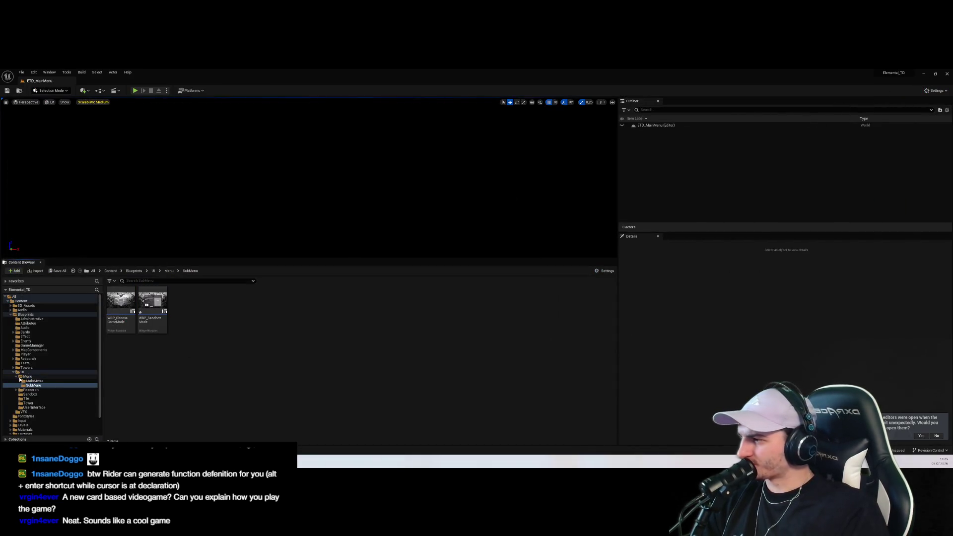
Open WBP_CardContainer from UI > UserInterface to inspect its User Widget Cards wiring, then return to WBP_SandboxMode
left_click(49, 395)
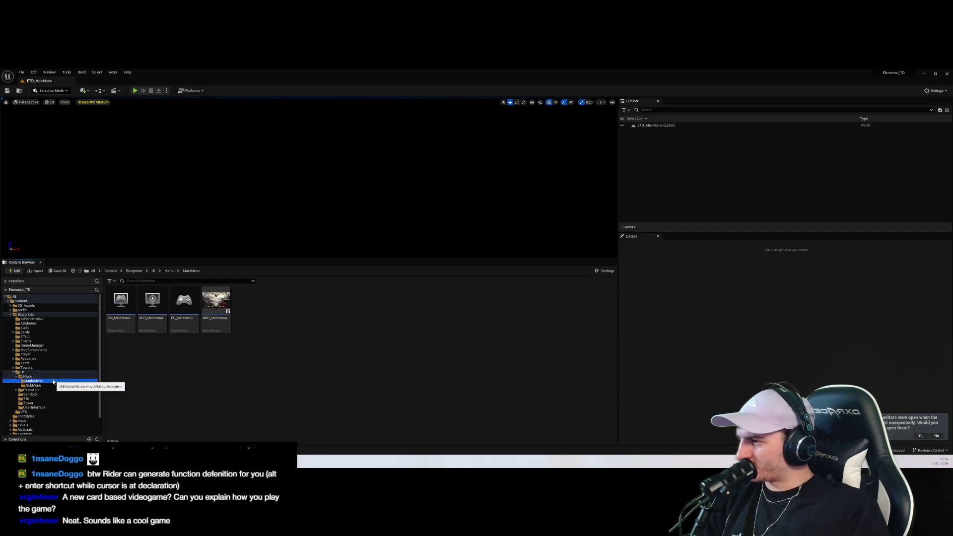
left_click(45, 390)
left_click(43, 407)
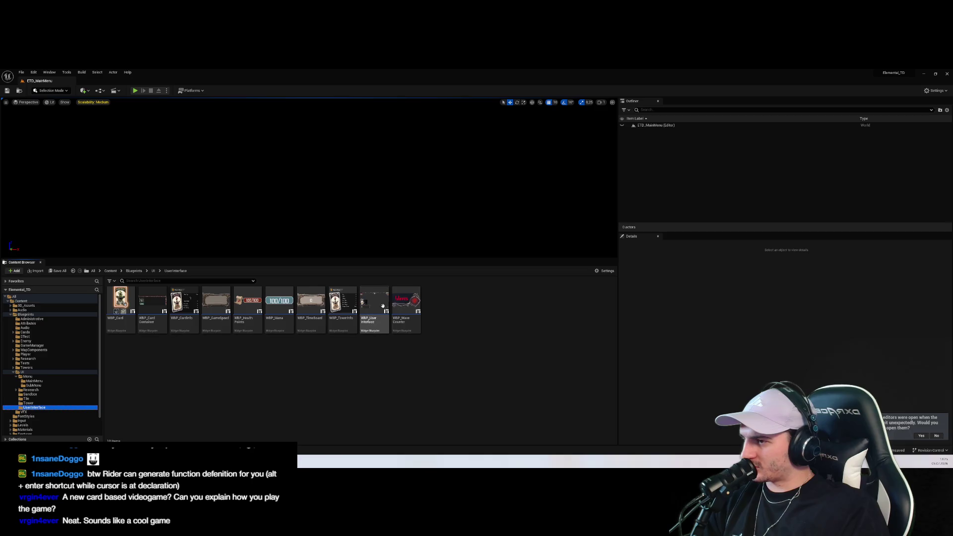
double_click(153, 302)
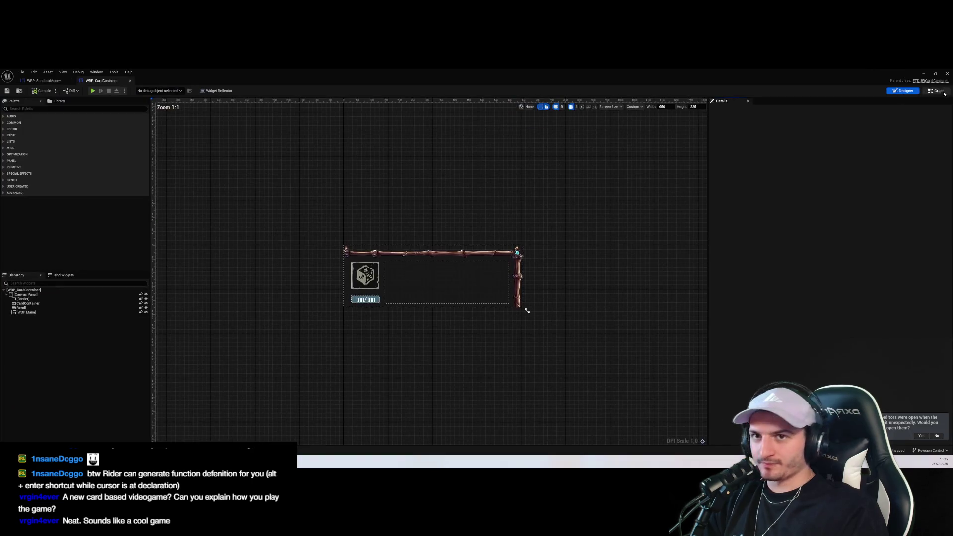
left_click_drag(698, 266, 598, 291)
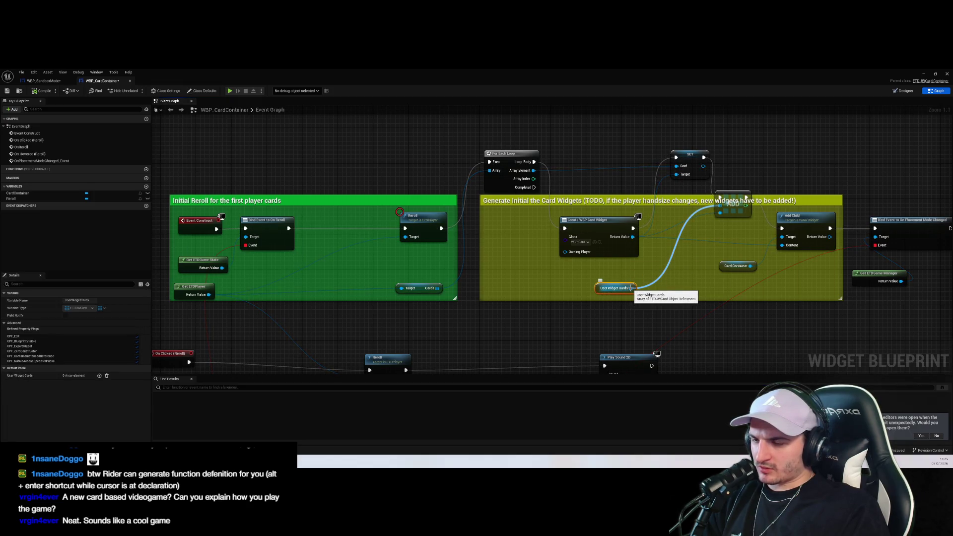
left_click(29, 82)
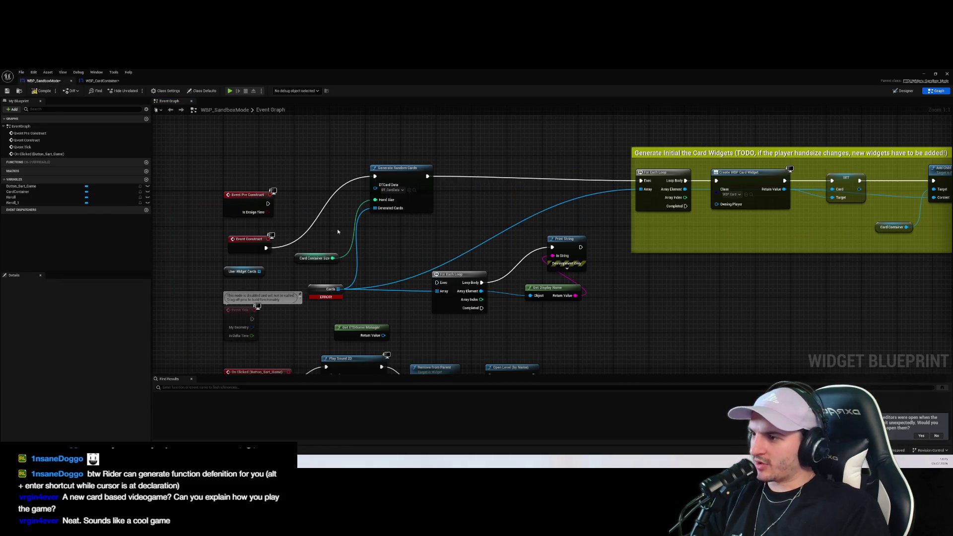
Paste a User Widget Cards getter and attach a For Each Loop to it
key("ctrl+v")
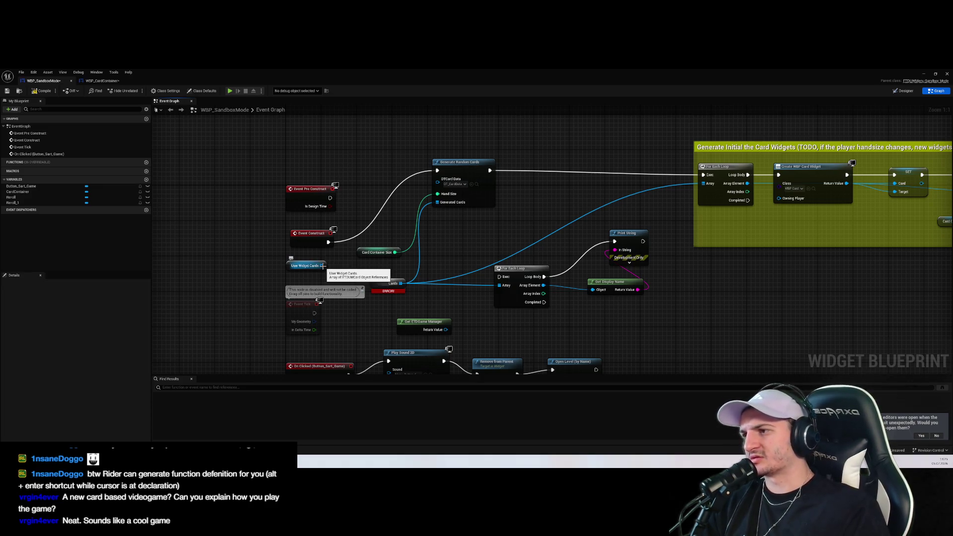
mouse_move(322, 266)
left_mouse_down()
mouse_move(332, 267)
mouse_move(229, 262)
left_mouse_up()
type("for each")
key("Return")
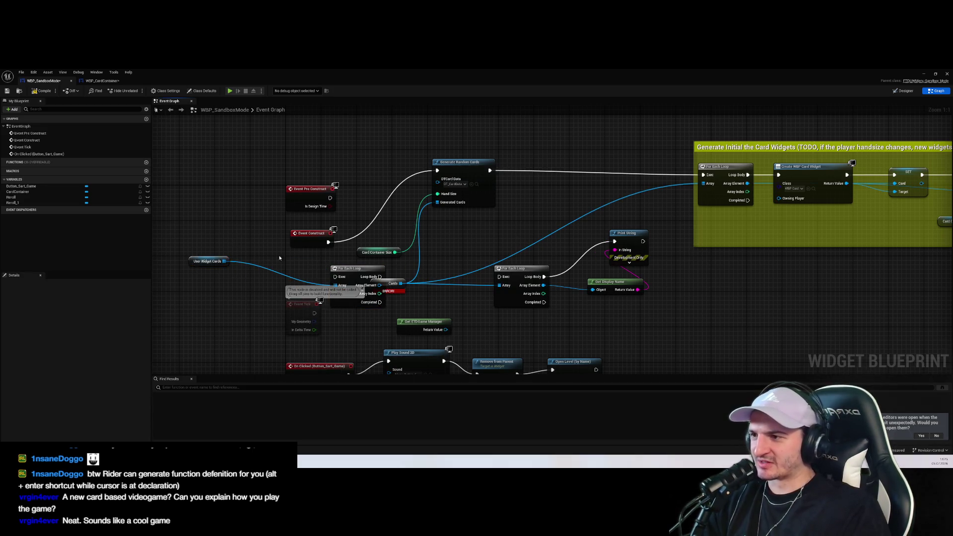
left_click_drag(349, 271, 238, 227)
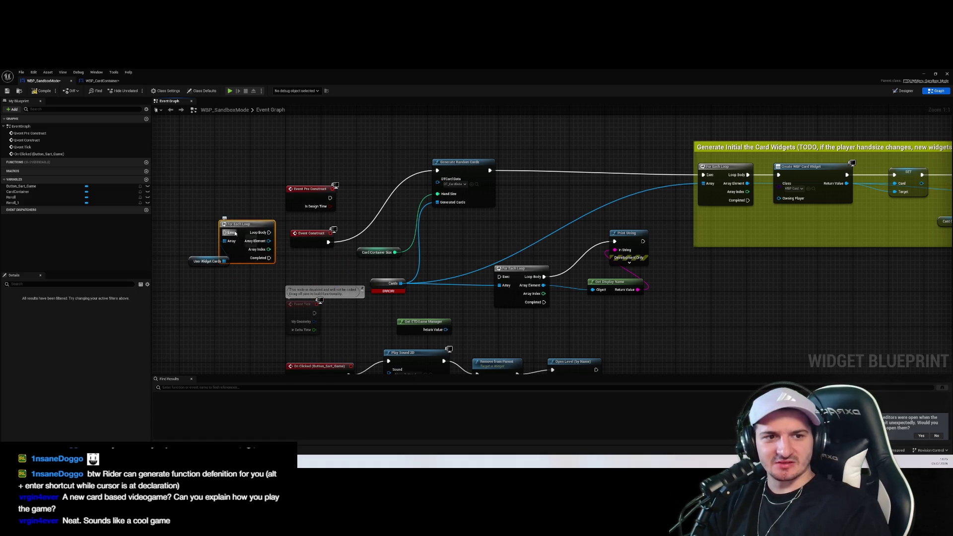
Delete the loop and getter nodes, then close the blueprint editor and main window
left_click_drag(261, 272, 230, 246)
key("Delete")
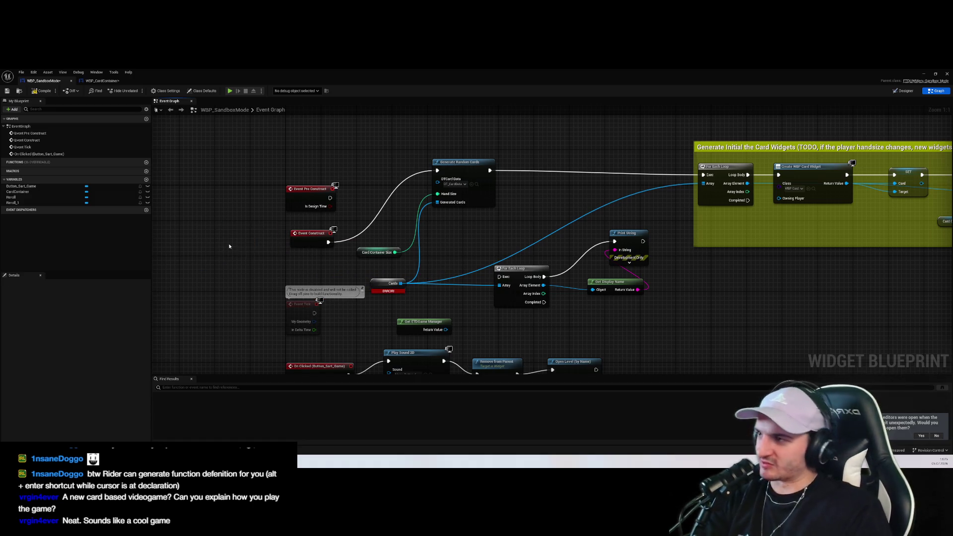
left_click(948, 74)
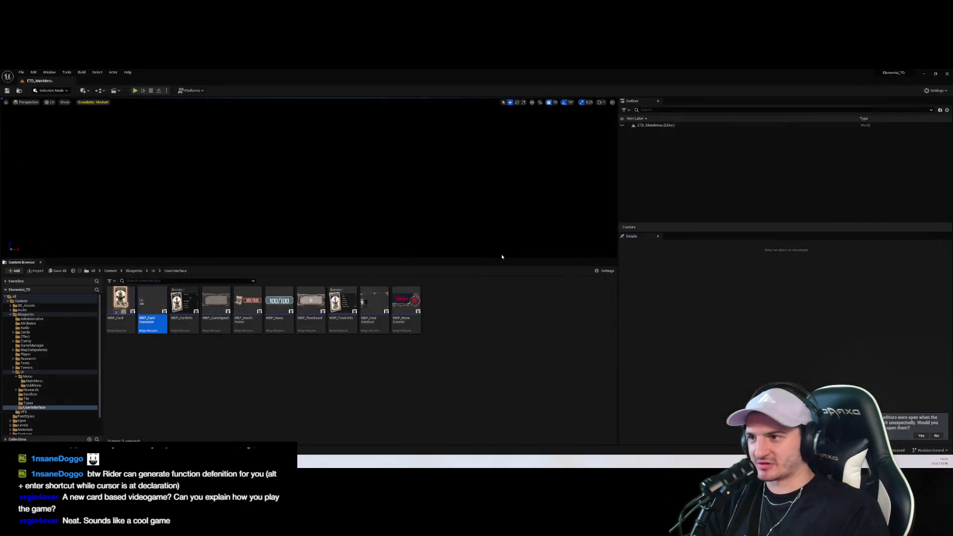
left_click(948, 74)
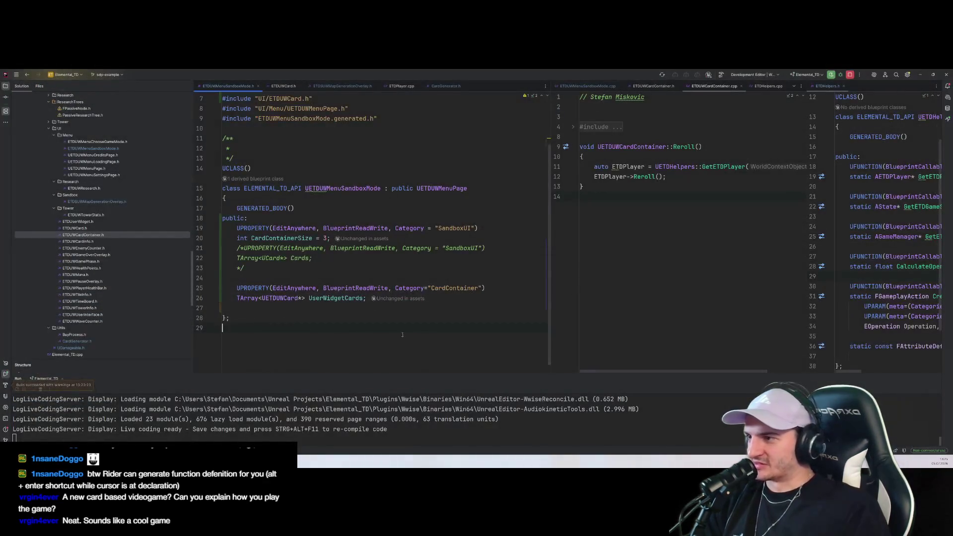
Uncomment the Cards UPROPERTY and move the UserWidgetCards declaration above it
left_click(270, 276)
key("ctrl+shift+slash")
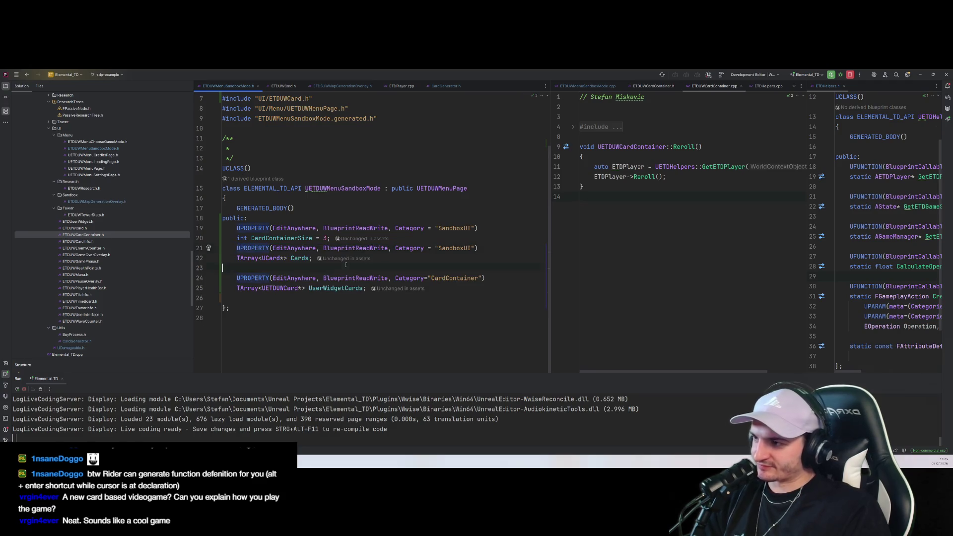
key("Down")
key("Down")
key("Down")
key("End")
key("shift+Up")
key("shift+Home")
key("BackSpace")
key("Return")
type("UPROPERTY(EditAnywhere, BlueprintReadWrite, Category=\"CardContainer\")     TArray<UETDUWCard*> UserWidgetCards;")
Inspect the UserWidgetCards declaration, then switch to the Unreal Editor
double_click(330, 268)
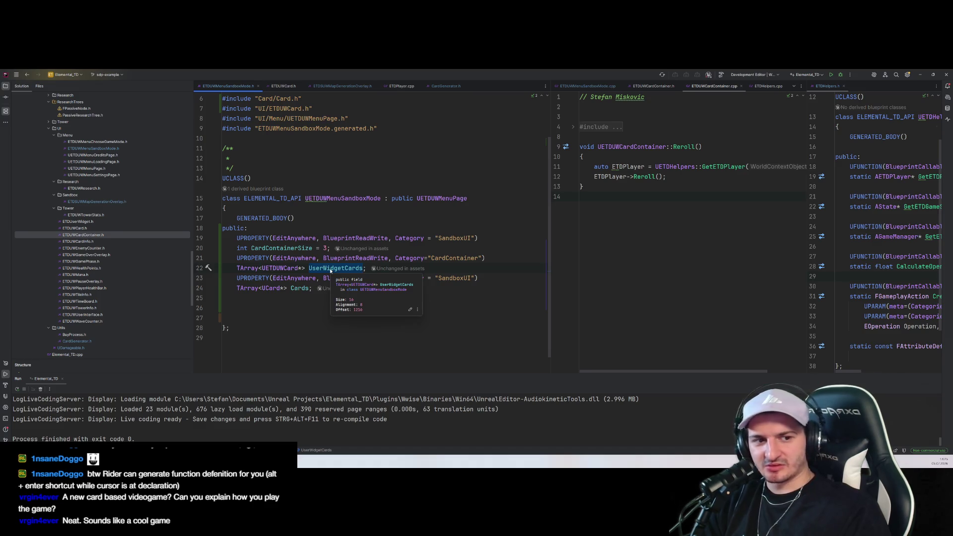
mouse_move(316, 283)
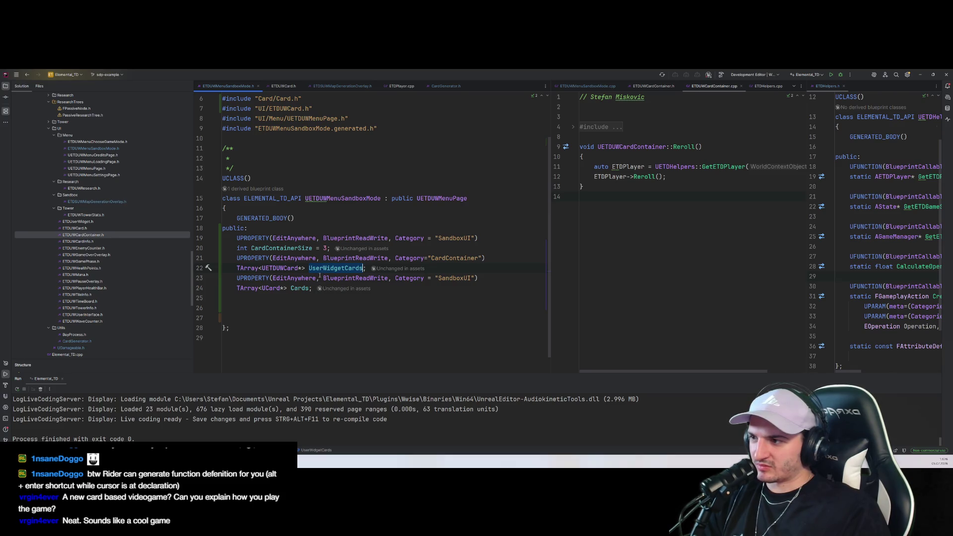
left_click(259, 314)
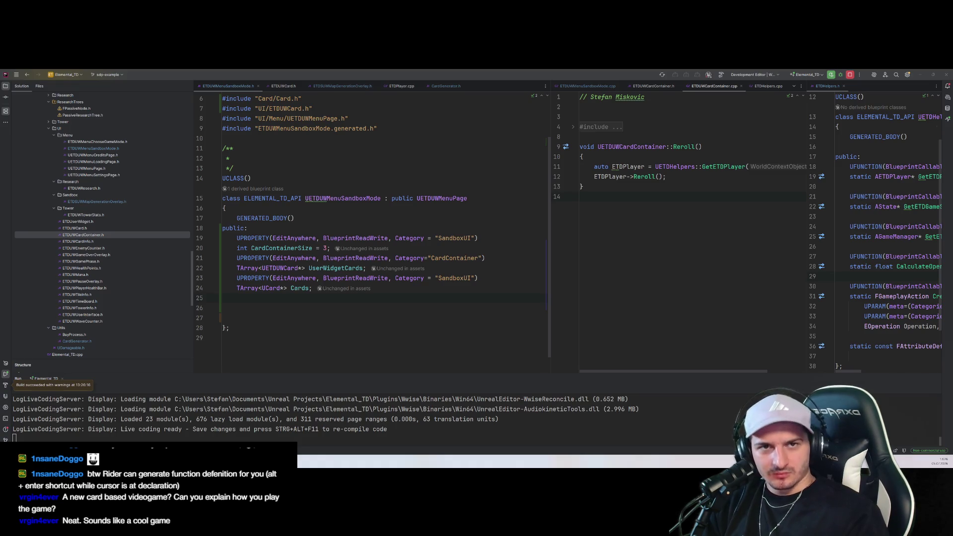
left_click(573, 312)
key("Down")
key("Down")
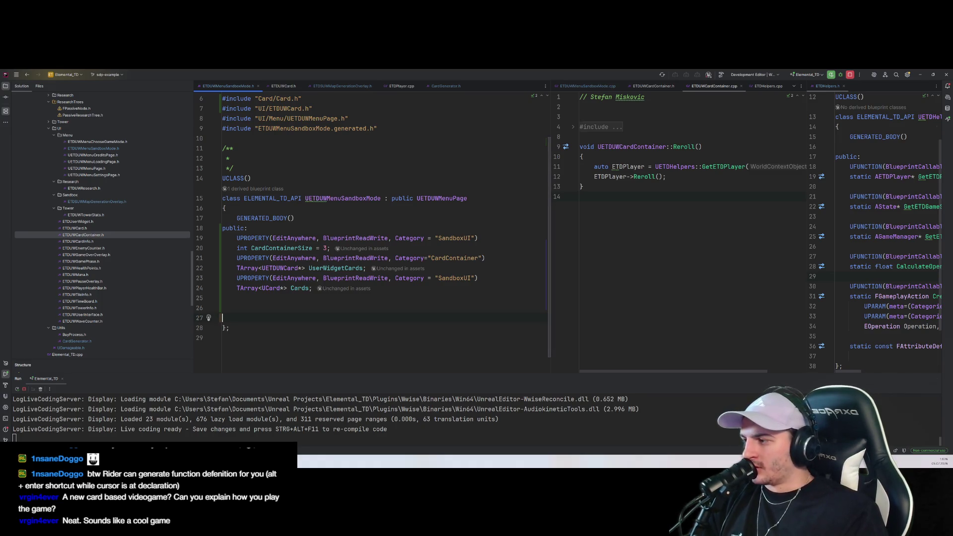
key("alt+Tab")
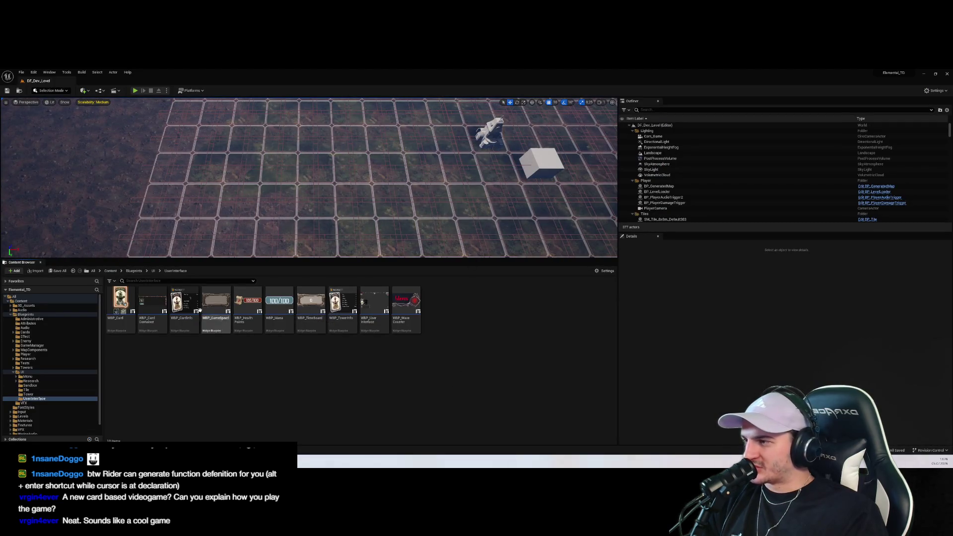
Reopen WBP_SandboxMode from UI > Menu > SubMenu and pan its Event Graph to the Construct nodes
left_click(27, 377)
double_click(159, 301)
left_click(161, 301)
double_click(161, 301)
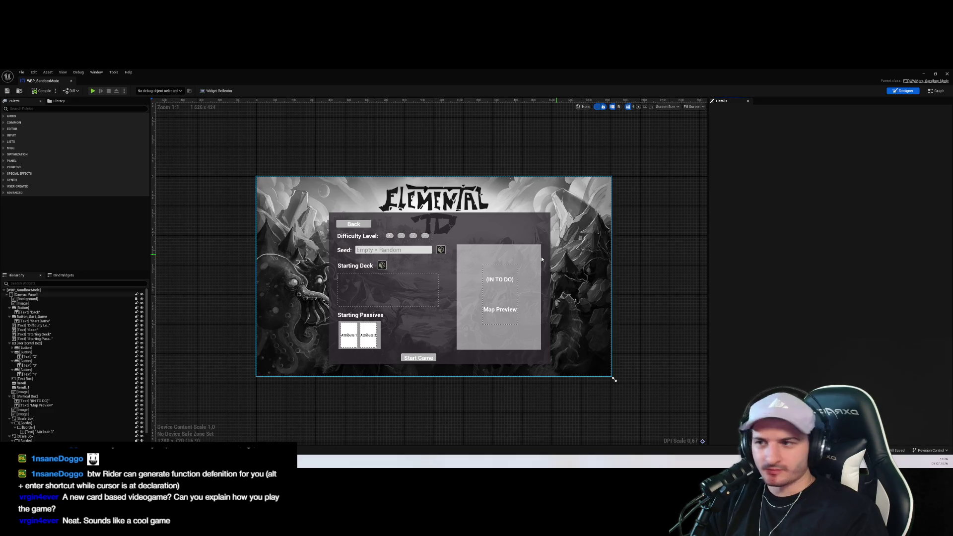
key("shift+F4")
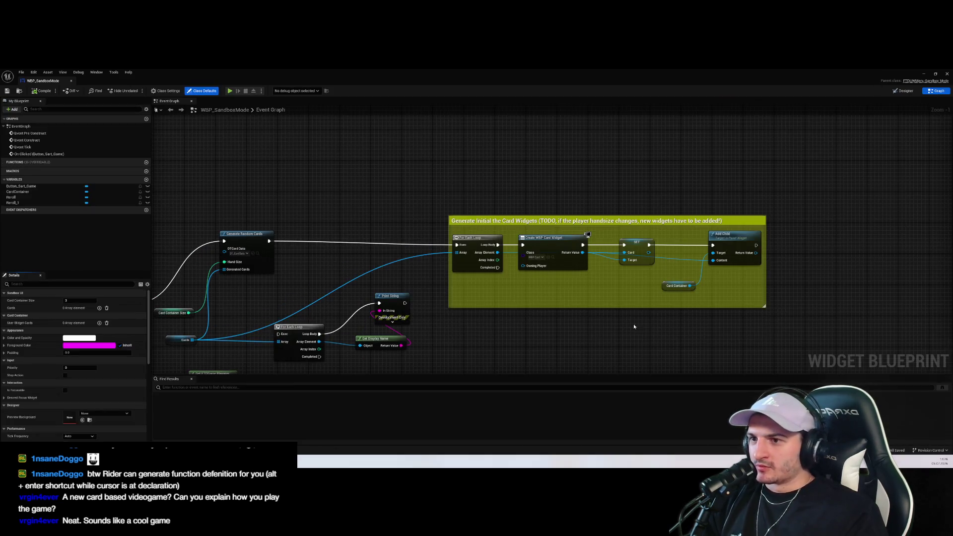
scroll(660, 303, "up", 1)
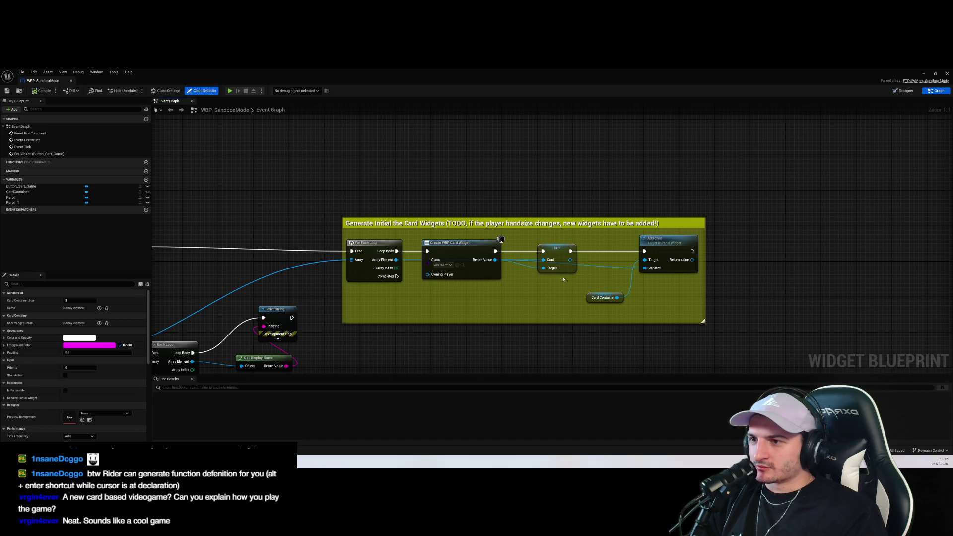
left_click_drag(563, 279, 585, 307)
left_click_drag(286, 330, 420, 312)
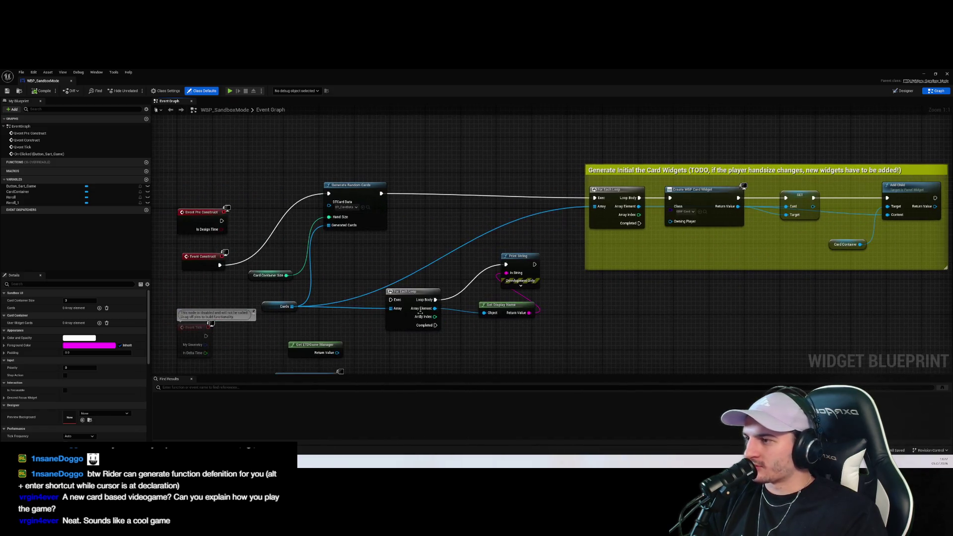
left_click(267, 308)
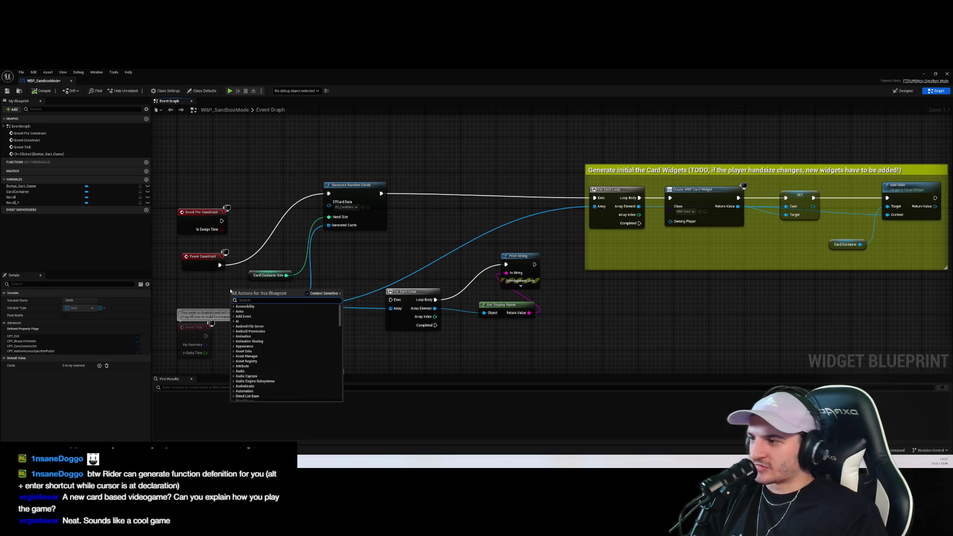
Add a Get User Widget Cards node after trying 'get', 'get wb' and 'card' searches
right_click(231, 292)
type("get")
scroll(327, 335, "down", 10)
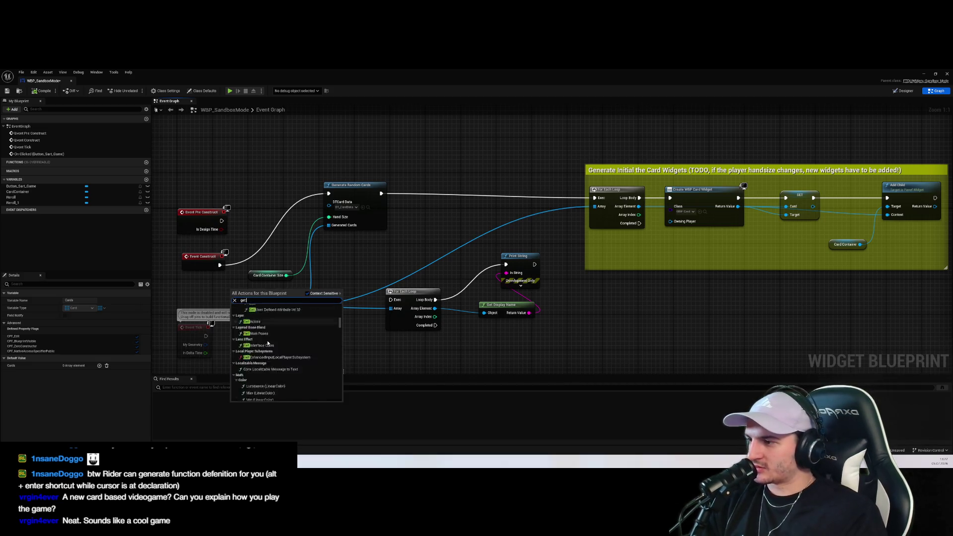
left_click_drag(340, 329, 334, 403)
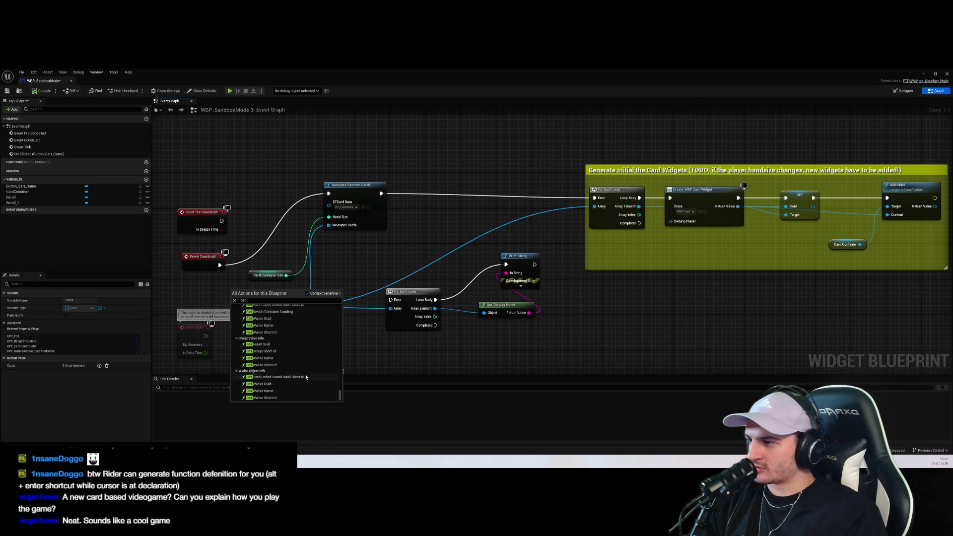
scroll(303, 374, "up", 5)
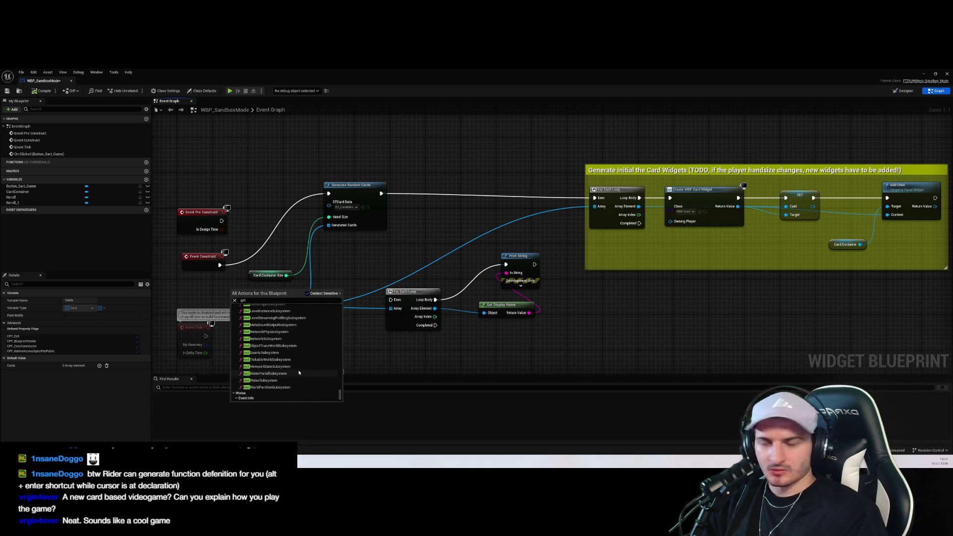
double_click(269, 301)
type("w")
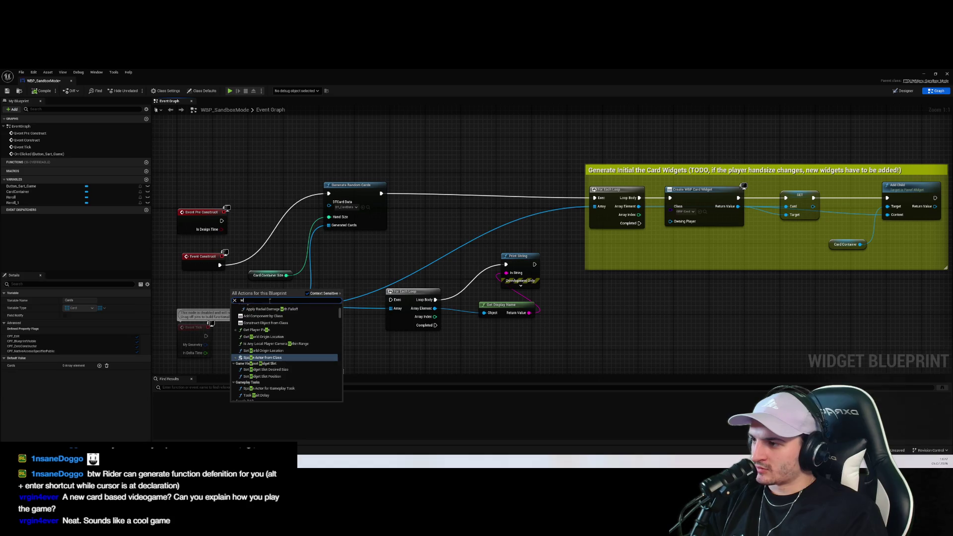
key("BackSpace")
type("get wb")
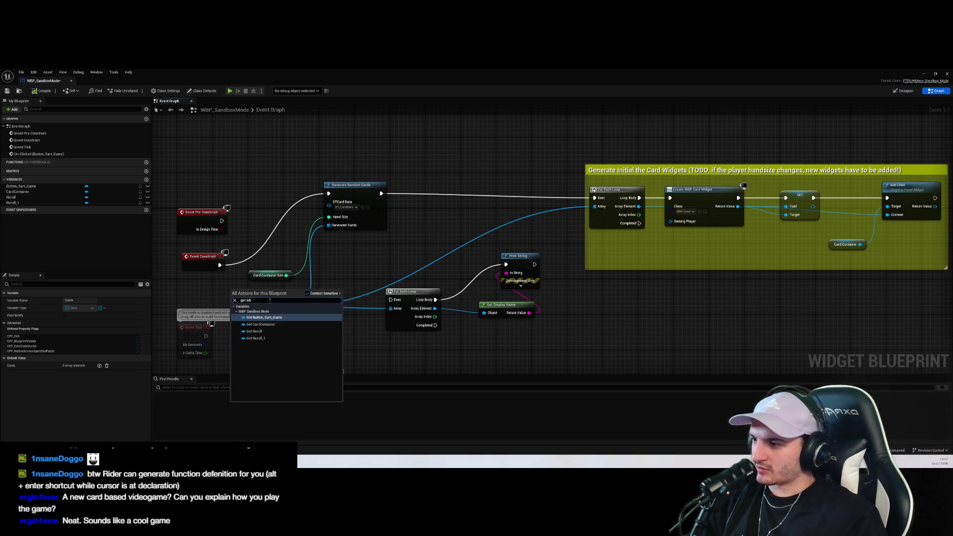
key("BackSpace")
key("BackSpace")
key("BackSpace")
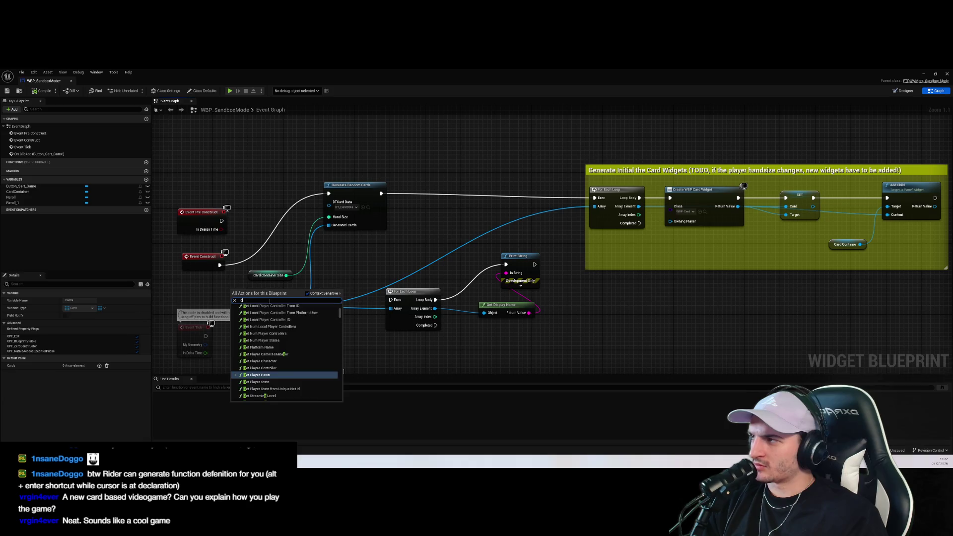
type("et card")
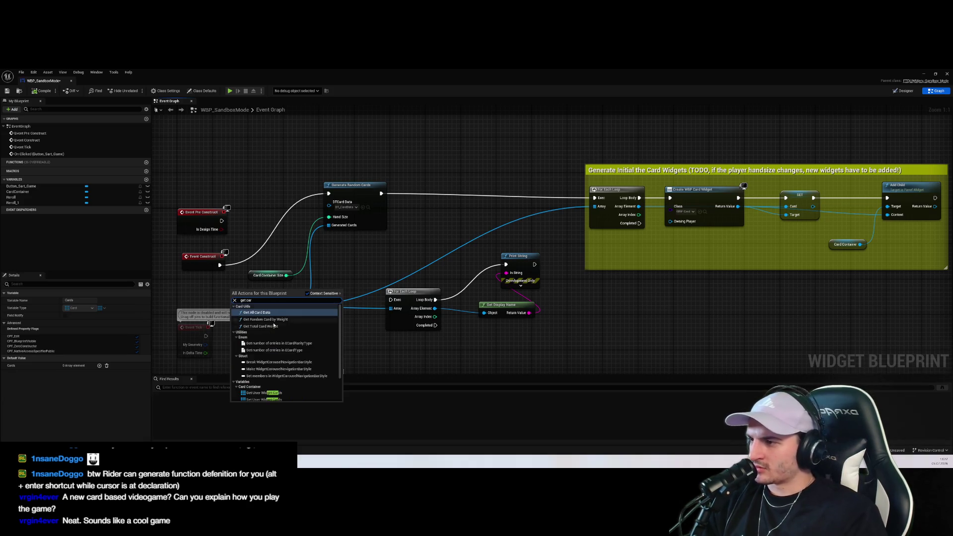
left_click(263, 368)
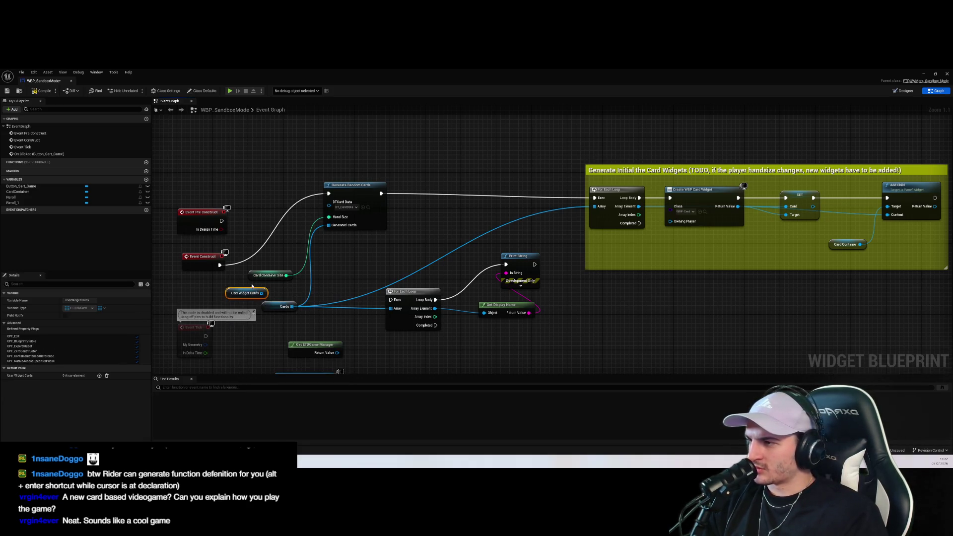
Attach a For Each Loop to User Widget Cards and move the pair aside
mouse_move(199, 293)
left_mouse_down()
mouse_move(228, 293)
mouse_move(273, 196)
mouse_move(328, 194)
left_mouse_up()
type("for each")
key("Return")
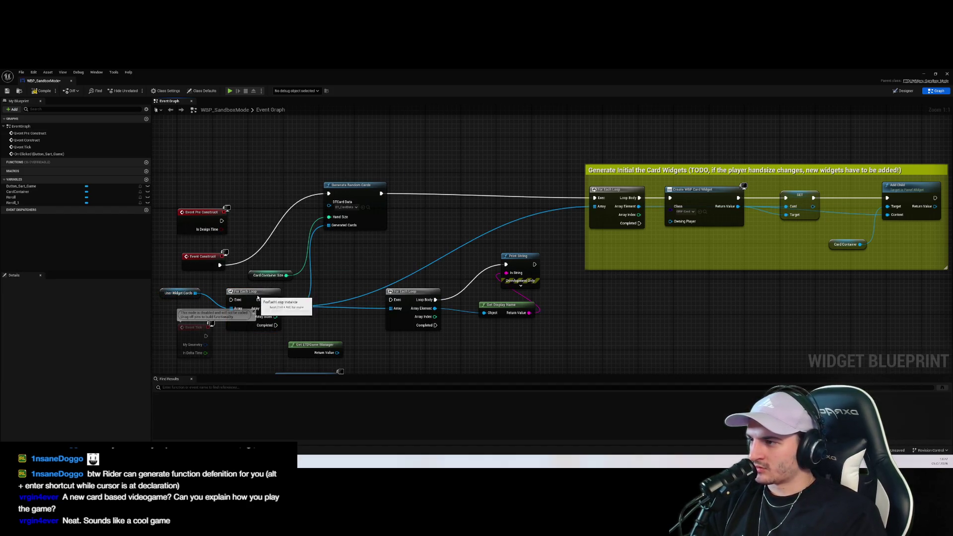
left_click_drag(243, 291, 266, 150)
mouse_move(176, 291)
left_mouse_down()
mouse_move(201, 168)
mouse_move(387, 168)
mouse_move(433, 200)
left_mouse_up()
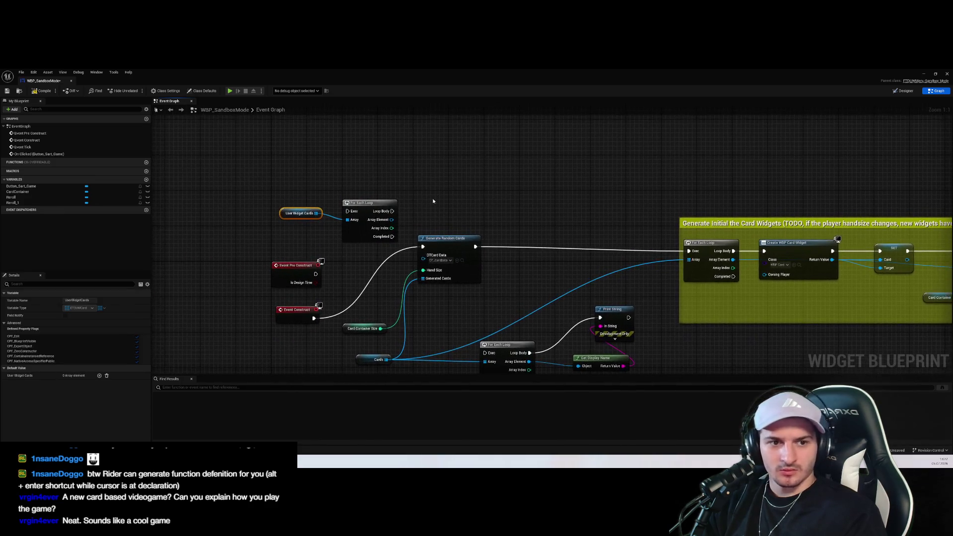
Add a Get Card node from the loop's Array Element and tidy the nearby nodes
mouse_move(372, 203)
left_mouse_down()
mouse_move(376, 131)
mouse_move(377, 165)
mouse_move(425, 196)
left_mouse_up()
type("card")
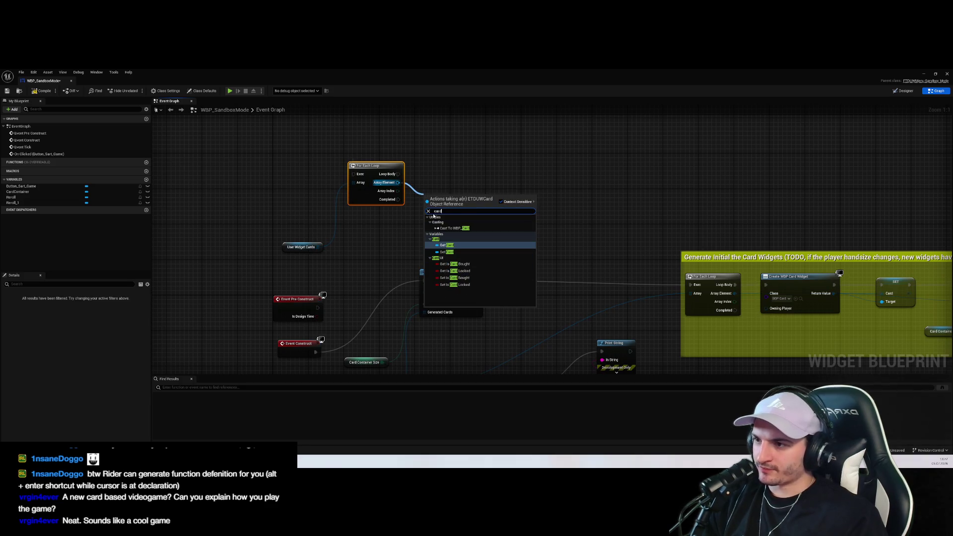
left_click(444, 245)
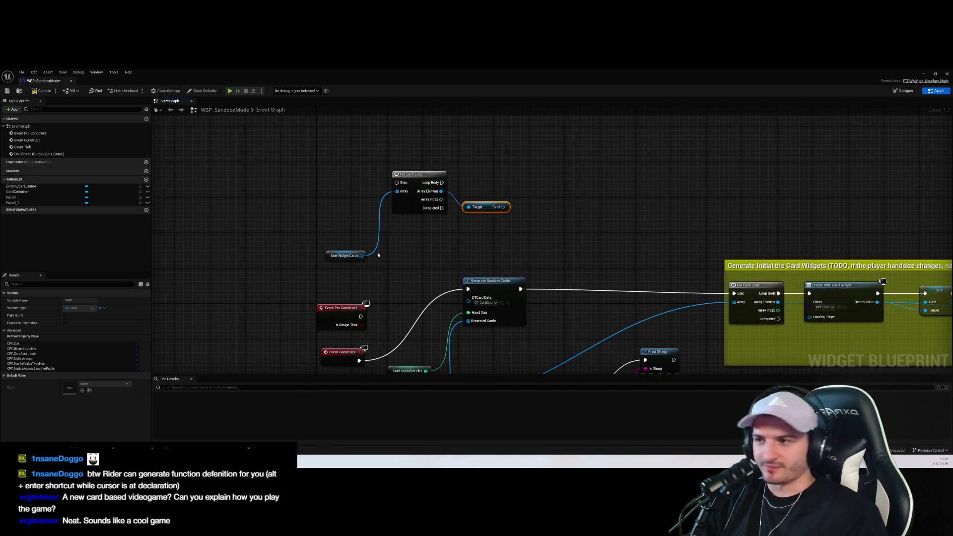
left_click(487, 226)
left_click_drag(487, 226, 486, 174)
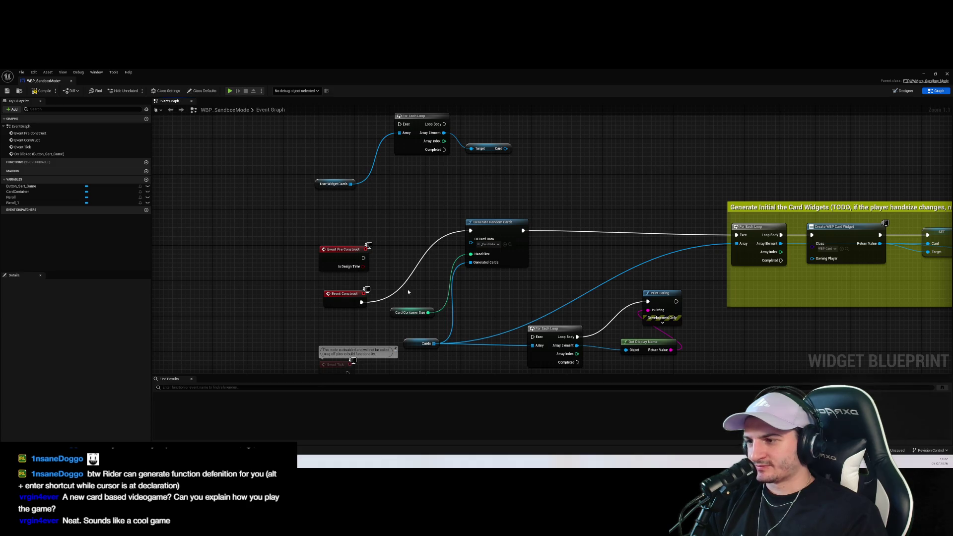
left_click_drag(403, 315, 403, 302)
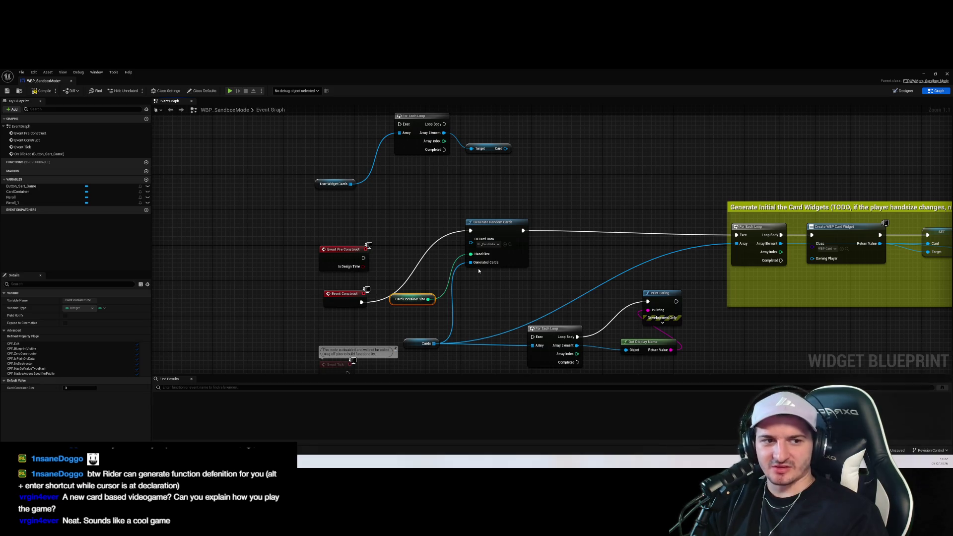
Box-select and delete the User Widget Cards loop, getter and Get Card nodes
left_click_drag(445, 185, 314, 132)
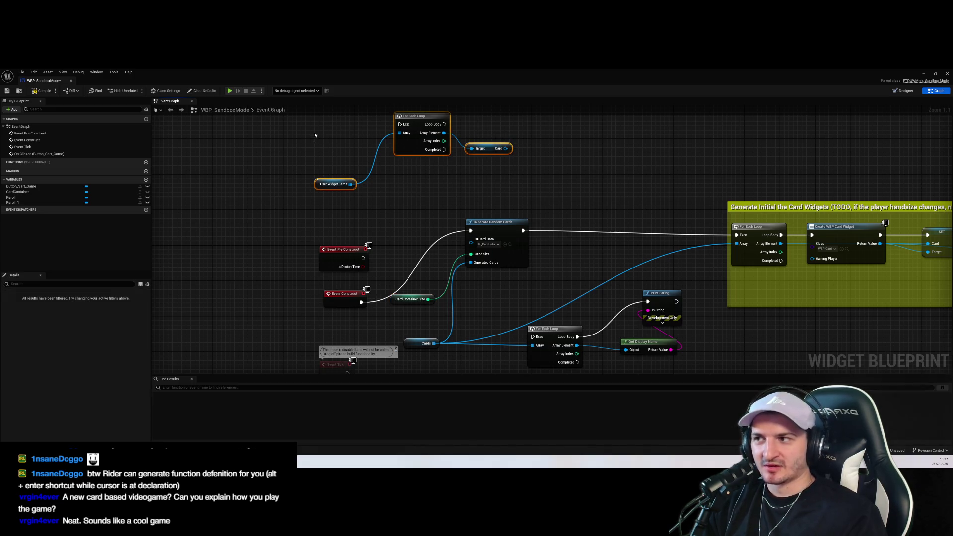
key("Delete")
left_click_drag(487, 242, 232, 219)
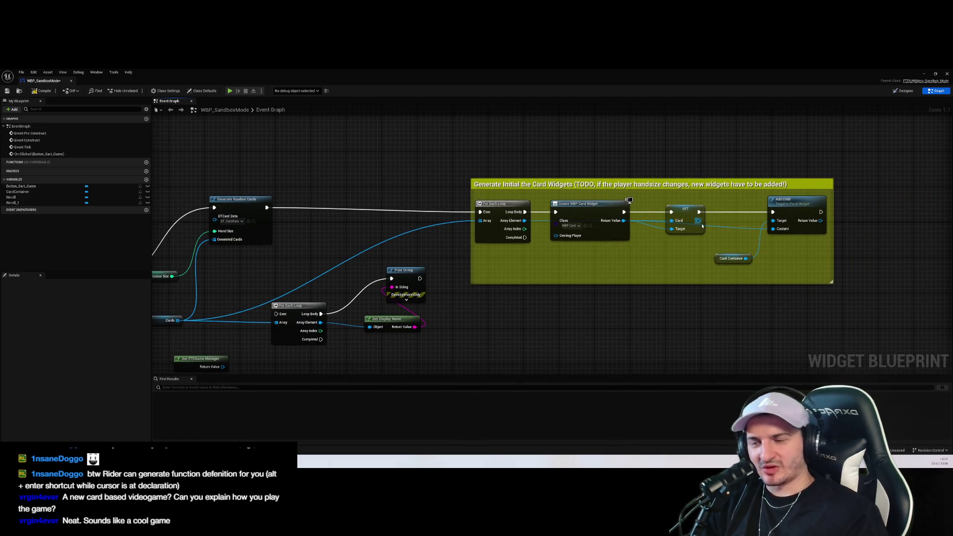
Add an Add Child node to put each SET card widget into Card Container
mouse_move(686, 209)
left_mouse_down()
mouse_move(682, 196)
mouse_move(744, 185)
left_mouse_up()
key("Escape")
type("add child")
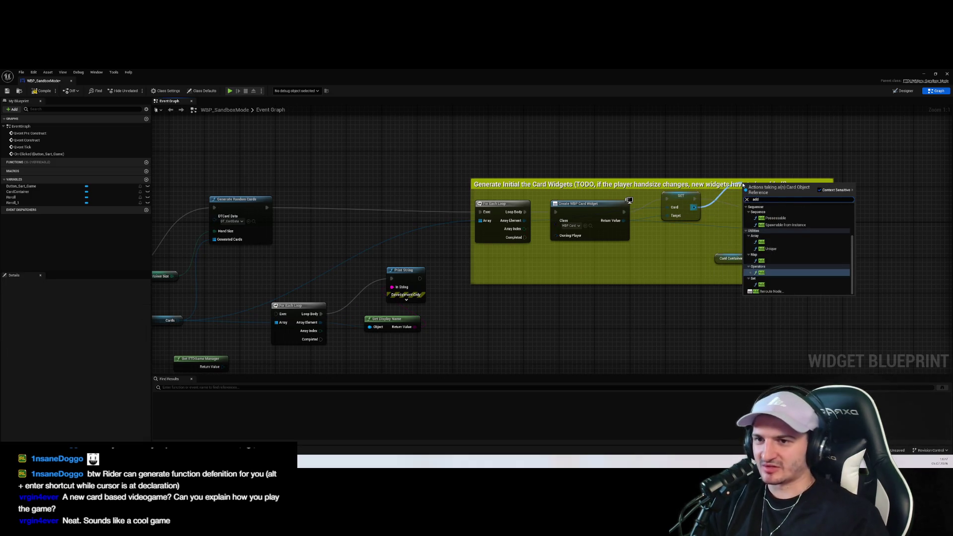
key("Return")
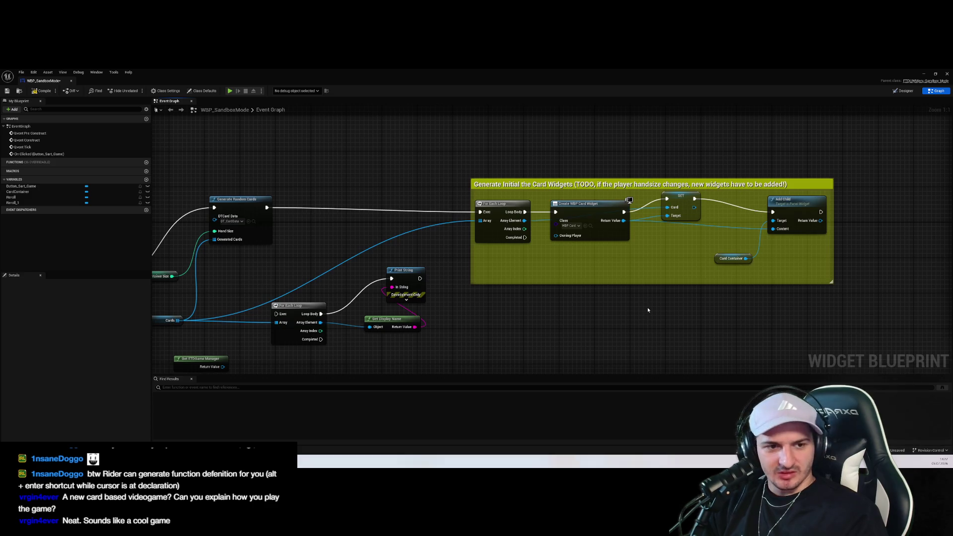
Add a User Widget Cards getter feeding an array ADD node
right_click(629, 308)
type("get")
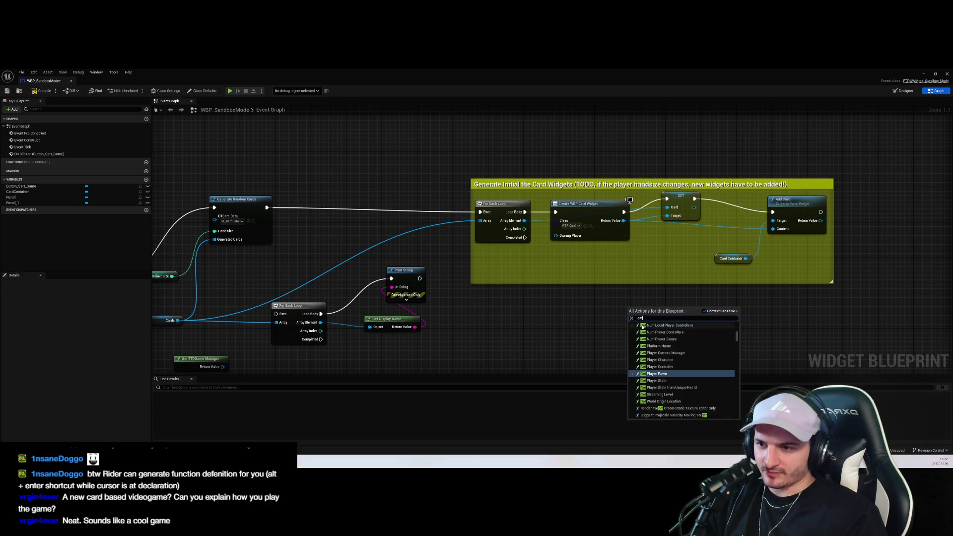
scroll(680, 368, "down", 3)
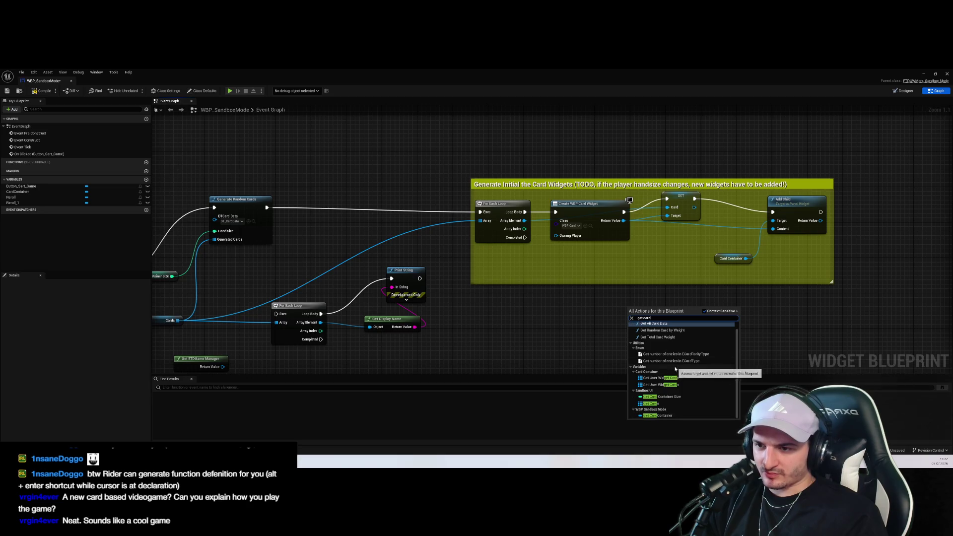
left_click(709, 331)
mouse_move(646, 308)
left_mouse_down()
mouse_move(605, 321)
mouse_move(691, 303)
mouse_move(703, 260)
left_mouse_up()
type("add")
left_click(728, 326)
Delete the unneeded ADD array node and return to the level editor's UI Menu folder
mouse_move(694, 207)
left_mouse_down()
mouse_move(702, 263)
mouse_move(695, 238)
mouse_move(721, 181)
mouse_move(624, 191)
left_mouse_up()
left_click(702, 167)
left_click_drag(623, 275, 626, 324)
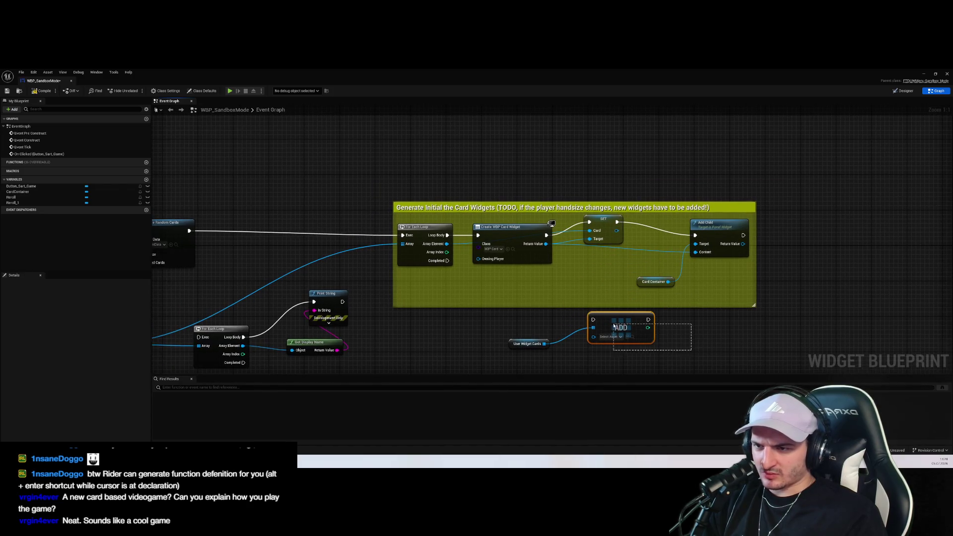
key("Delete")
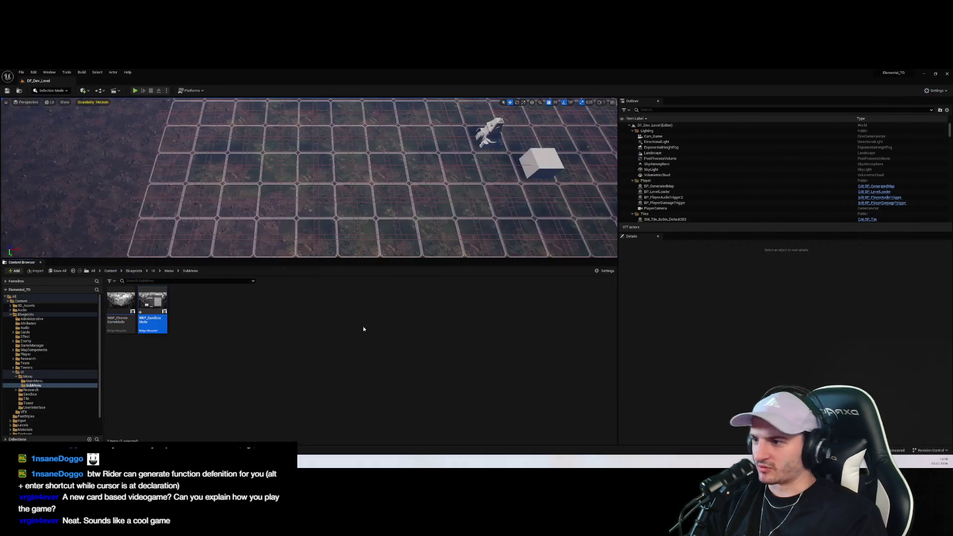
key("alt+Tab")
left_click(35, 376)
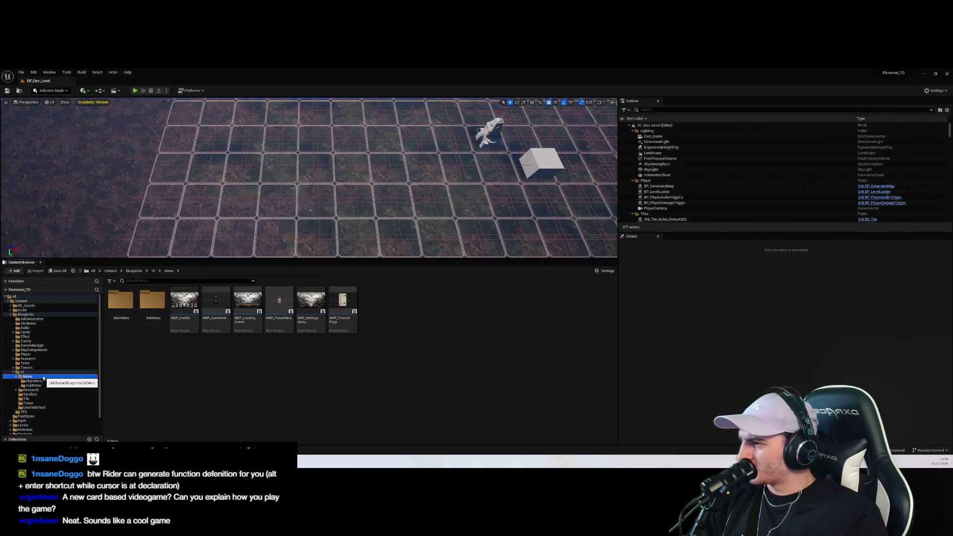
Inspect WBP_CardContainer's graph, where an ADD node appends cards to its array, then return to WBP_SandboxMode
left_click(34, 407)
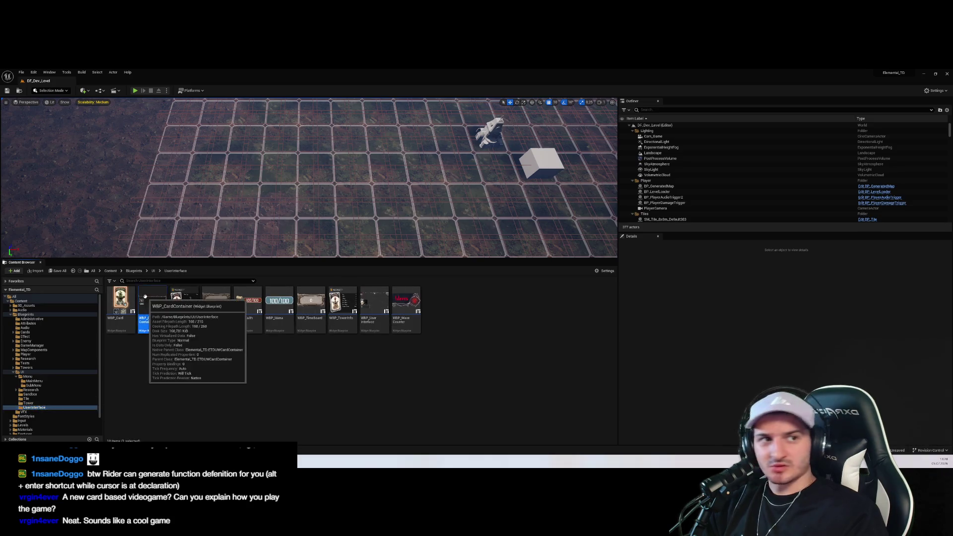
double_click(148, 298)
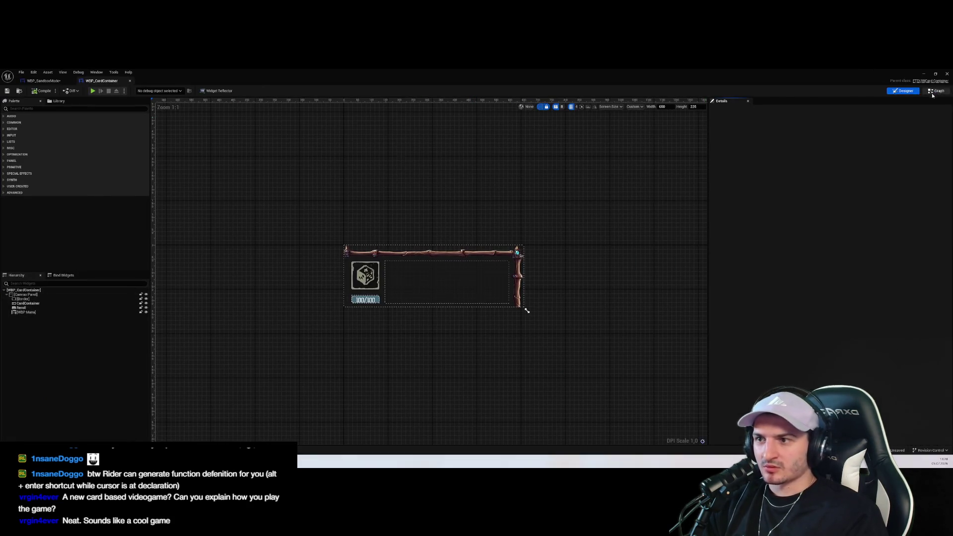
left_click(937, 91)
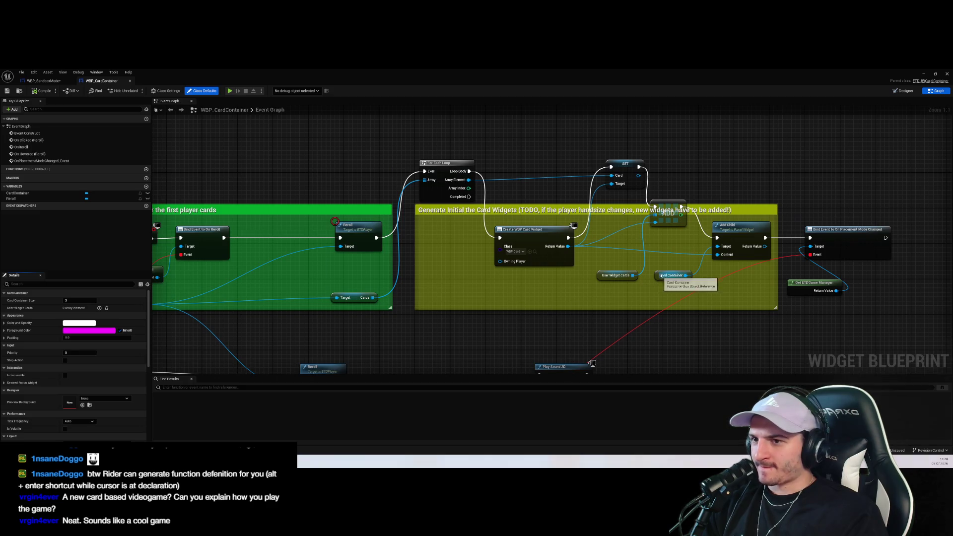
left_click_drag(670, 222, 705, 169)
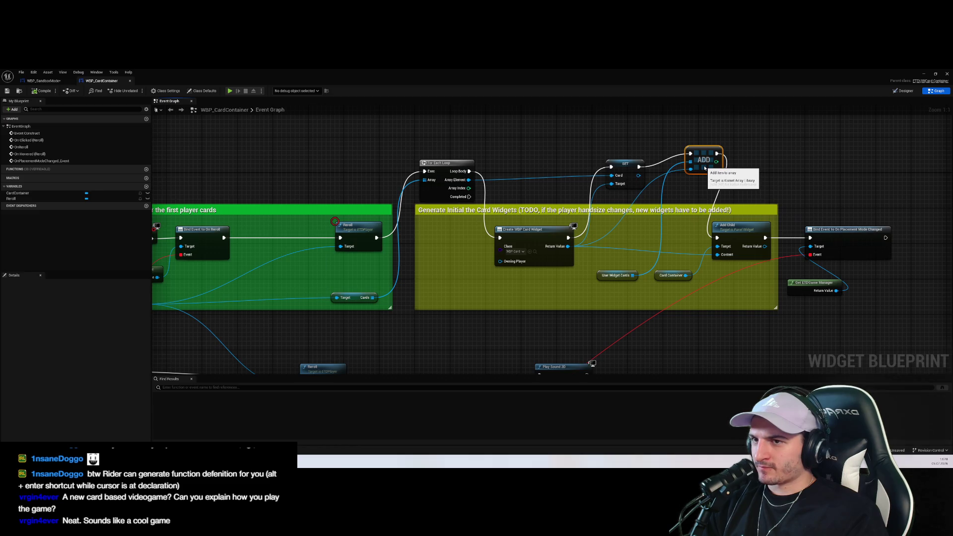
left_click(44, 80)
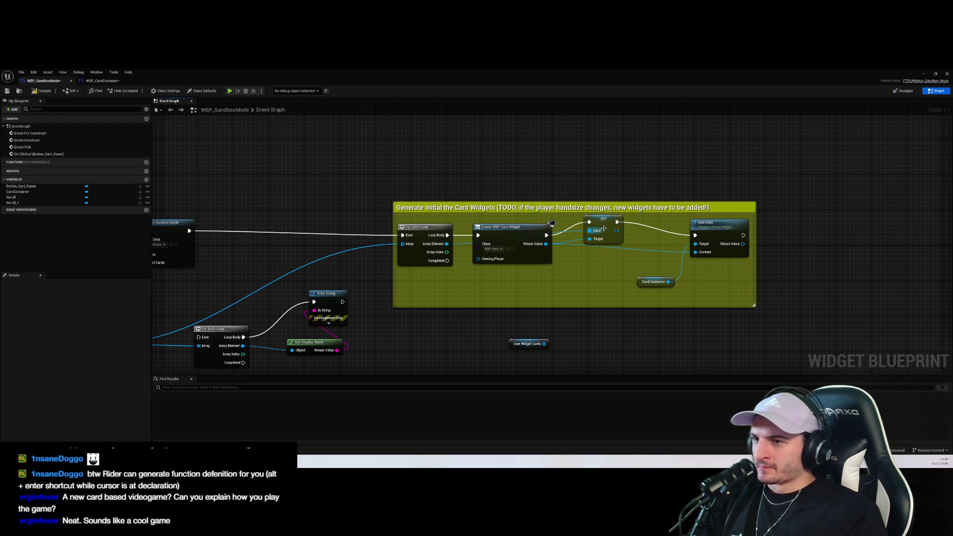
Add each created card widget to User Widget Cards with an ADD node executed before Add Child
left_click_drag(596, 241, 596, 236)
left_click_drag(544, 344, 589, 291)
type("add")
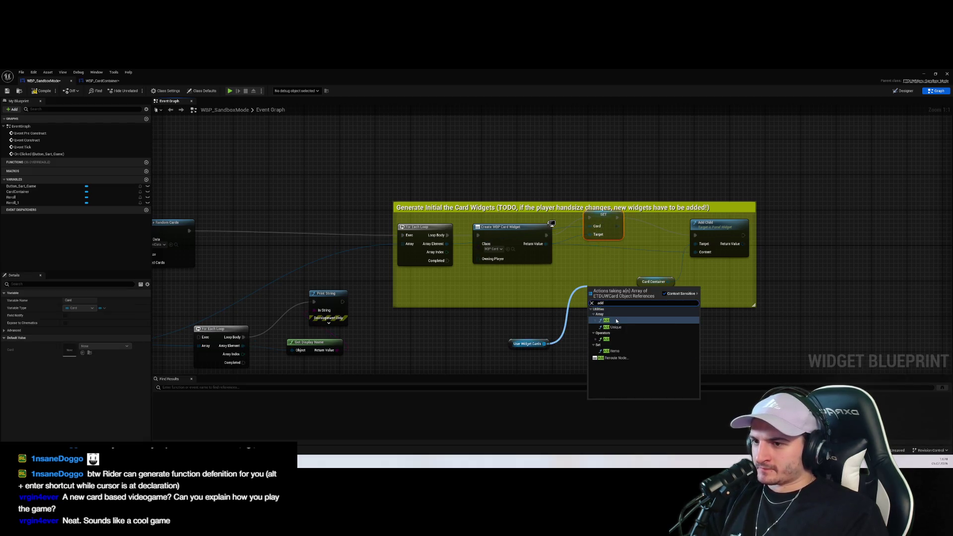
key("Return")
mouse_move(536, 233)
left_mouse_down()
mouse_move(603, 337)
mouse_move(591, 310)
mouse_move(671, 204)
mouse_move(651, 224)
mouse_move(637, 222)
mouse_move(695, 235)
left_mouse_up()
left_click_drag(527, 344, 582, 292)
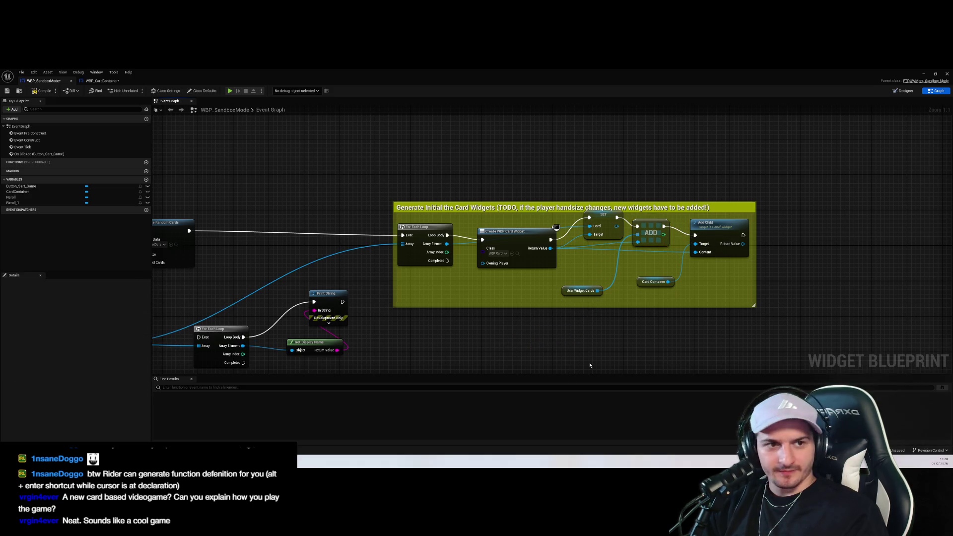
left_click(924, 74)
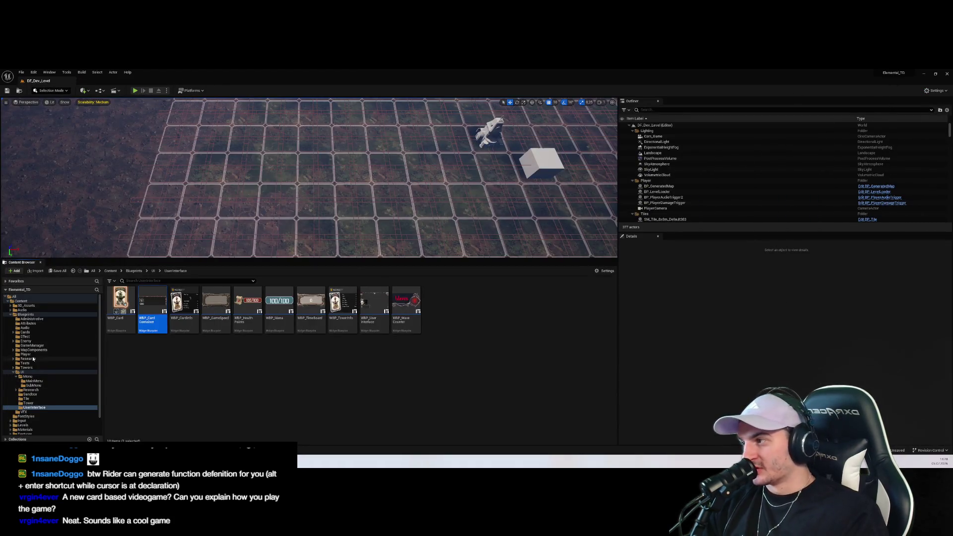
Open the ETD_MainMenu level from Content/Levels, saving WBP_CardContainer when prompted
left_click(22, 301)
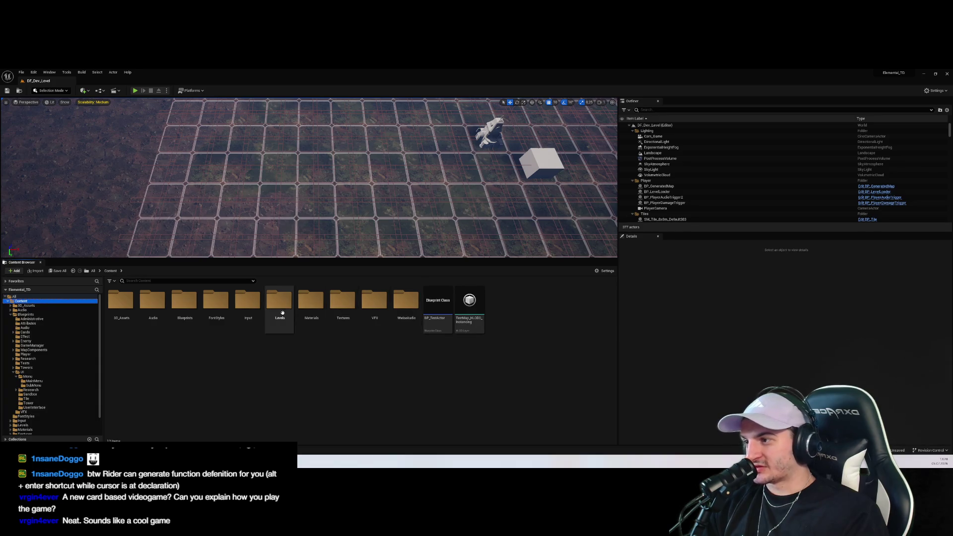
double_click(280, 303)
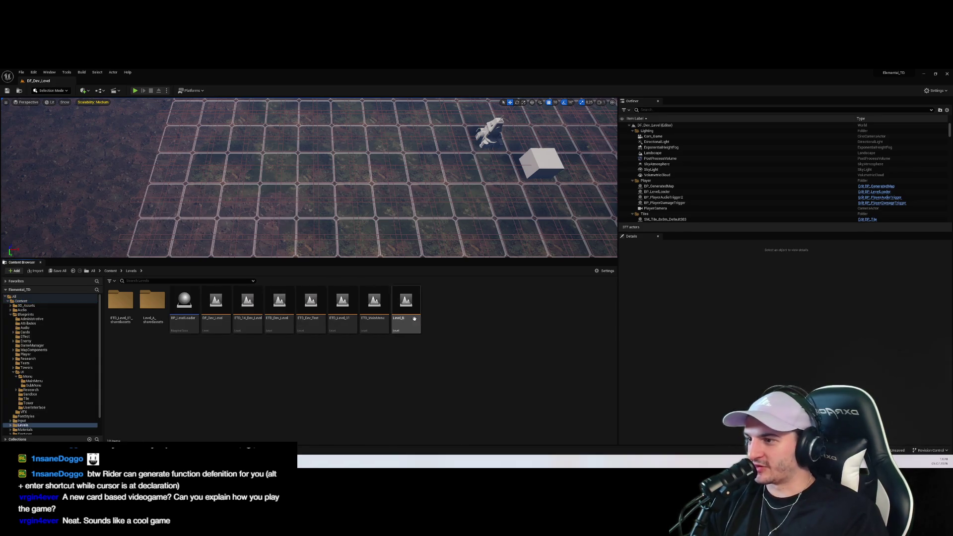
double_click(375, 306)
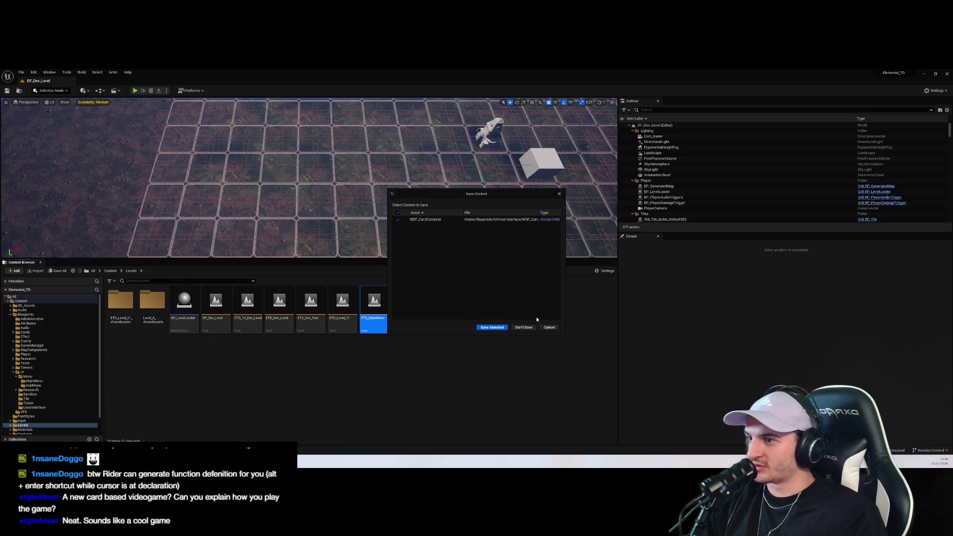
left_click(492, 329)
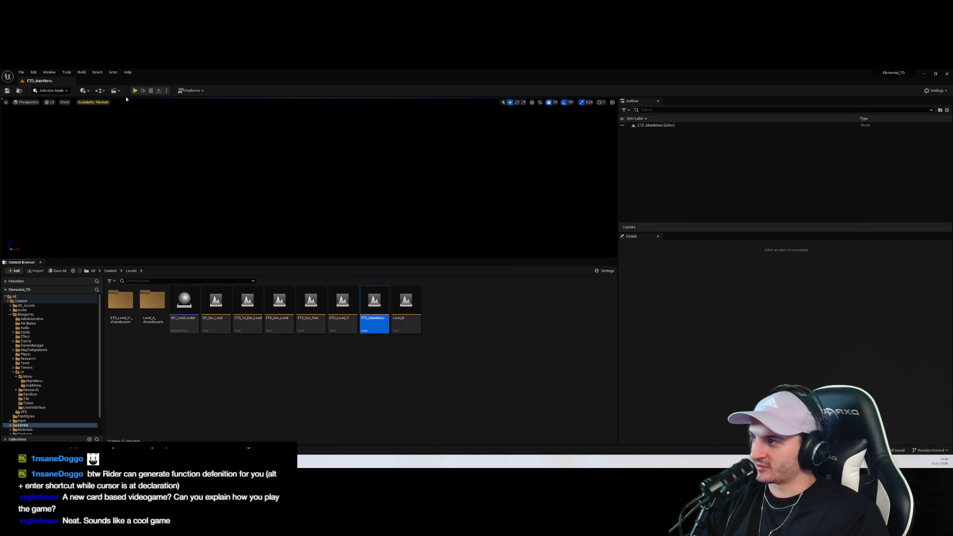
Play the main menu in the editor up to the game setup screen and enlarge the viewport
left_click(135, 91)
left_click(318, 241)
left_click_drag(315, 258, 315, 349)
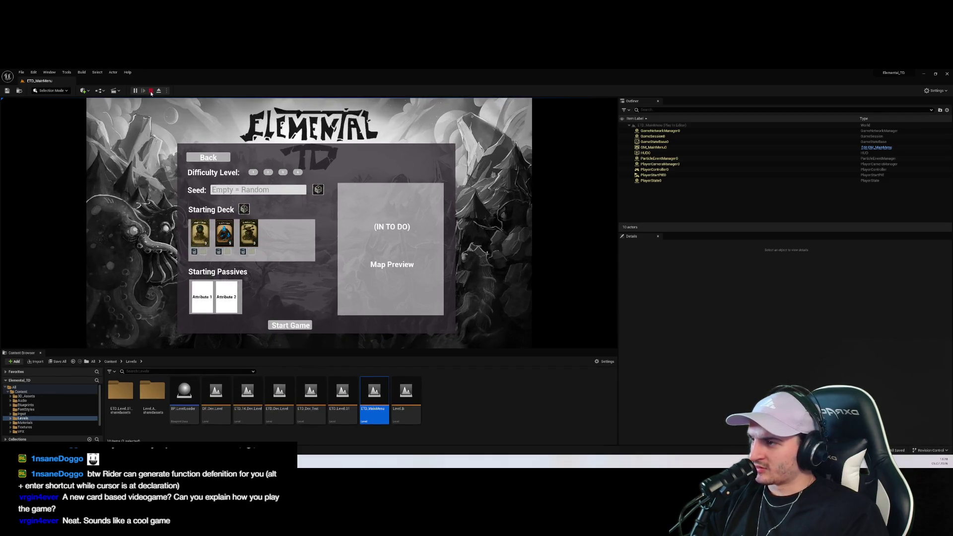
Stop the play session and follow the Message Log's runtime error to its node in WBP_Card
left_click(150, 91)
left_click_drag(616, 213, 832, 219)
left_click(769, 231)
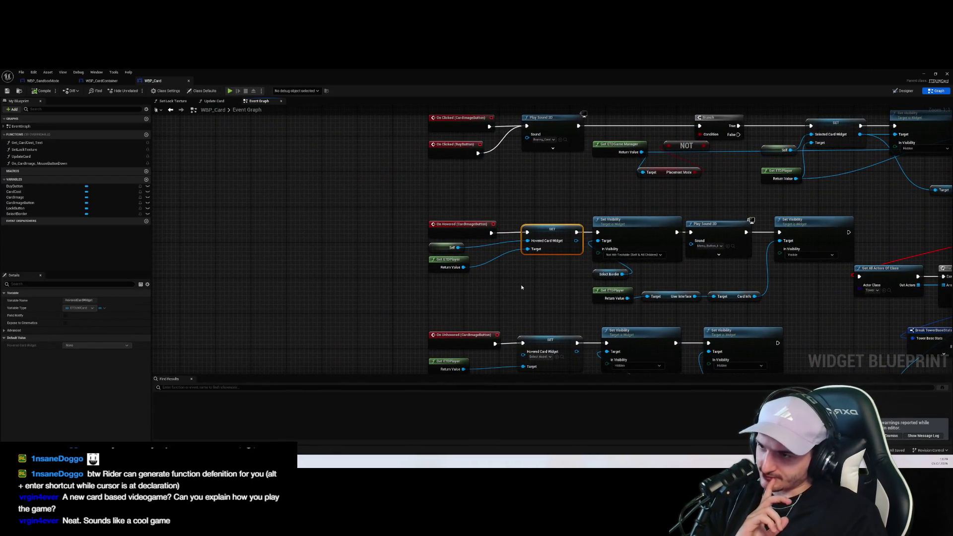
left_click_drag(522, 287, 485, 302)
scroll(486, 301, "down", 3)
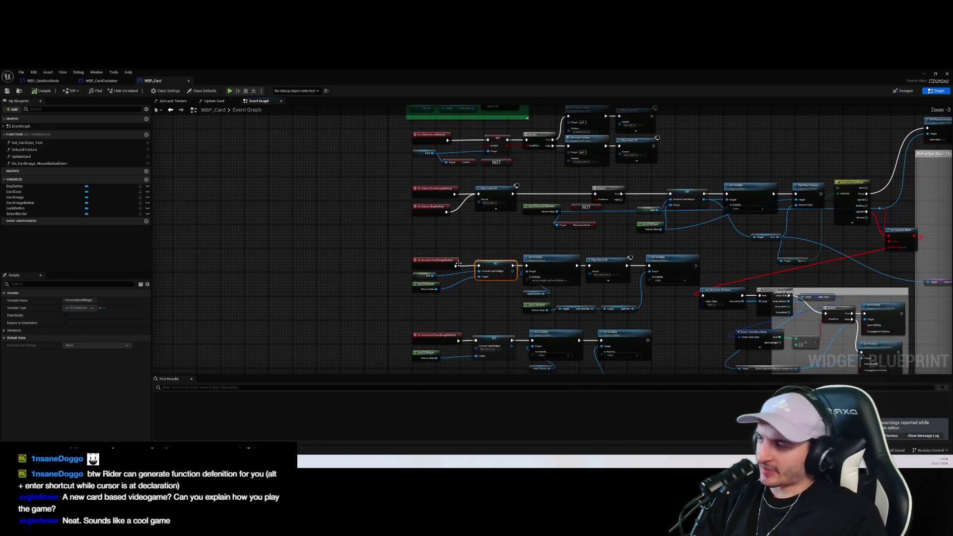
left_click(274, 171)
left_click_drag(354, 159, 327, 189)
left_click(923, 74)
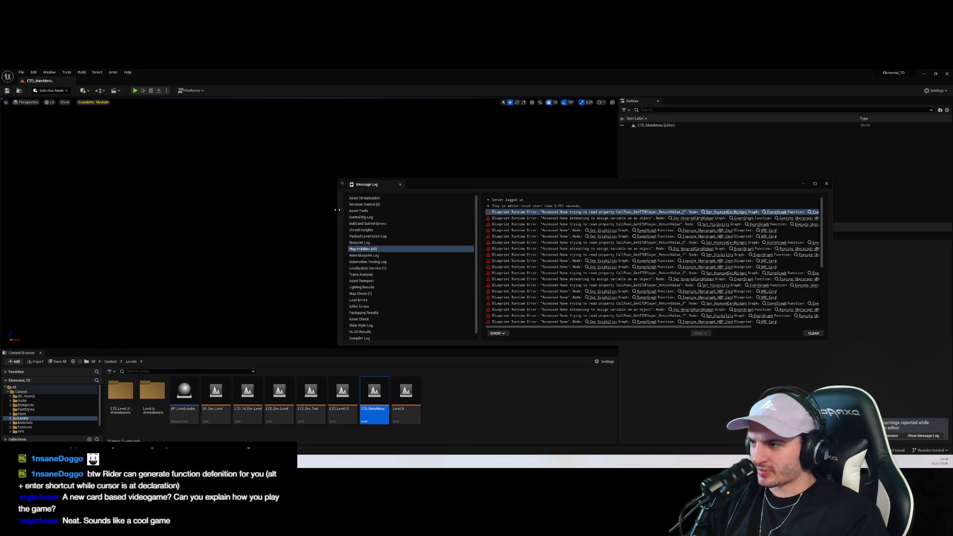
Close the Message Log and browse the Textures, Input and Blueprints folders in the Content Browser
left_click_drag(336, 210, 144, 210)
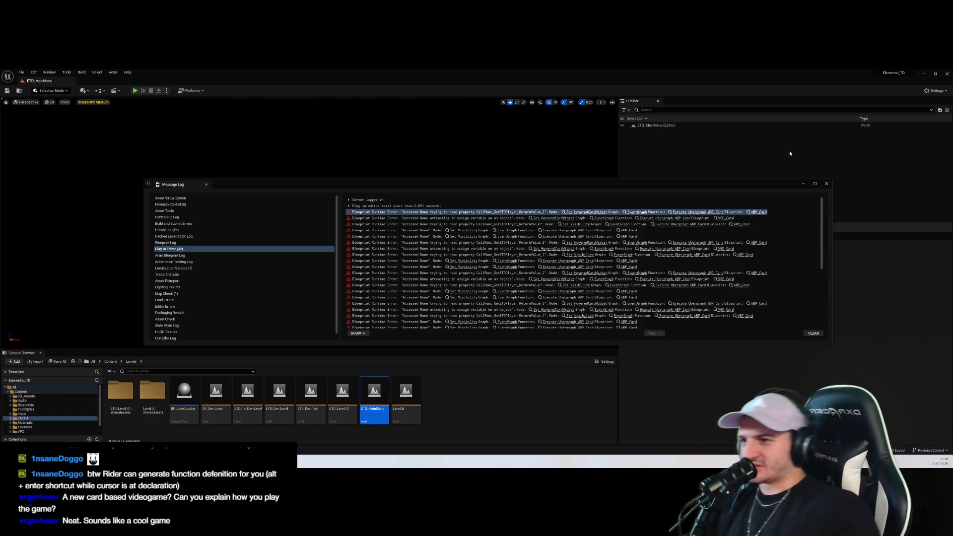
left_click(827, 184)
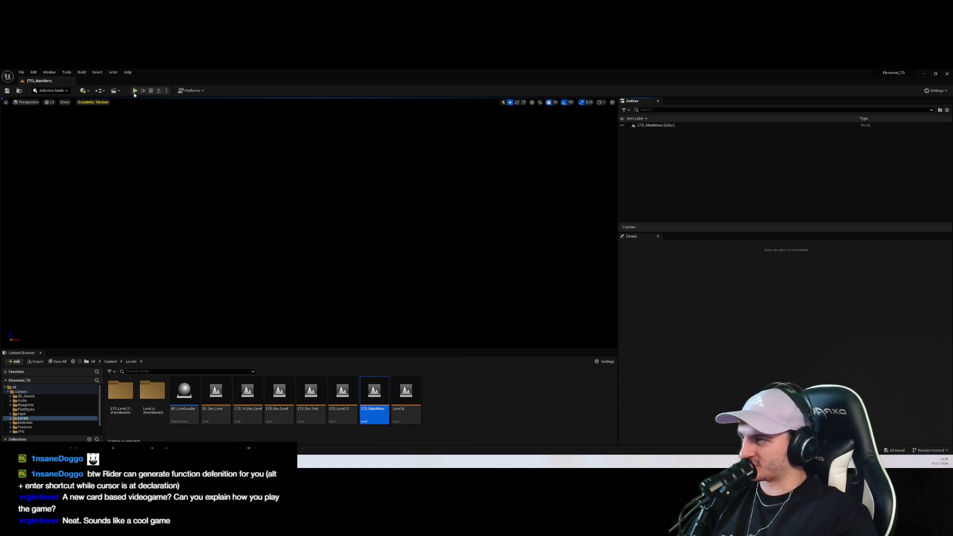
mouse_move(139, 355)
left_mouse_down()
mouse_move(134, 259)
mouse_move(119, 248)
left_mouse_up()
left_click(51, 318)
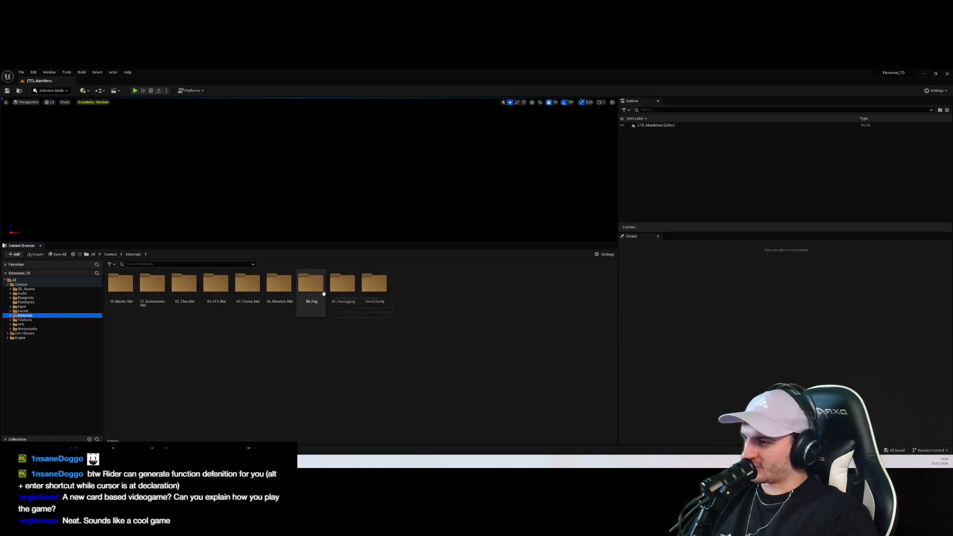
left_click(62, 305)
left_click(60, 299)
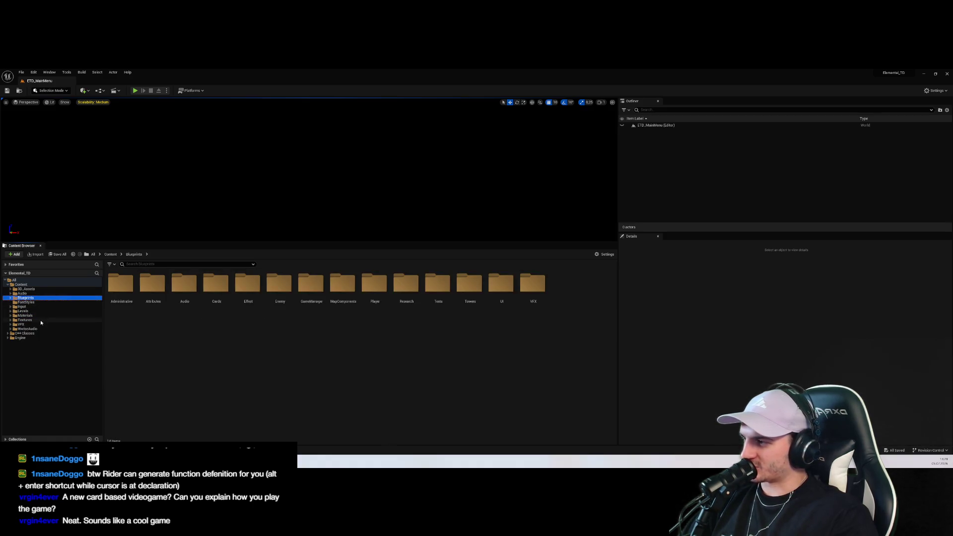
Browse the Materials, Levels and FontStyles folders before returning to the Blueprints folder
left_click(41, 321)
left_click(42, 316)
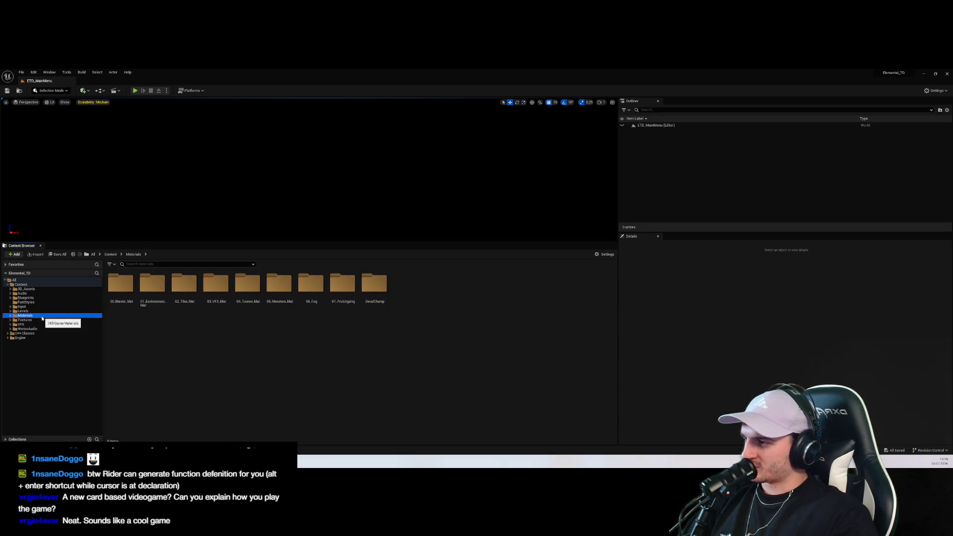
left_click(43, 311)
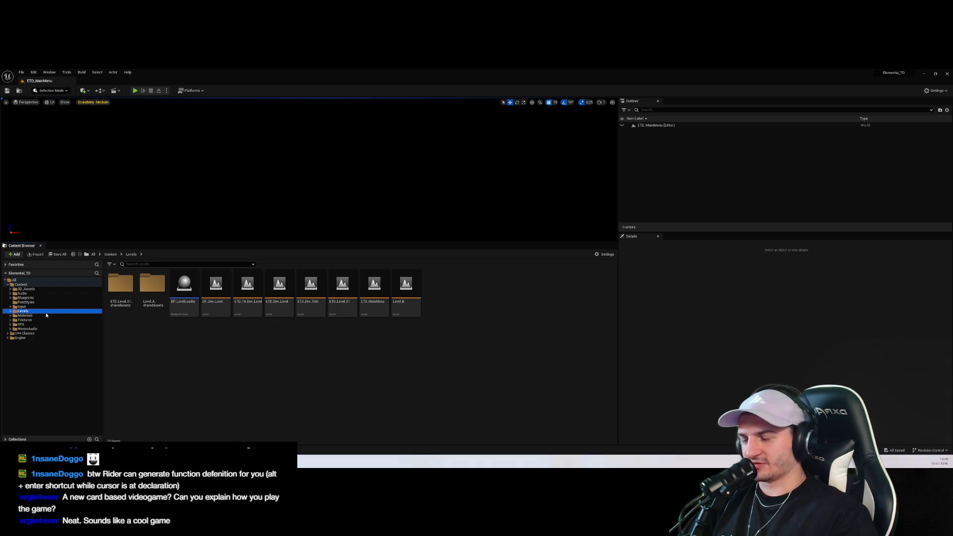
left_click(23, 316)
left_click(27, 307)
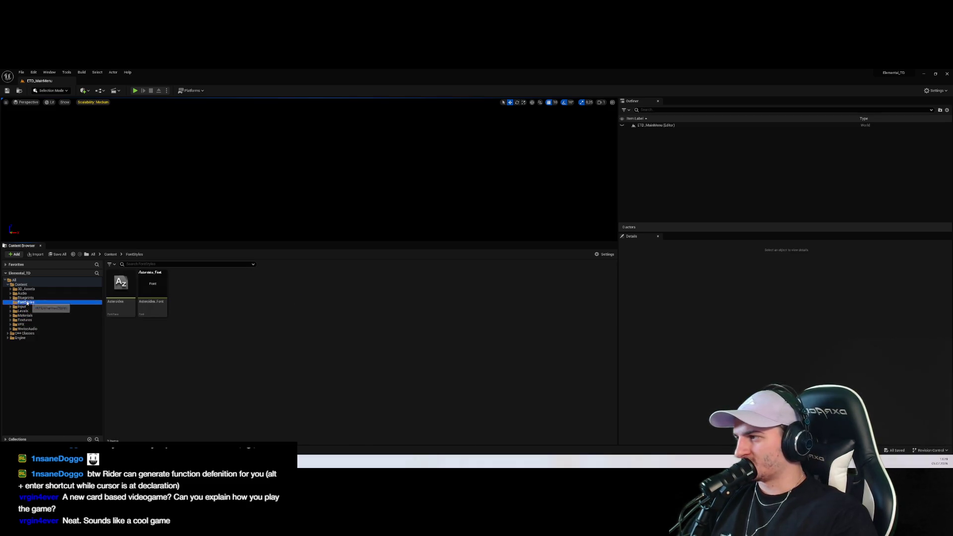
left_click(33, 299)
In Blueprints/UI/UserInterface, briefly open WBP_CardContainer, then open WBP_Card
double_click(502, 286)
double_click(281, 287)
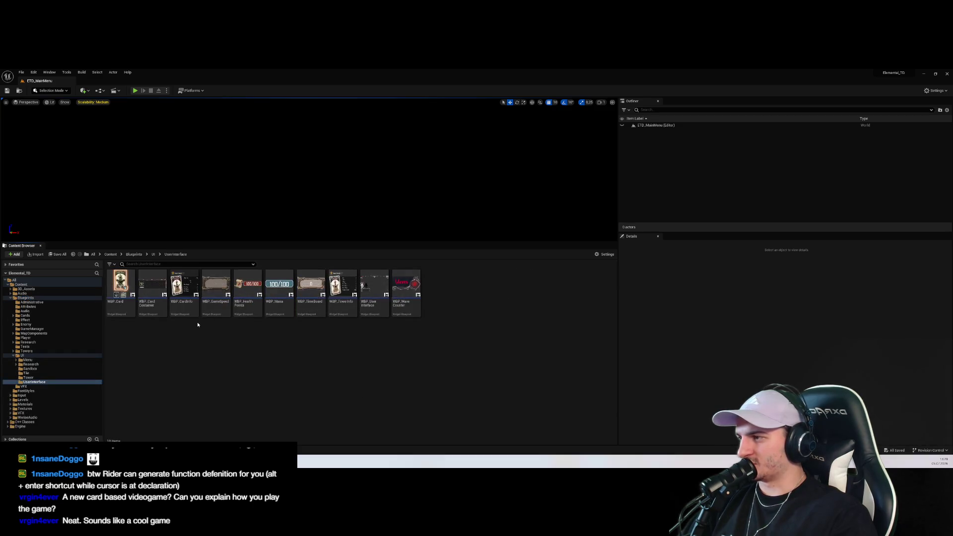
double_click(151, 293)
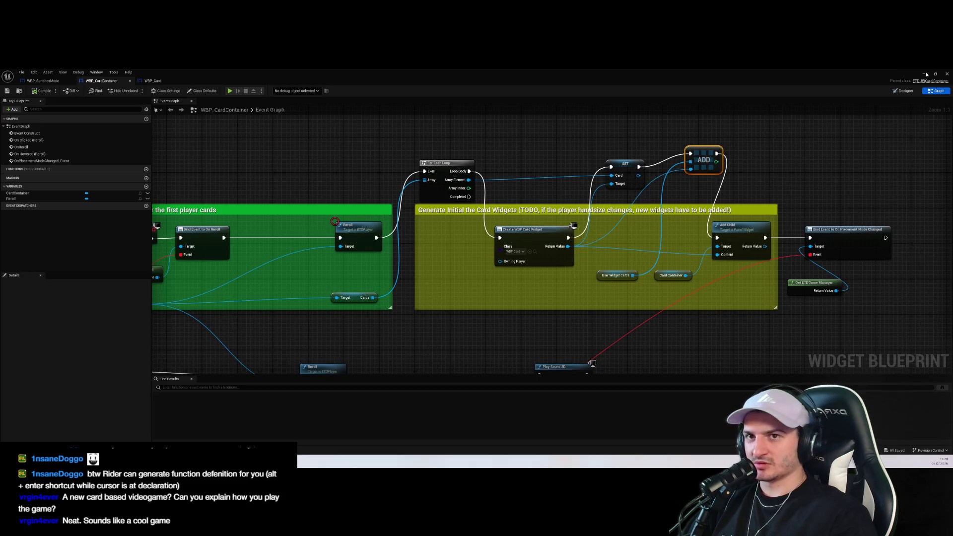
left_click(927, 74)
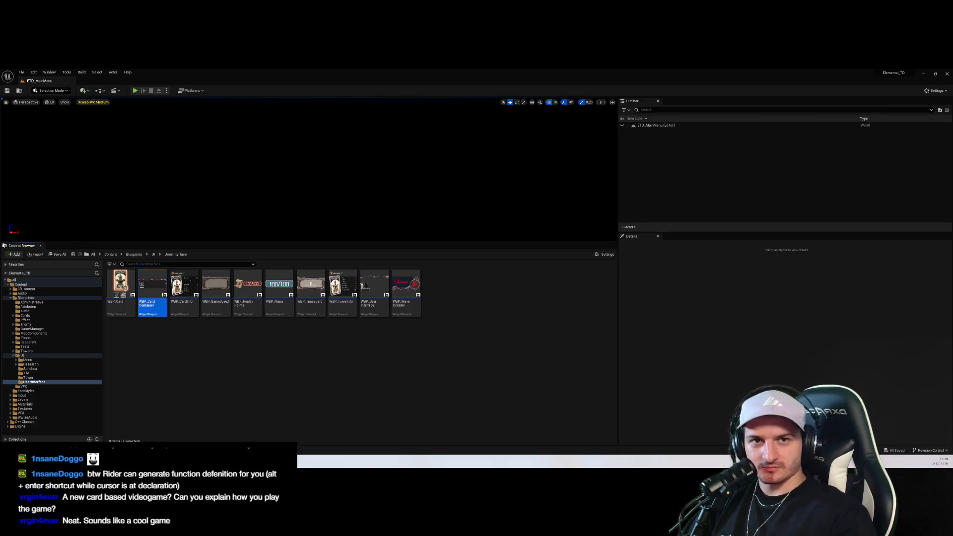
left_click(469, 310)
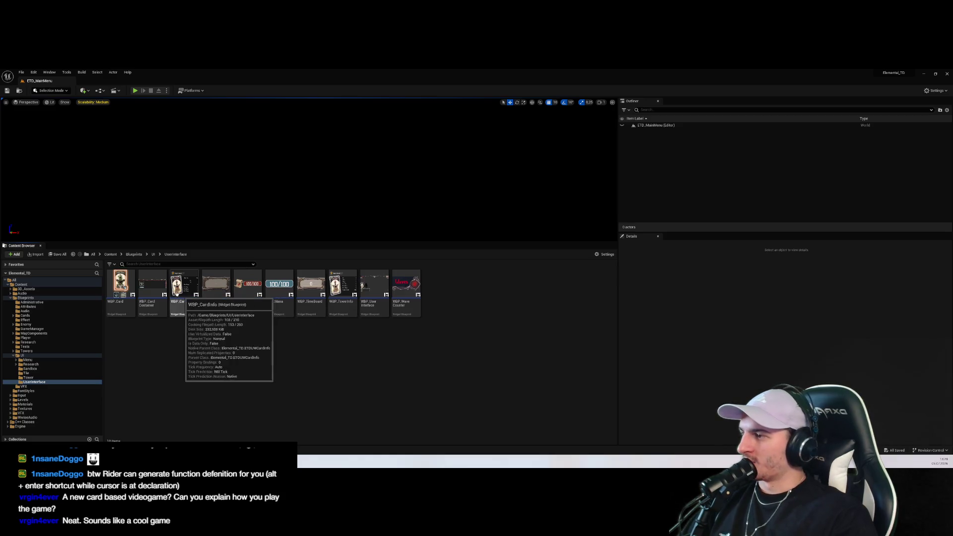
double_click(120, 284)
scroll(695, 257, "up", 3)
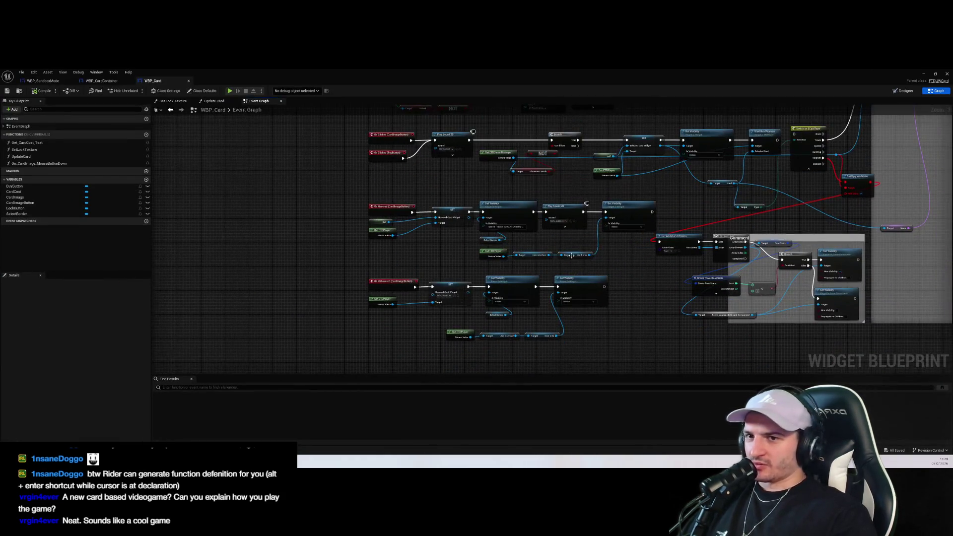
Inspect WBP_Card's event graph, including the Set Upgrade Mode and LockButton click-handling nodes
left_click(696, 256)
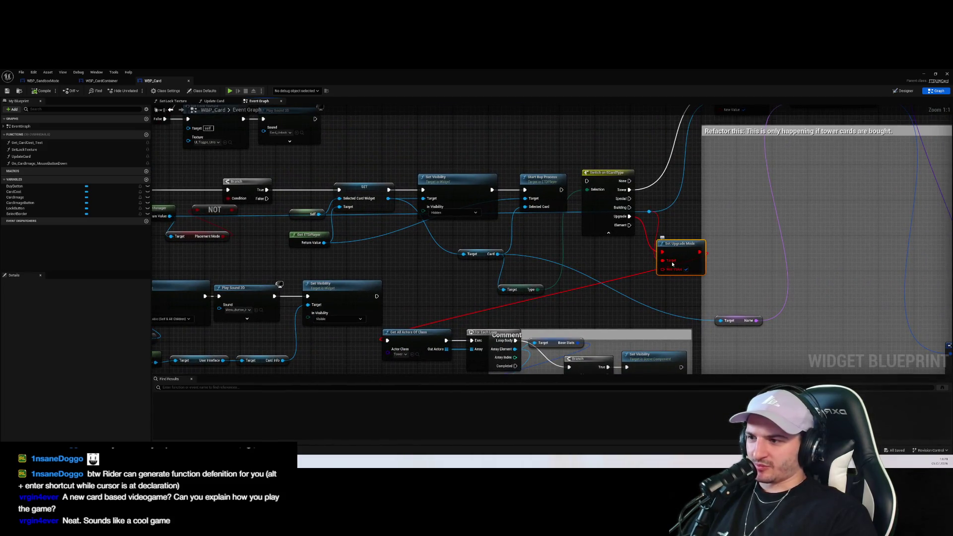
scroll(569, 229, "down", 5)
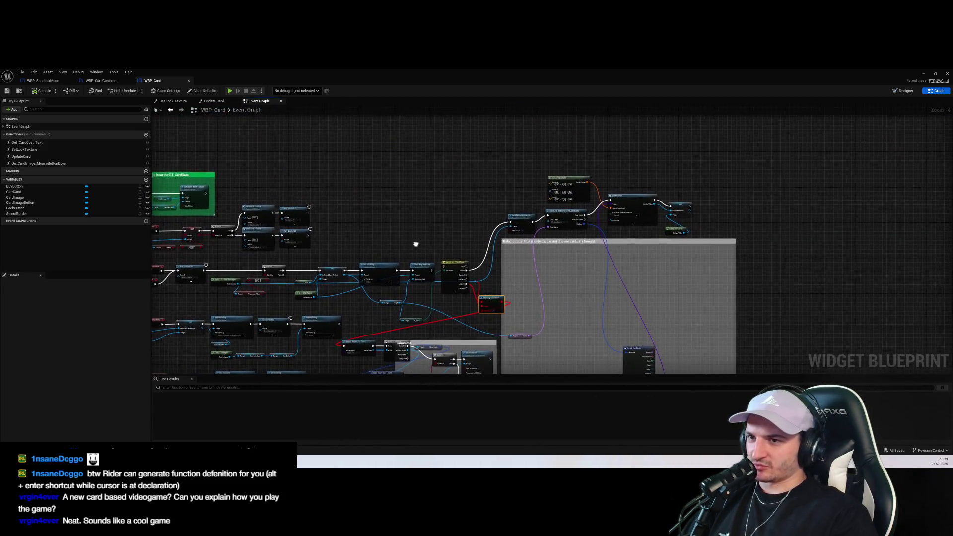
scroll(282, 244, "up", 5)
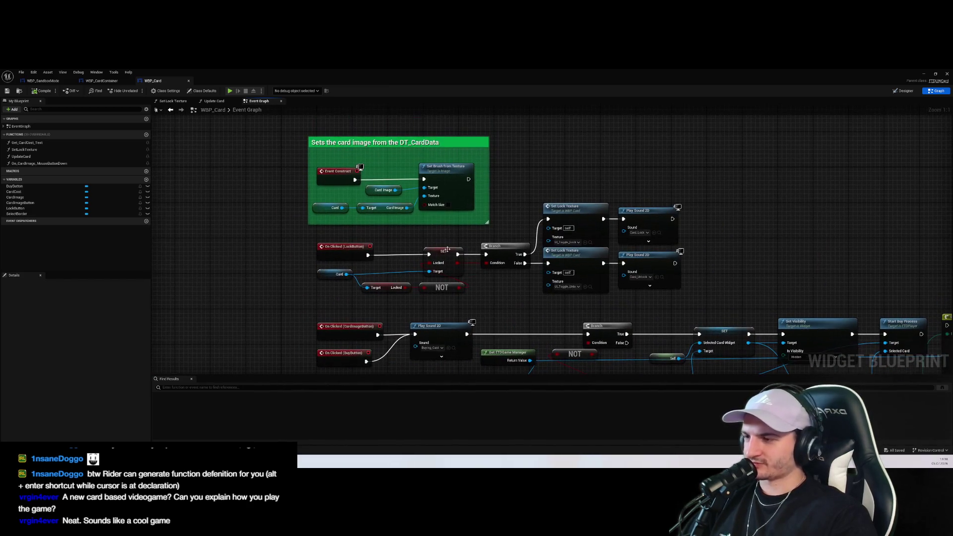
mouse_move(284, 228)
left_mouse_down()
mouse_move(375, 262)
mouse_move(708, 302)
mouse_move(745, 292)
mouse_move(236, 241)
left_mouse_up()
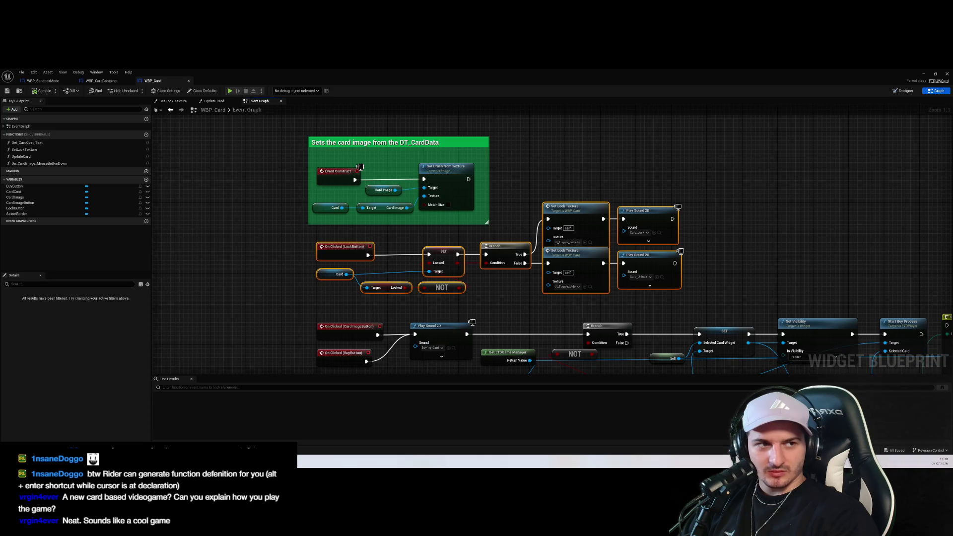
scroll(716, 265, "down", 4)
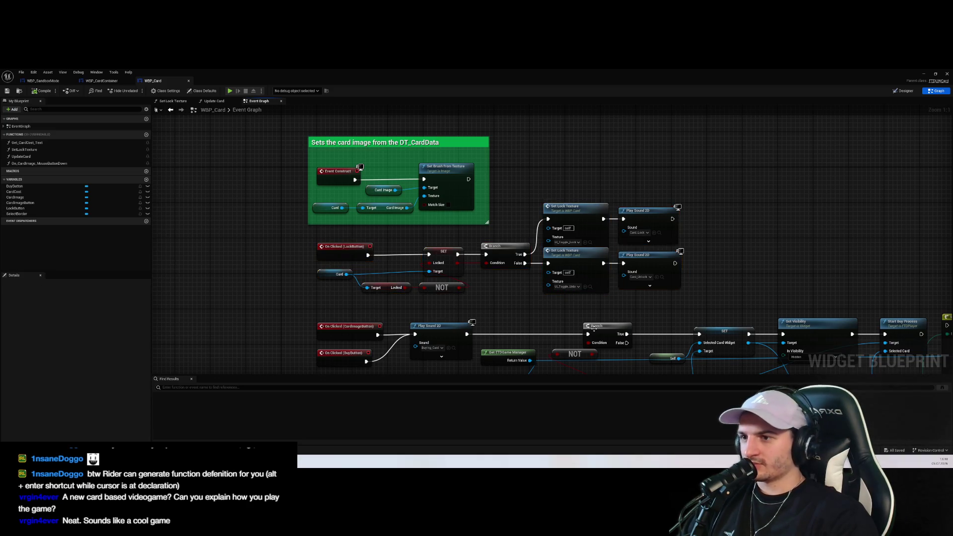
left_click_drag(716, 265, 604, 265)
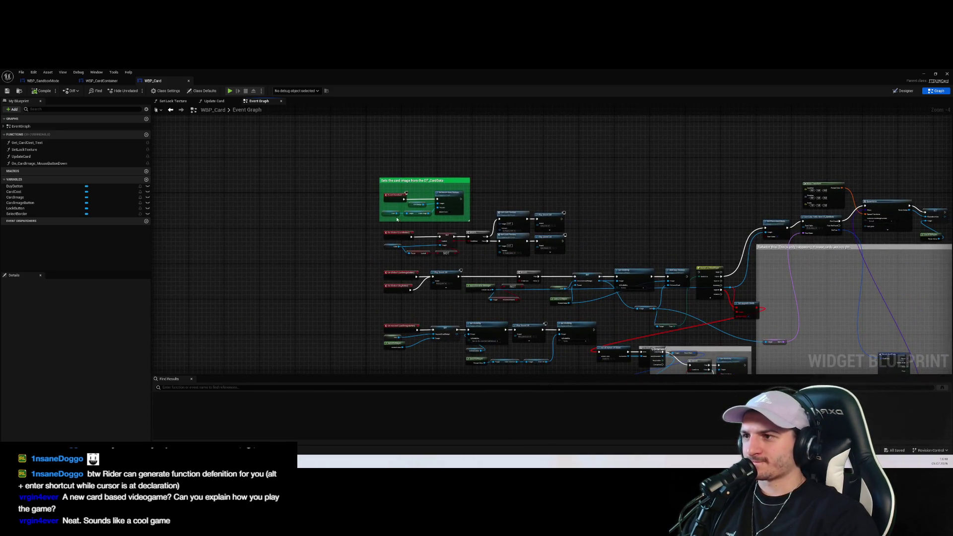
scroll(381, 213, "up", 4)
Switch between the WBP_CardContainer, WBP_SandboxMode and WBP_Card tabs to compare their graphs
left_click(101, 80)
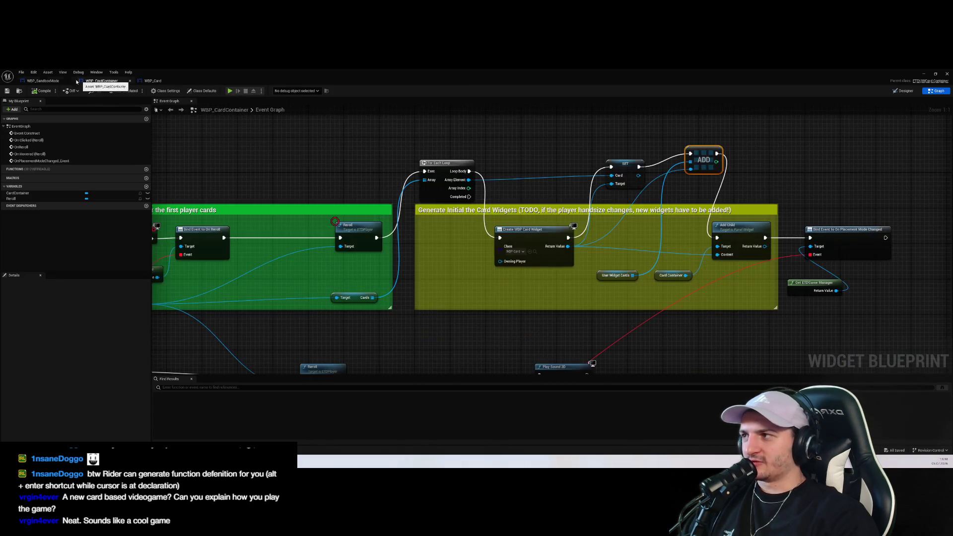
left_click(43, 81)
left_click(102, 81)
left_click(153, 81)
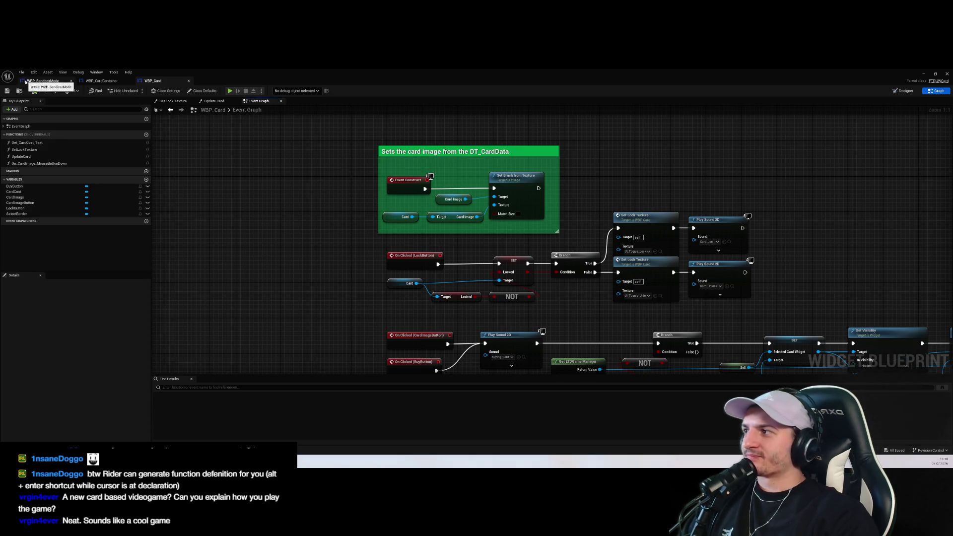
left_click(102, 81)
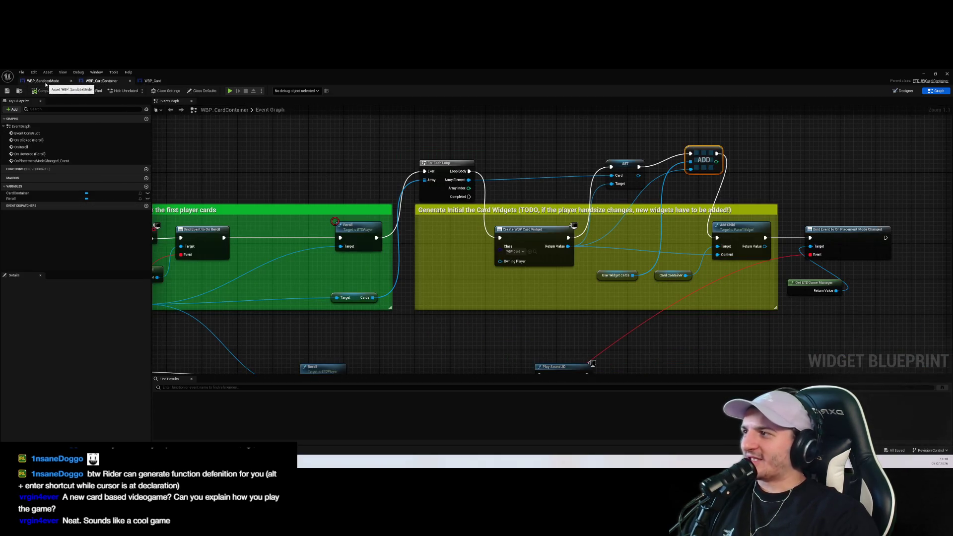
left_click(42, 81)
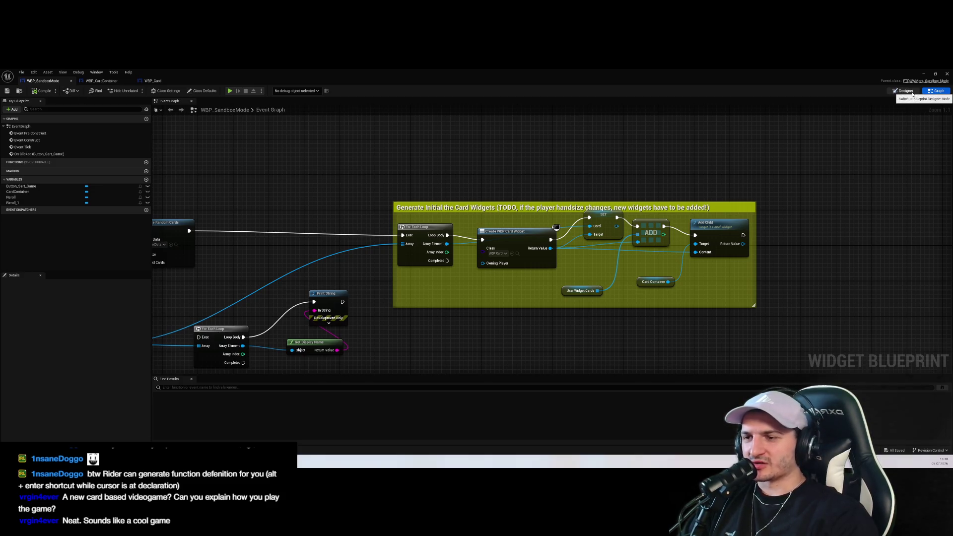
Preview WBP_SandboxMode's Designer layout, then go back to its Event Graph
left_click(912, 93)
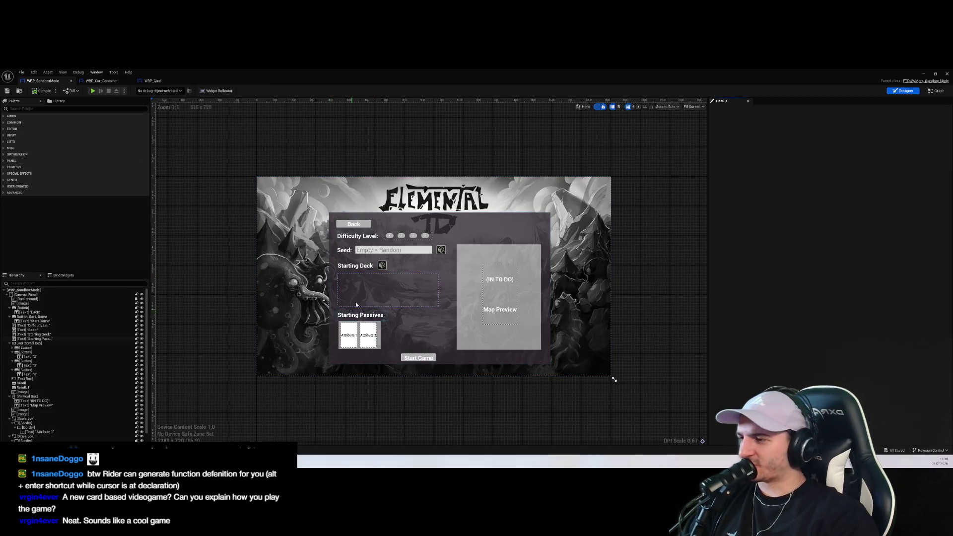
left_click_drag(381, 300, 389, 254)
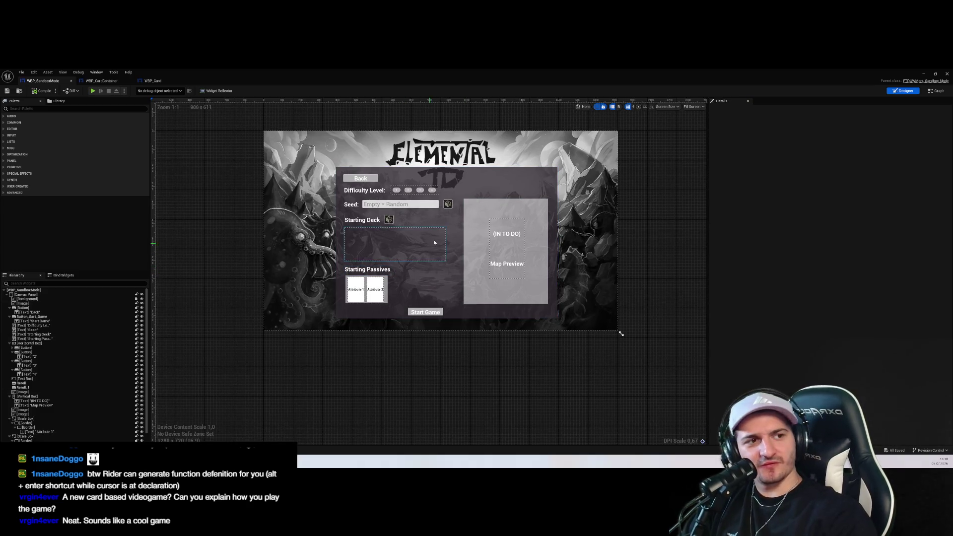
left_click(938, 90)
scroll(658, 274, "down", 3)
scroll(658, 274, "up", 3)
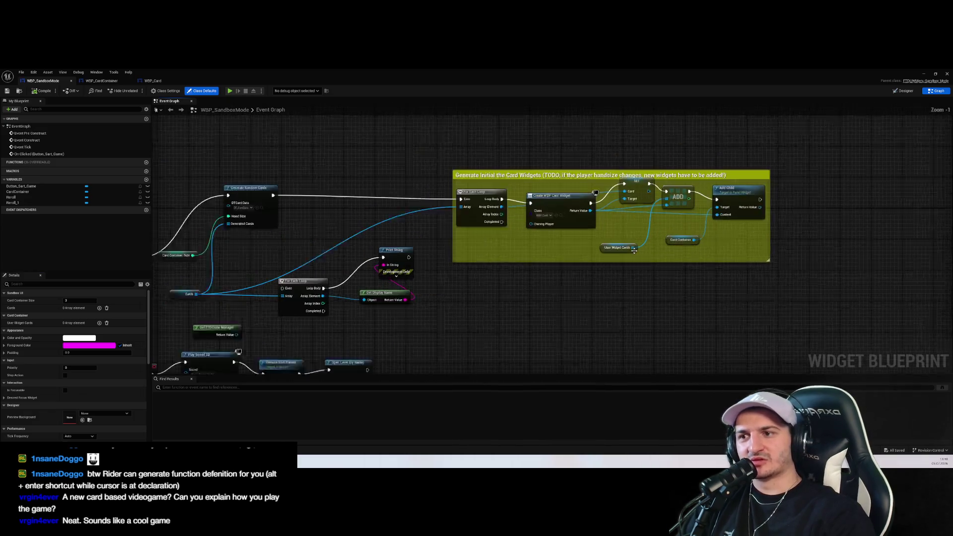
Inspect the User Widget Cards variable and the Create WBP Card Widget class, leaving it unchanged
left_click(683, 265)
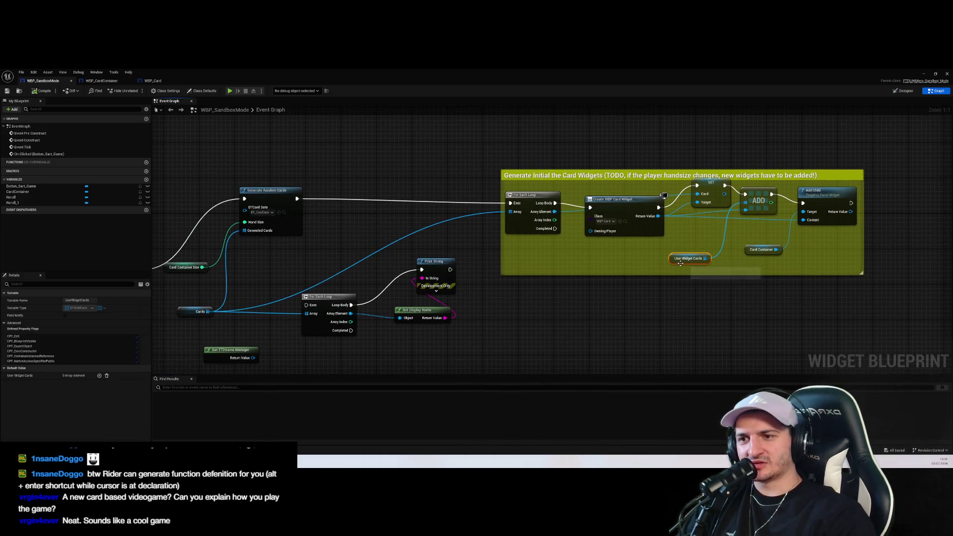
mouse_move(636, 286)
left_mouse_down()
mouse_move(606, 298)
mouse_move(657, 313)
left_mouse_up()
left_click(650, 347)
left_click_drag(667, 210, 567, 235)
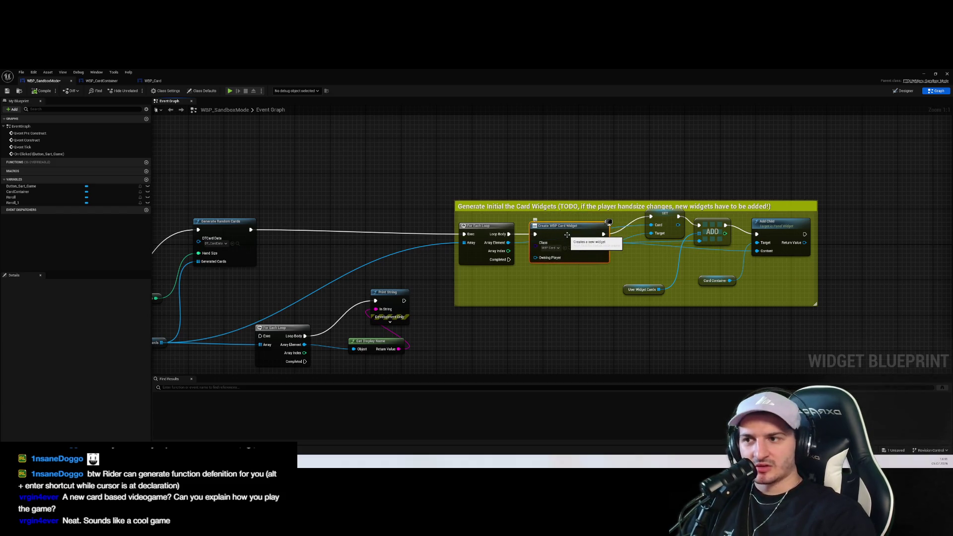
left_click(551, 247)
left_click(541, 267)
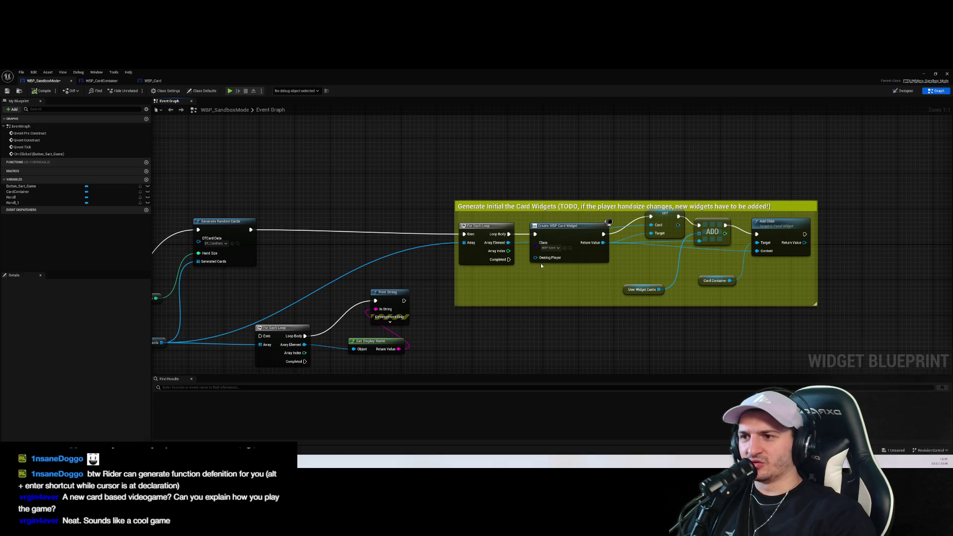
left_click(153, 80)
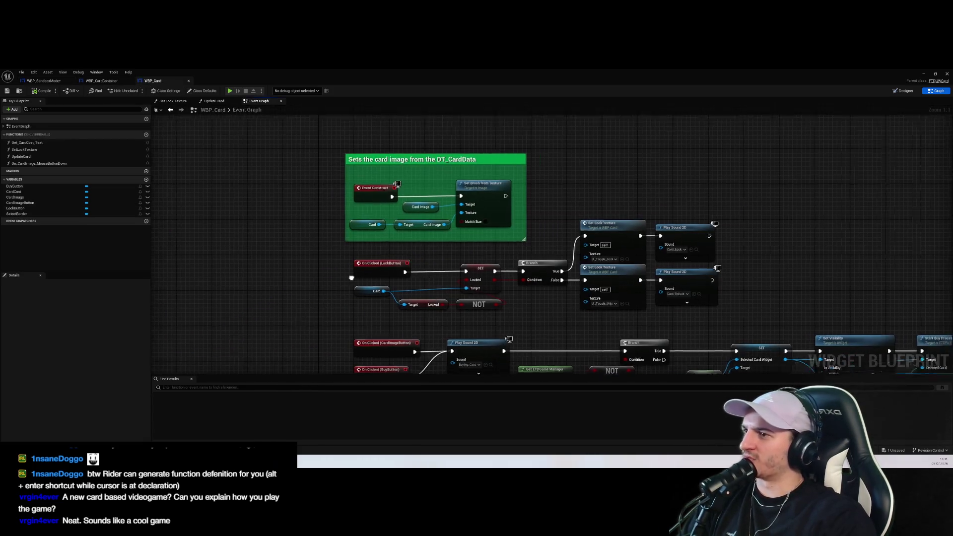
Review WBP_Card's graph by selecting its card-image comment, LockButton and BuyButton node groups
left_click_drag(255, 147, 495, 258)
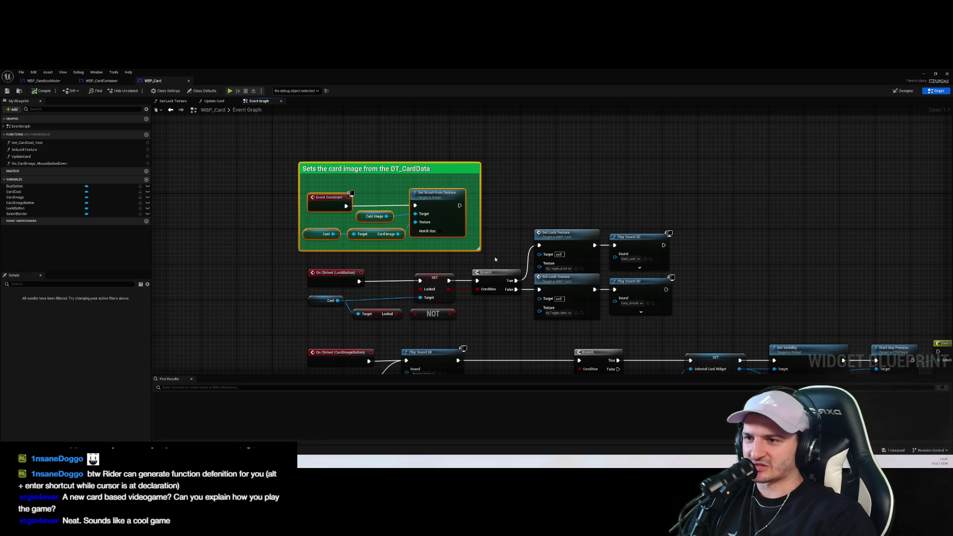
left_click_drag(261, 279, 743, 326)
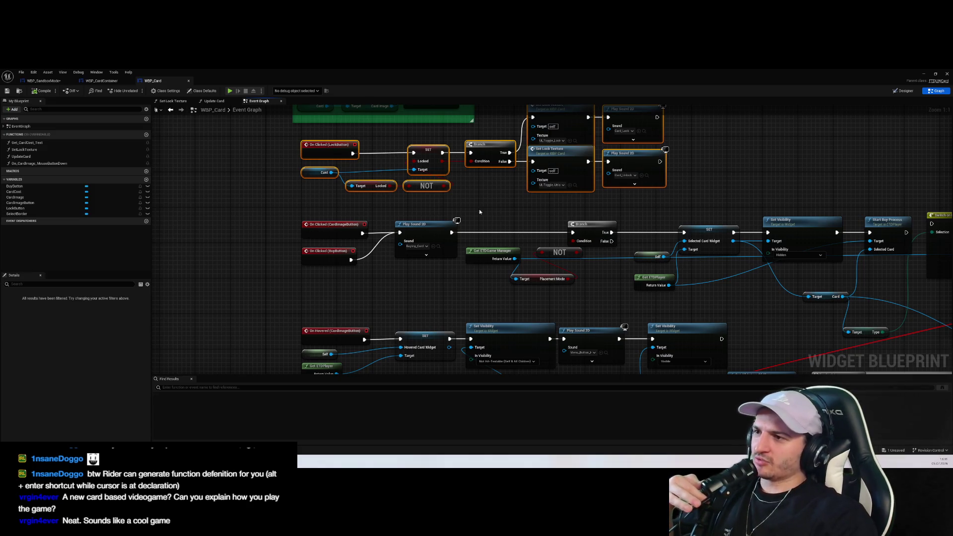
left_click(590, 296)
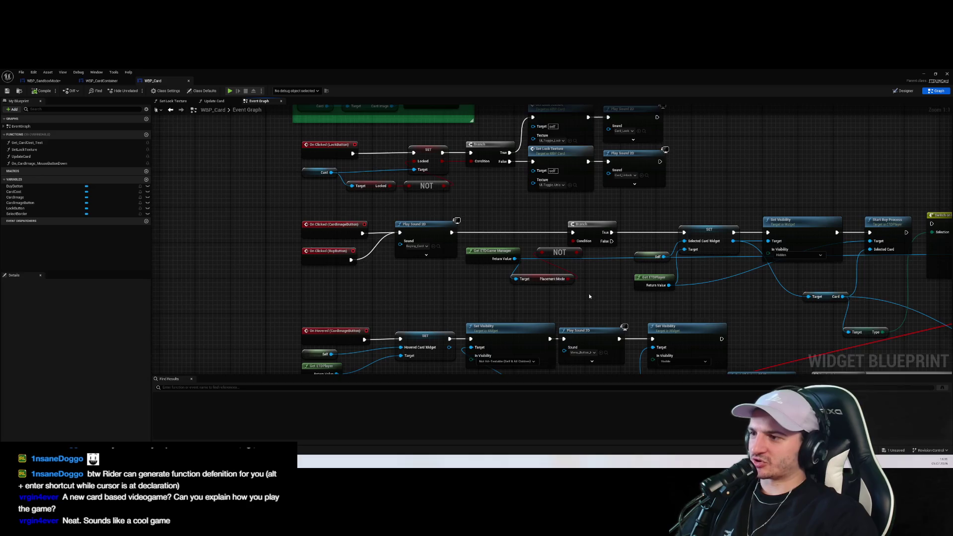
left_click_drag(590, 297, 578, 234)
left_click_drag(237, 232, 410, 187)
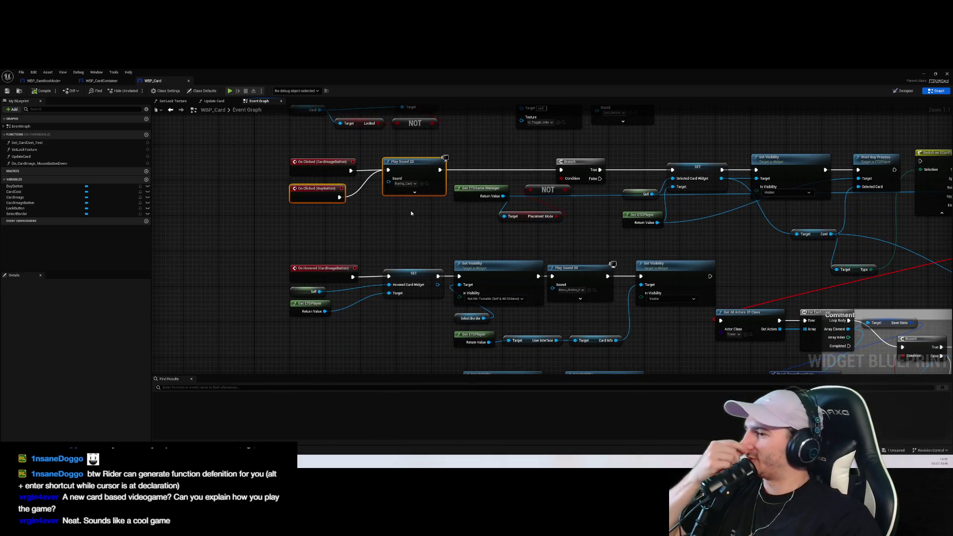
left_click(411, 214)
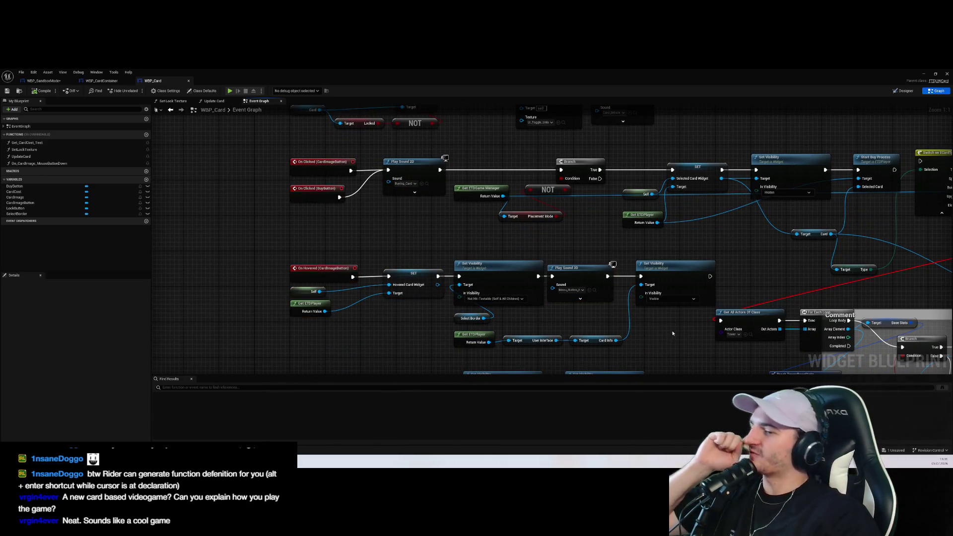
scroll(634, 246, "down", 3)
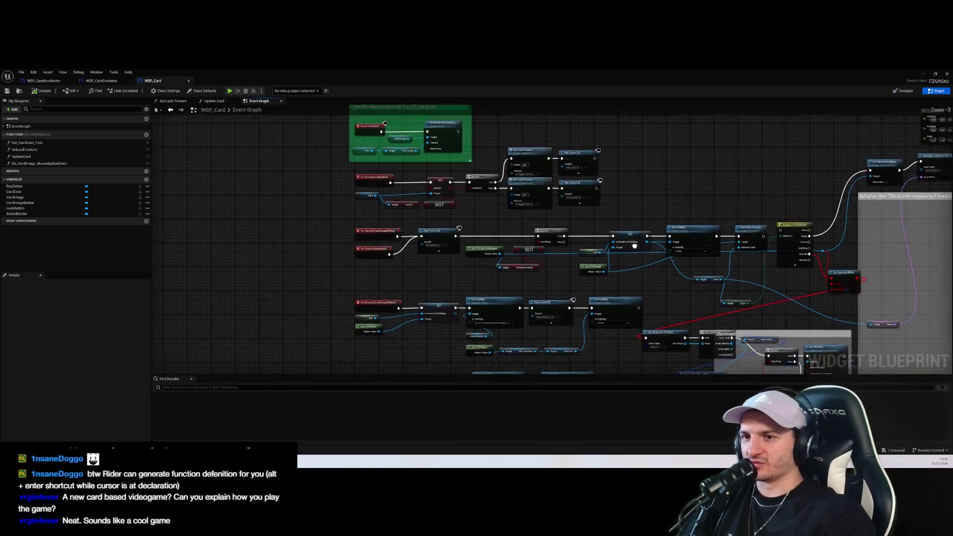
scroll(634, 246, "up", 3)
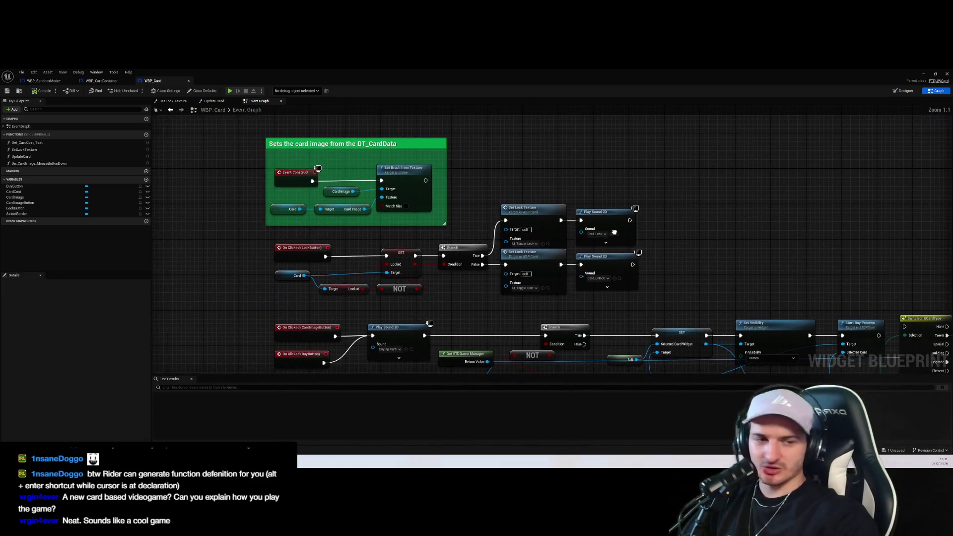
left_click_drag(234, 143, 676, 350)
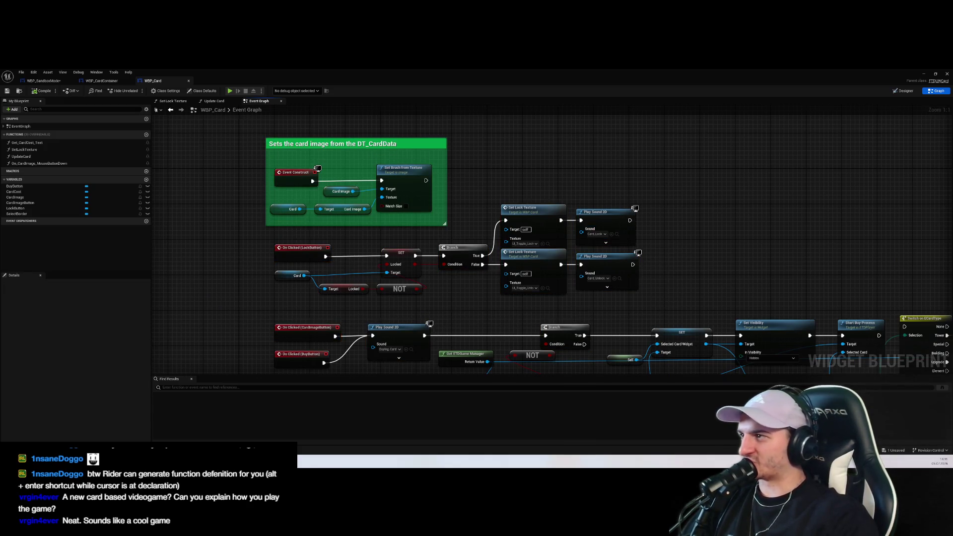
left_click_drag(203, 144, 303, 165)
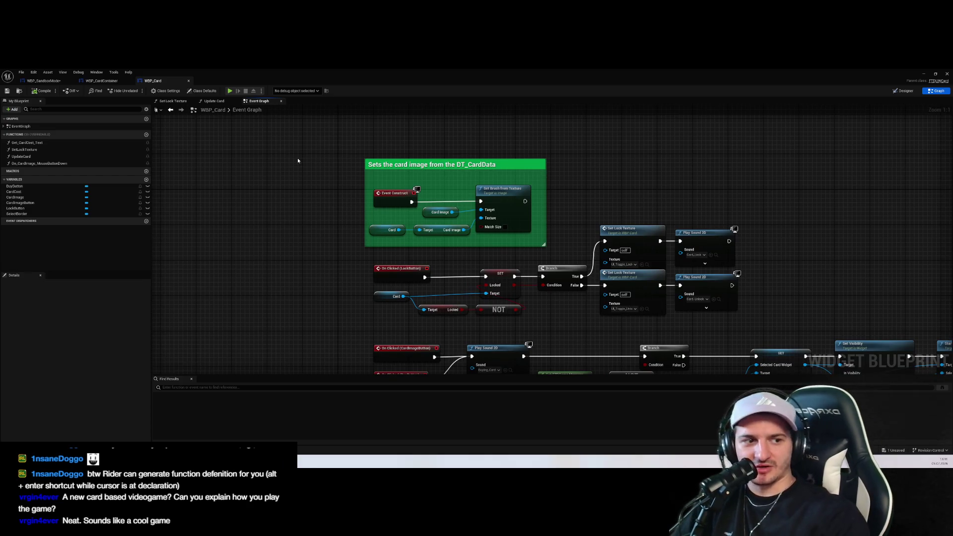
In WBP_CardContainer, move Create WBP Card Widget above the comment and the For Each Loop into it
left_click(98, 81)
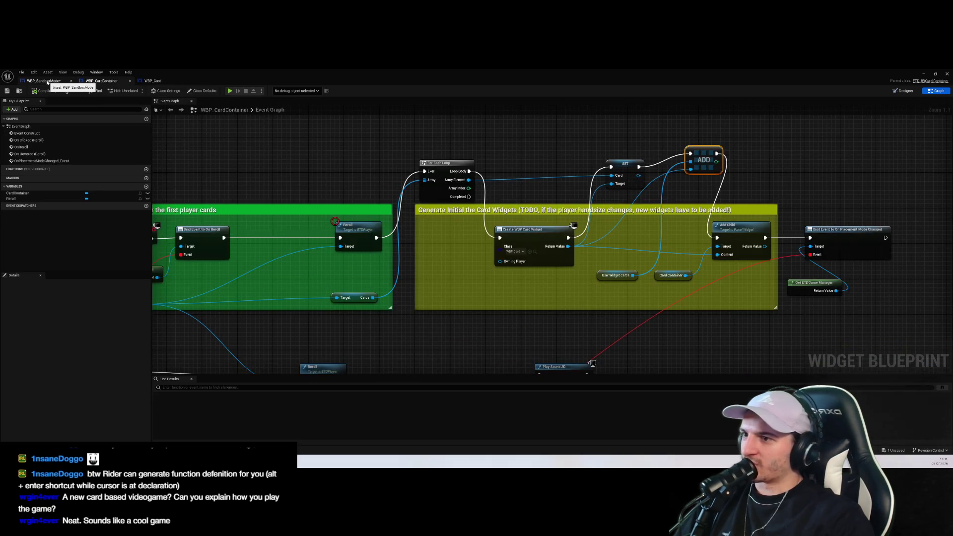
mouse_move(486, 259)
left_mouse_down()
mouse_move(479, 143)
mouse_move(500, 143)
left_mouse_up()
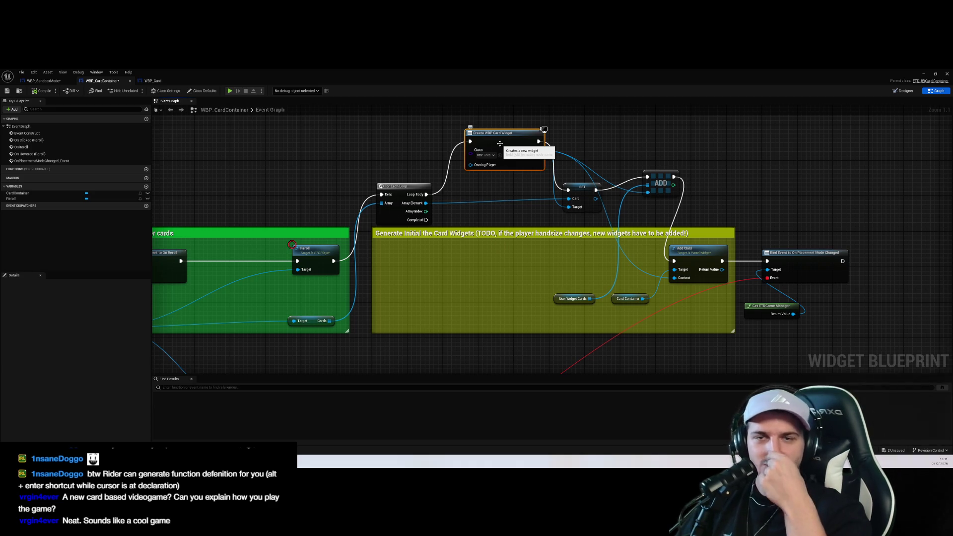
left_click_drag(397, 186, 405, 266)
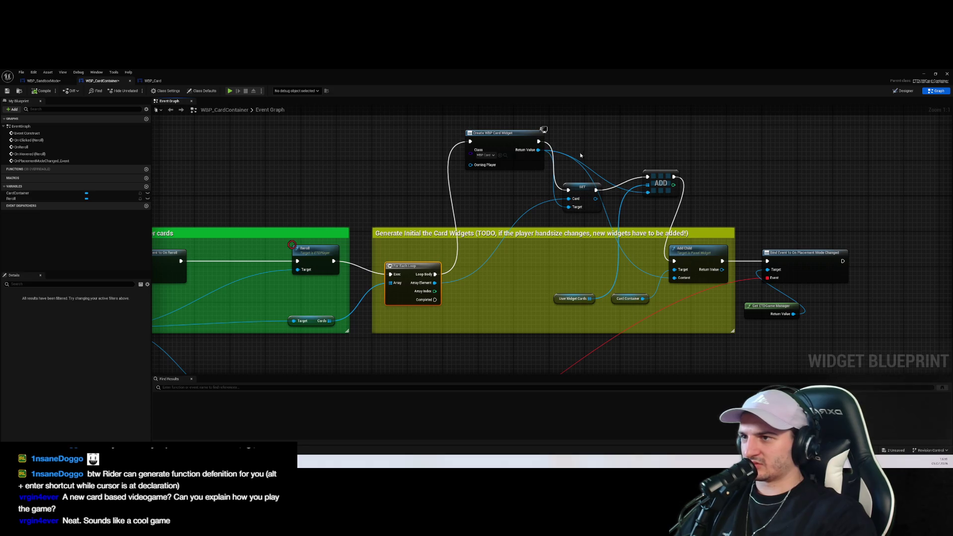
left_click(406, 194)
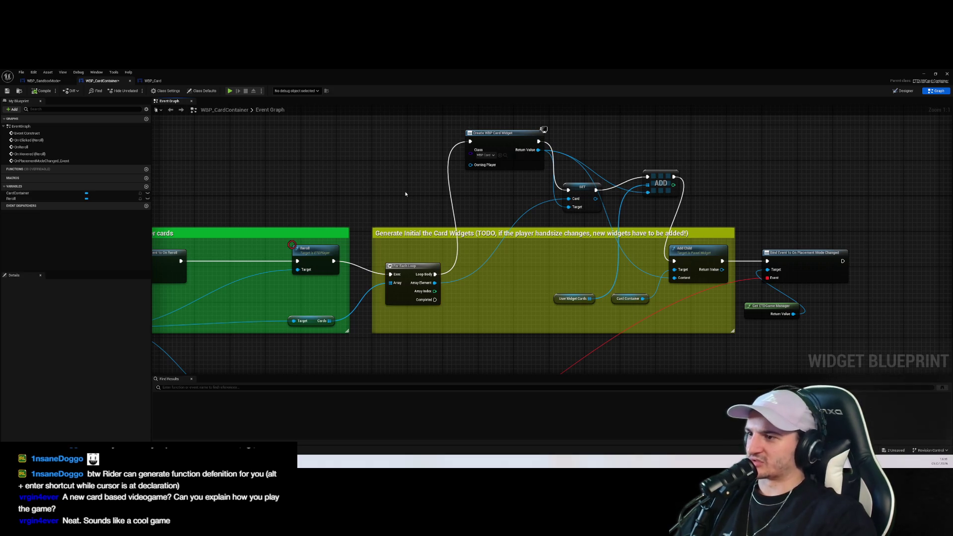
Select WBP_Card's card image-setting nodes and connect the loop to the Set Brush node
left_click(152, 81)
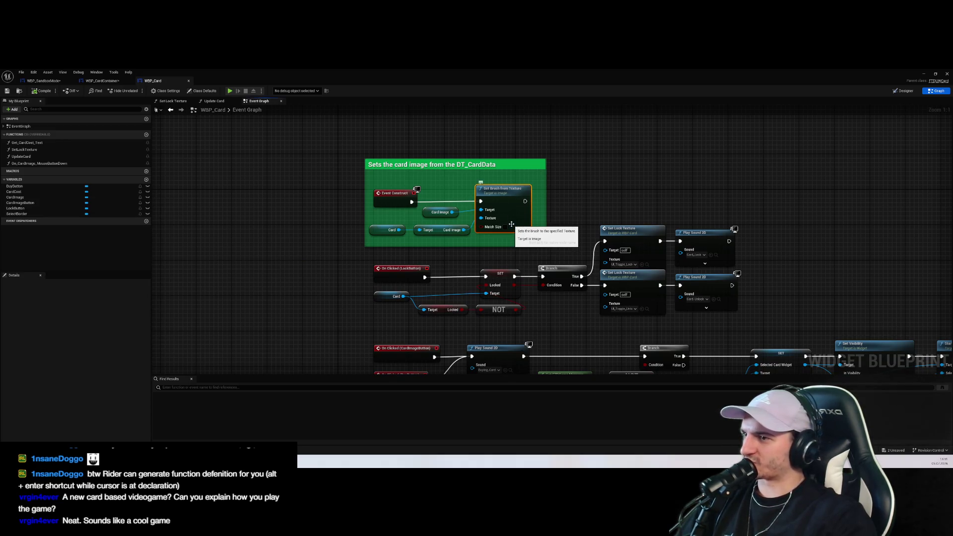
left_click_drag(502, 250, 370, 211)
left_click(579, 176)
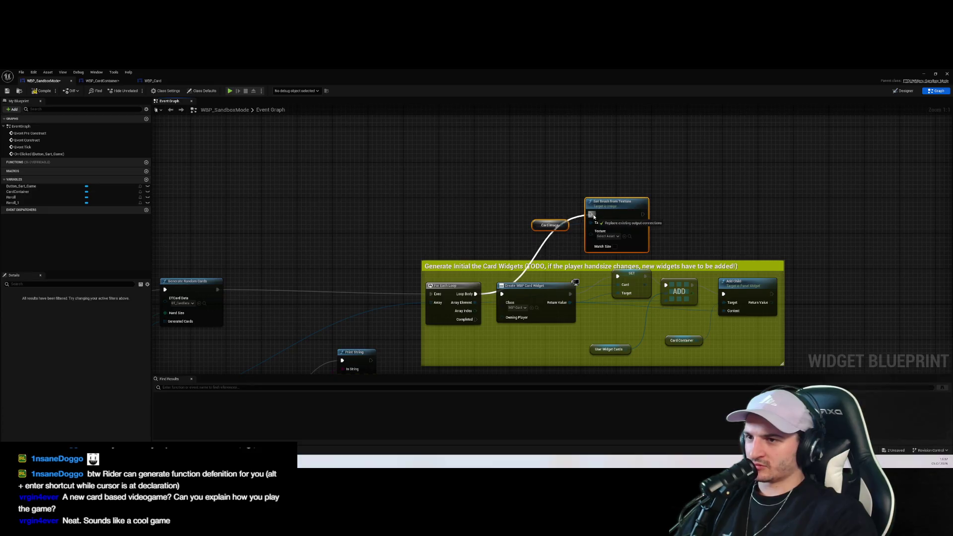
left_click_drag(594, 217, 591, 215)
Delete the Create WBP Card Widget, SET Card and ADD nodes, keeping Card Container via undo
left_click(546, 300)
key("Delete")
left_click(639, 282)
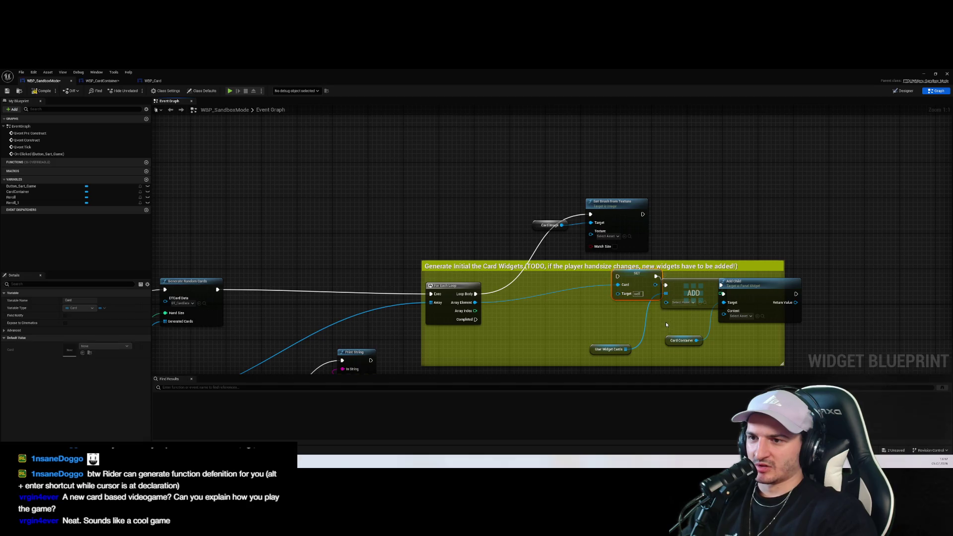
key("Delete")
left_click(694, 293)
key("Delete")
left_click(682, 341)
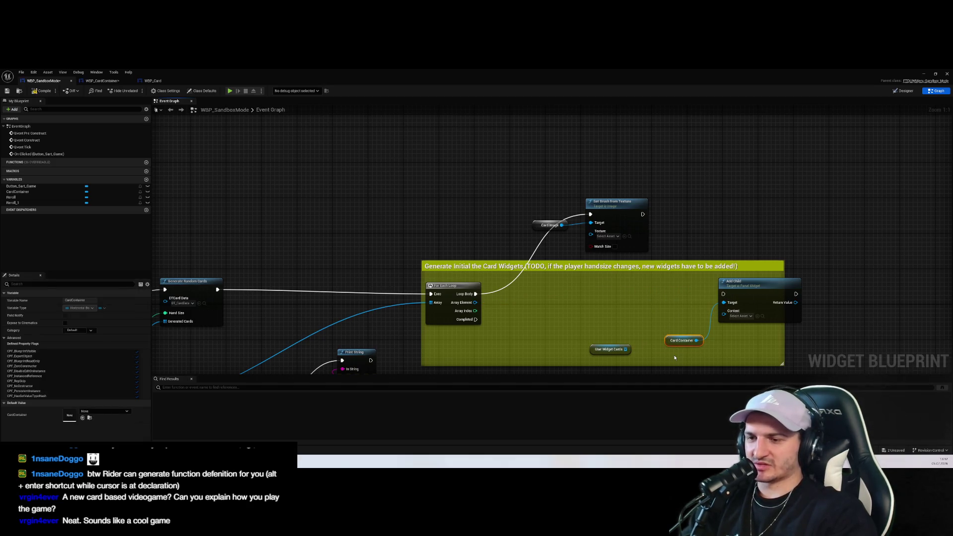
key("Delete")
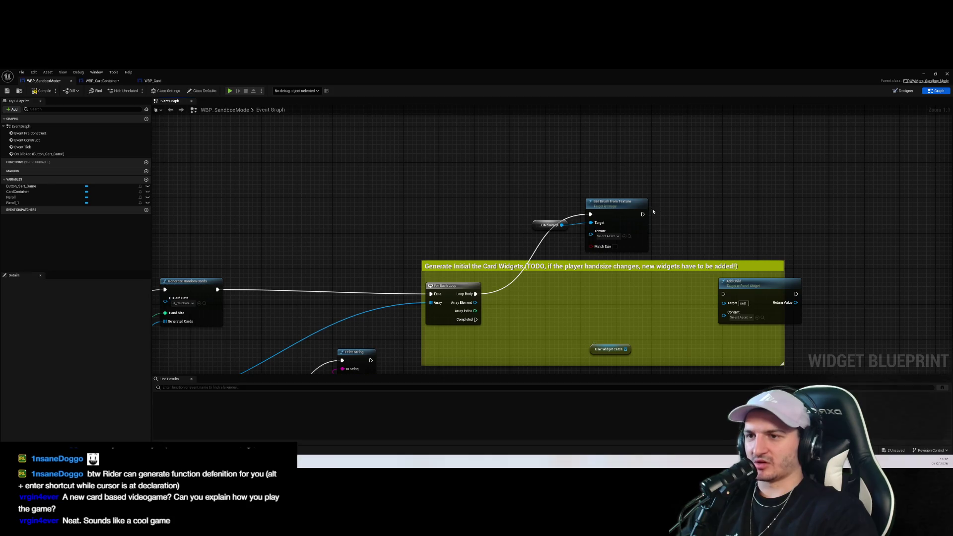
key("ctrl+z")
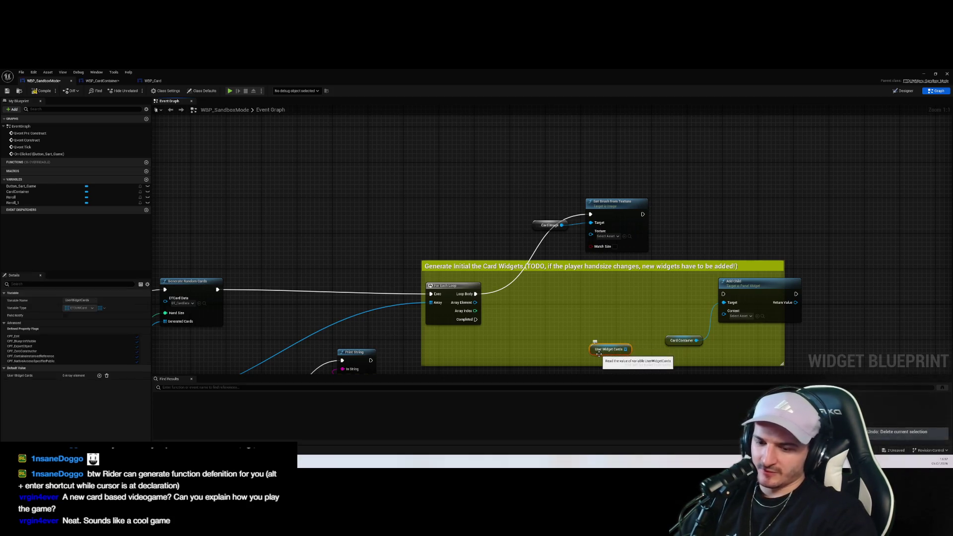
Place Set Brush from Texture and the Card Image node inside the comment box
left_click_drag(628, 219, 607, 303)
left_click_drag(544, 227, 514, 338)
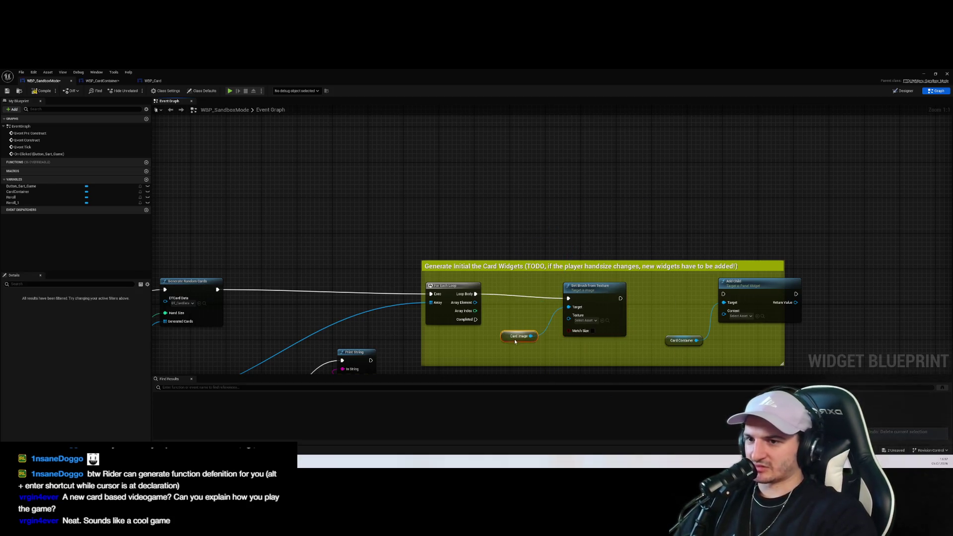
left_click(603, 206)
left_click_drag(608, 206, 602, 239)
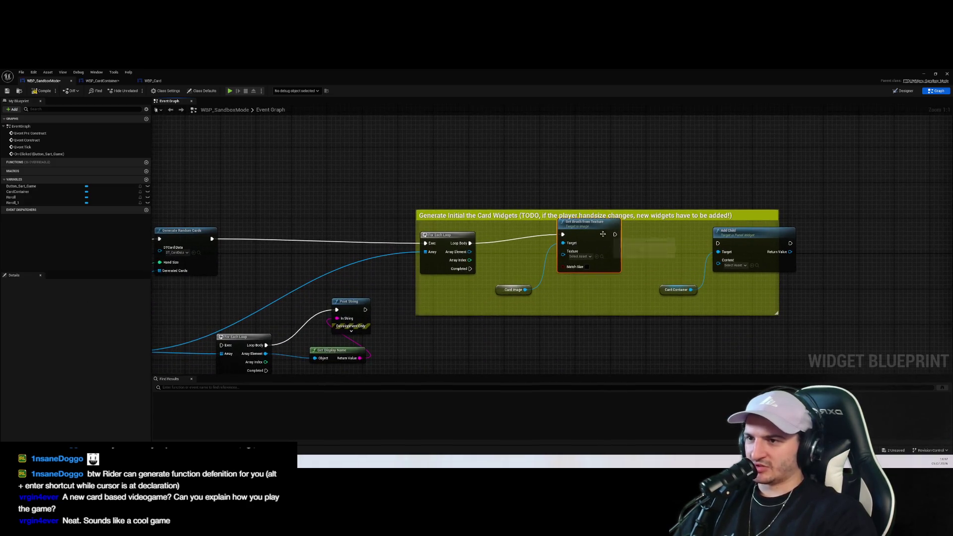
left_click(636, 268)
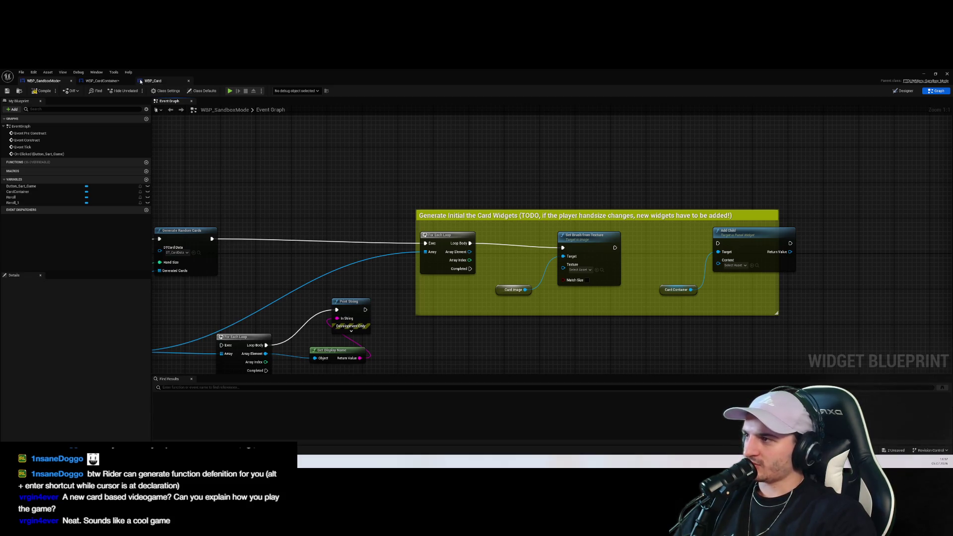
Add a trial Create Widget node, search its class for 'Ima', then delete it unused
right_click(590, 184)
type("create")
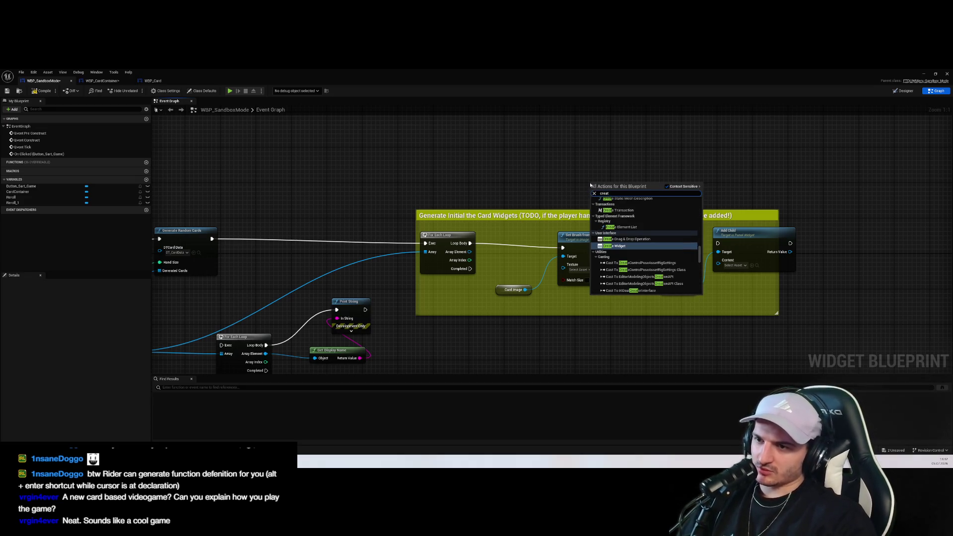
key("Return")
left_click(610, 204)
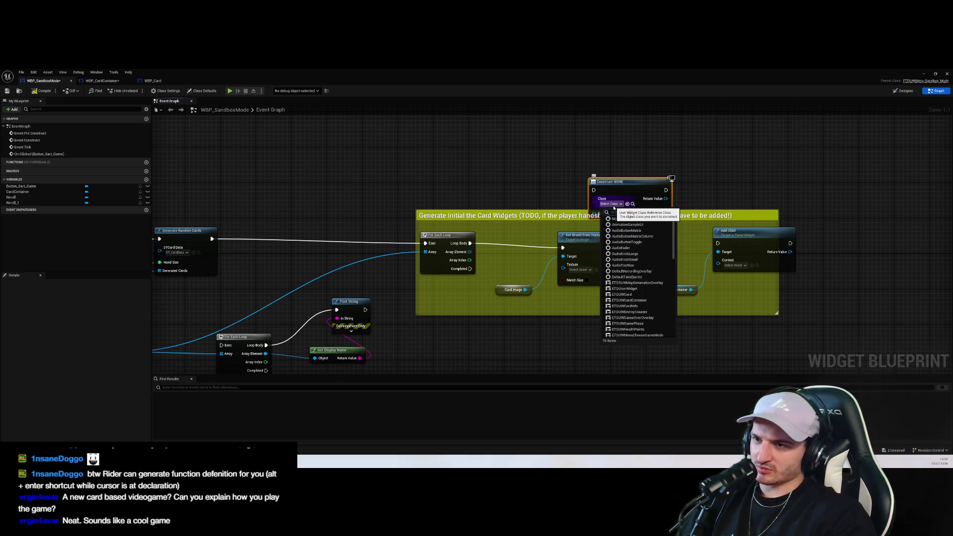
type("Ima")
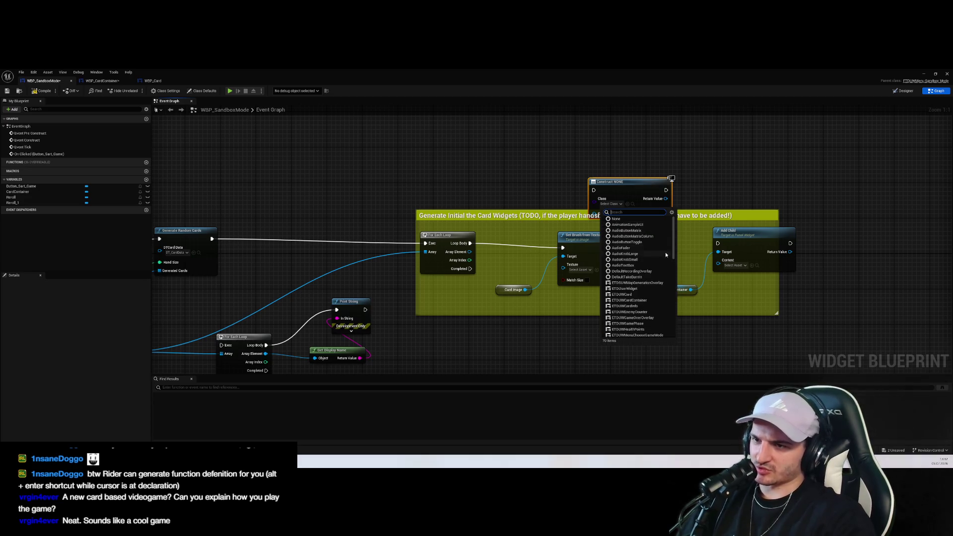
scroll(654, 256, "down", 5)
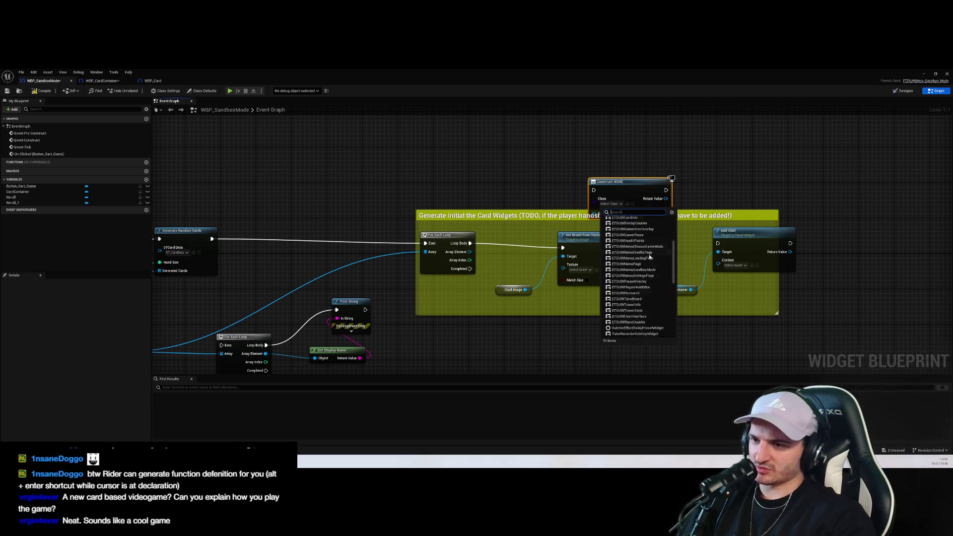
key("Escape")
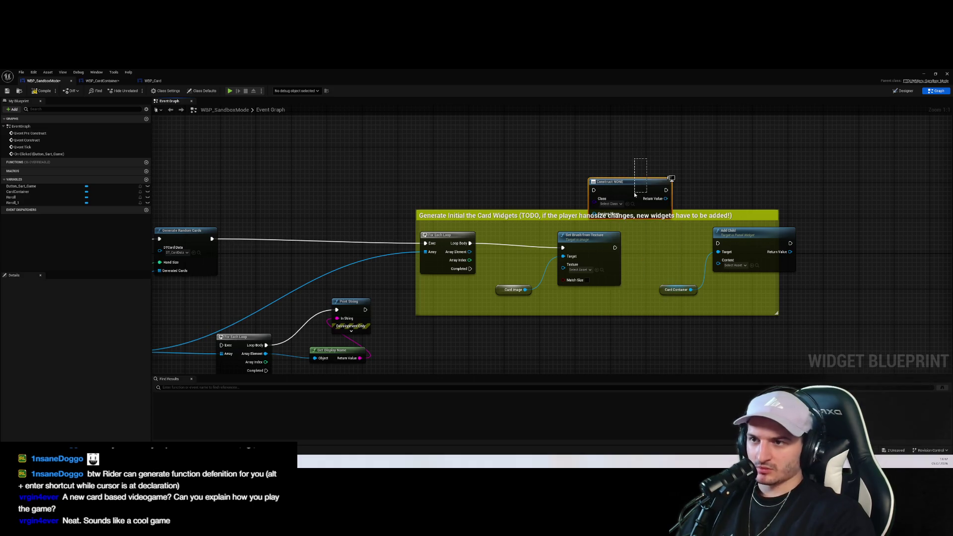
key("Delete")
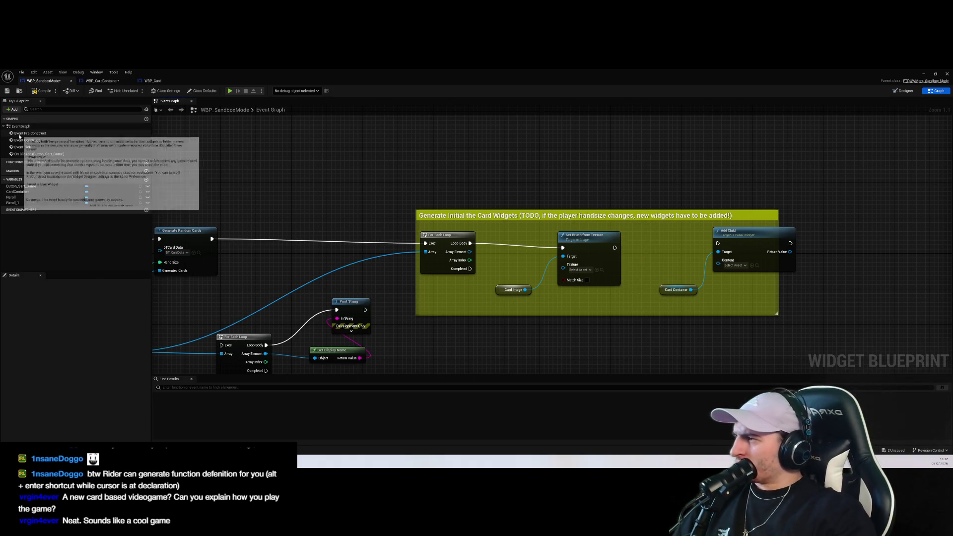
left_click(905, 91)
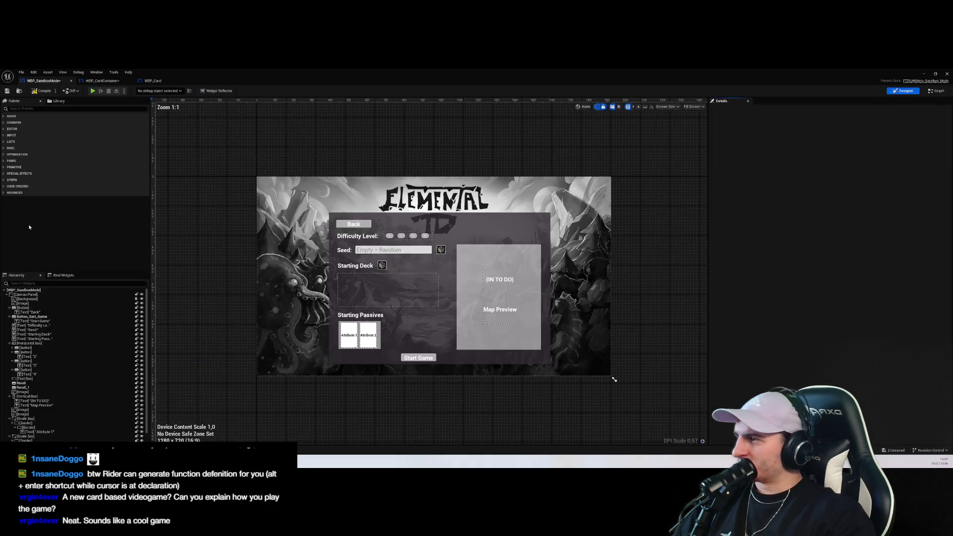
Search the Palette for 'ge' and the graph's action list for 'image', adding nothing
left_click(36, 109)
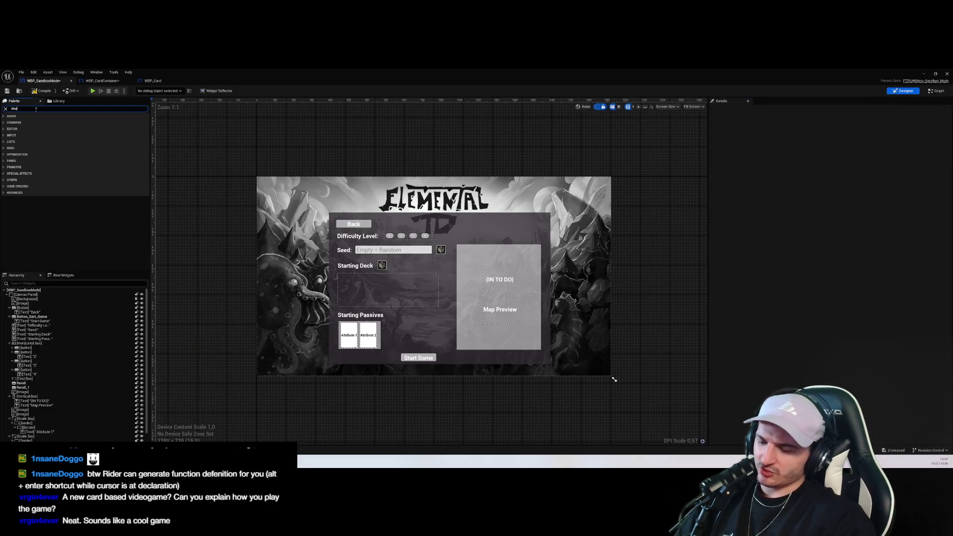
type("ge")
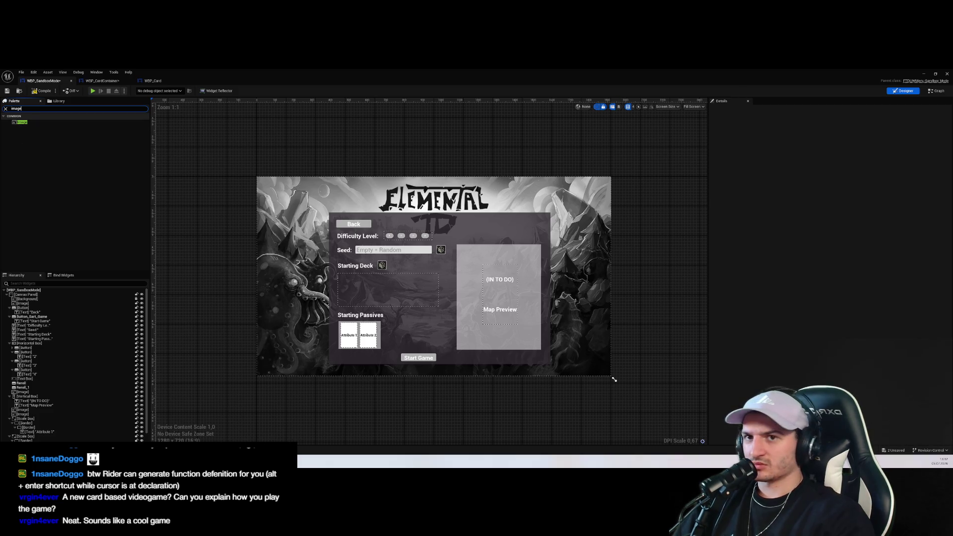
left_click(937, 91)
right_click(504, 187)
type("image")
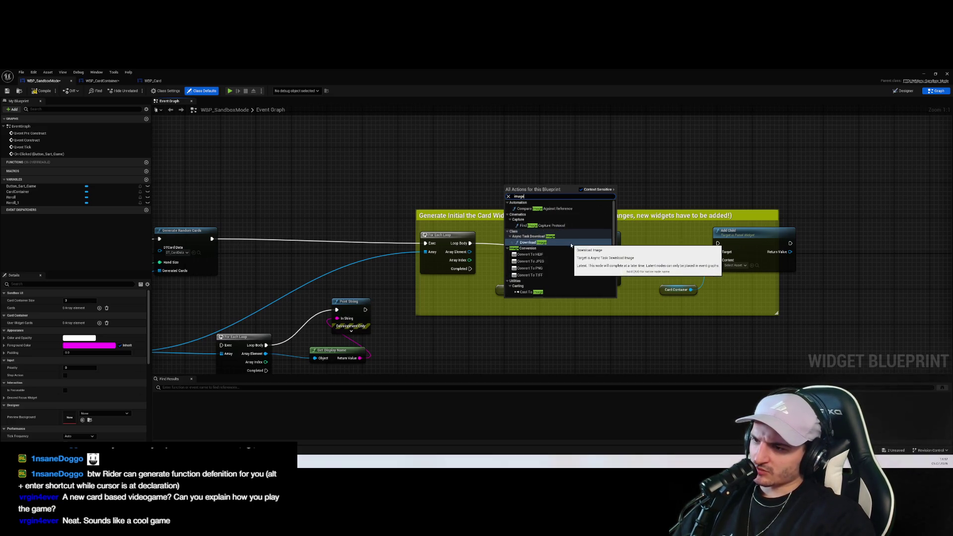
scroll(571, 245, "down", 10)
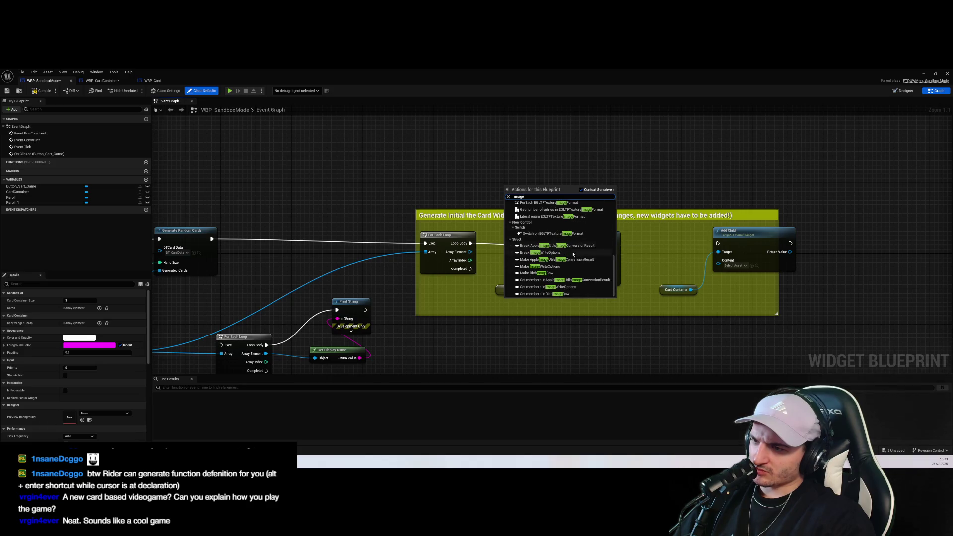
scroll(573, 256, "up", 10)
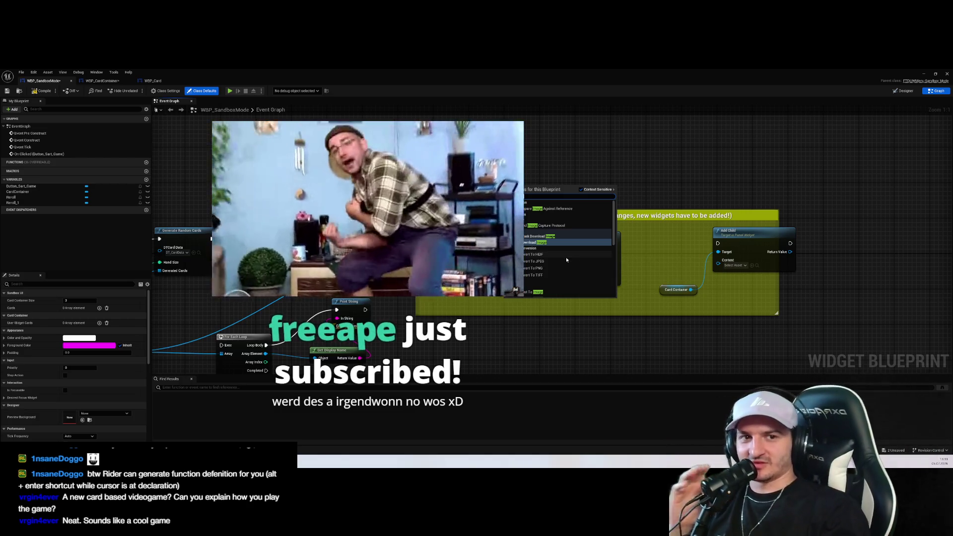
left_click(566, 260)
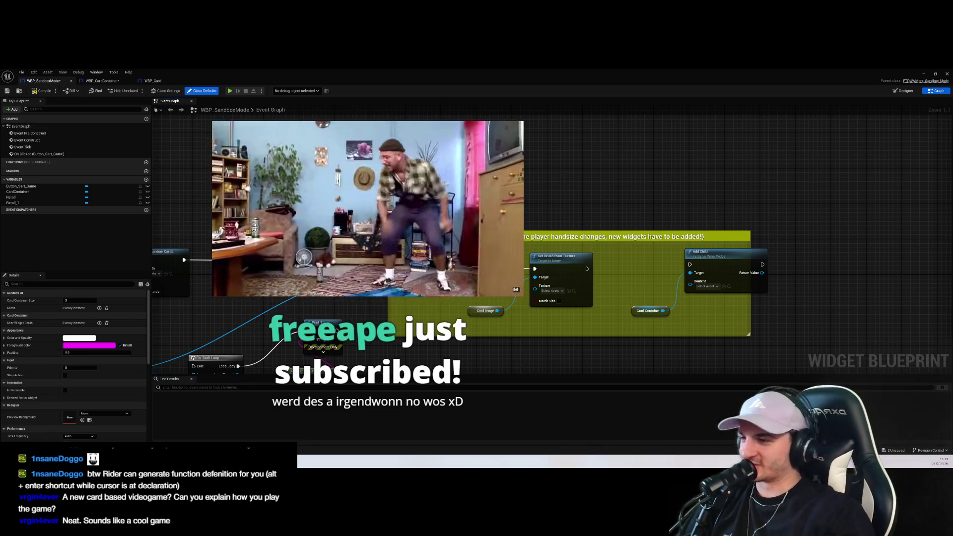
left_click_drag(541, 197, 533, 176)
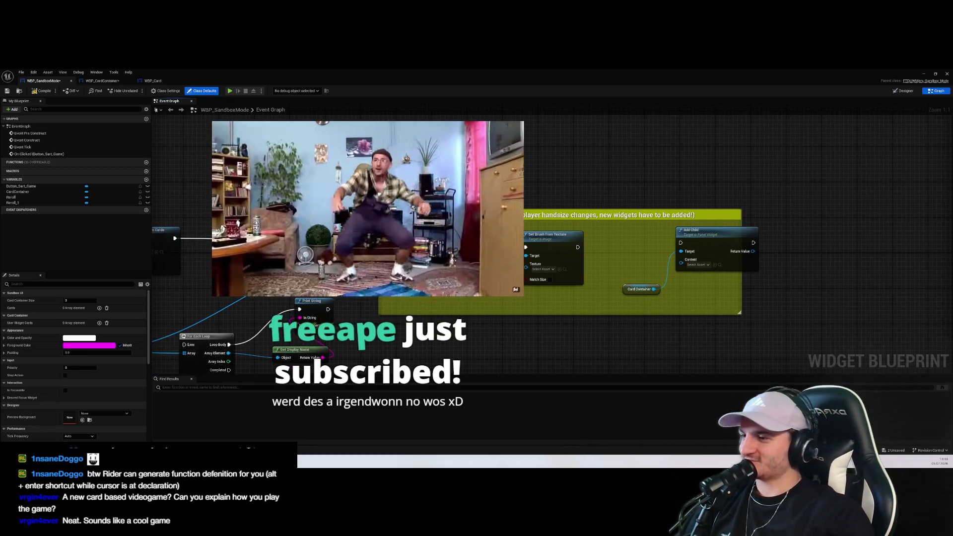
left_click(792, 330)
mouse_move(45, 462)
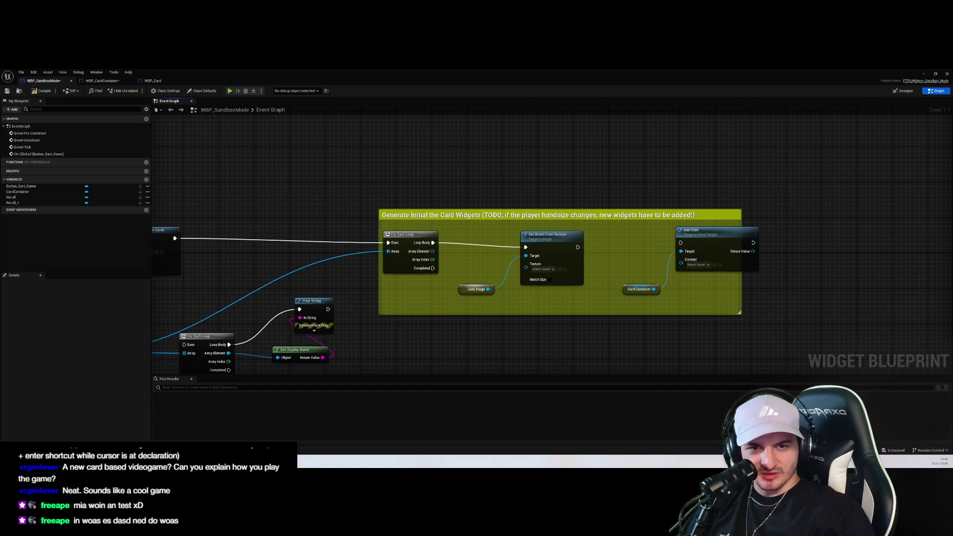
Add a Construct Object from Class node above the card-generation comment
right_click(584, 170)
type("construct")
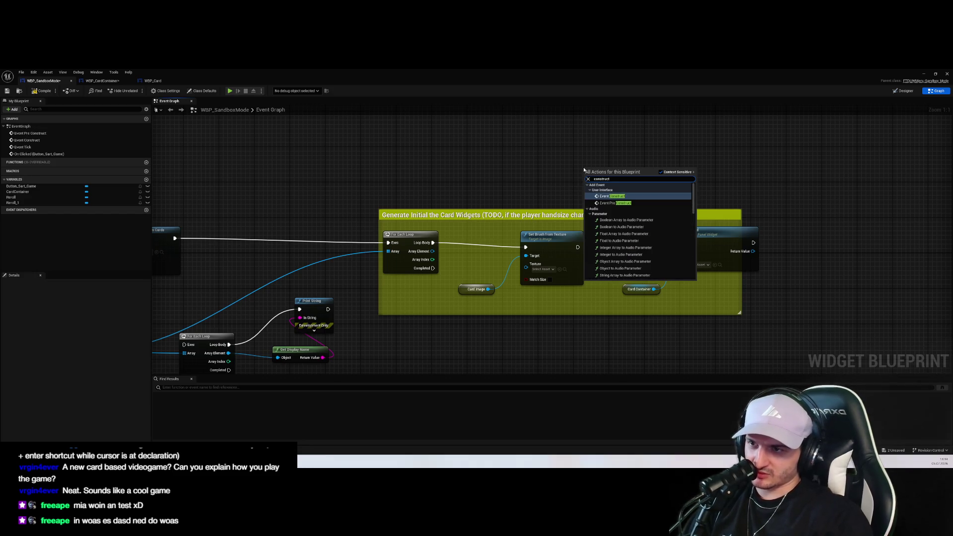
type(" ob")
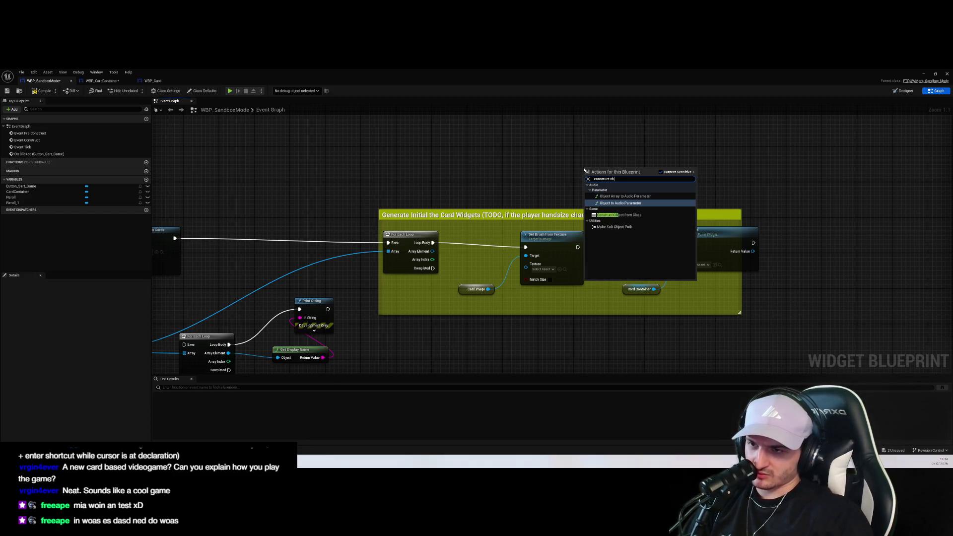
type("jec")
key("Return")
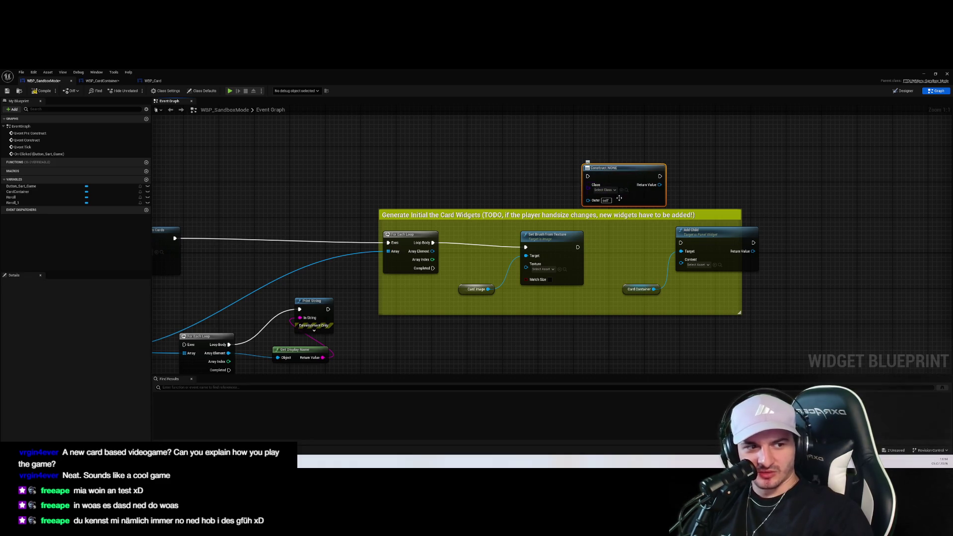
left_click_drag(613, 173, 588, 175)
left_click(662, 168)
left_click_drag(662, 168, 671, 211)
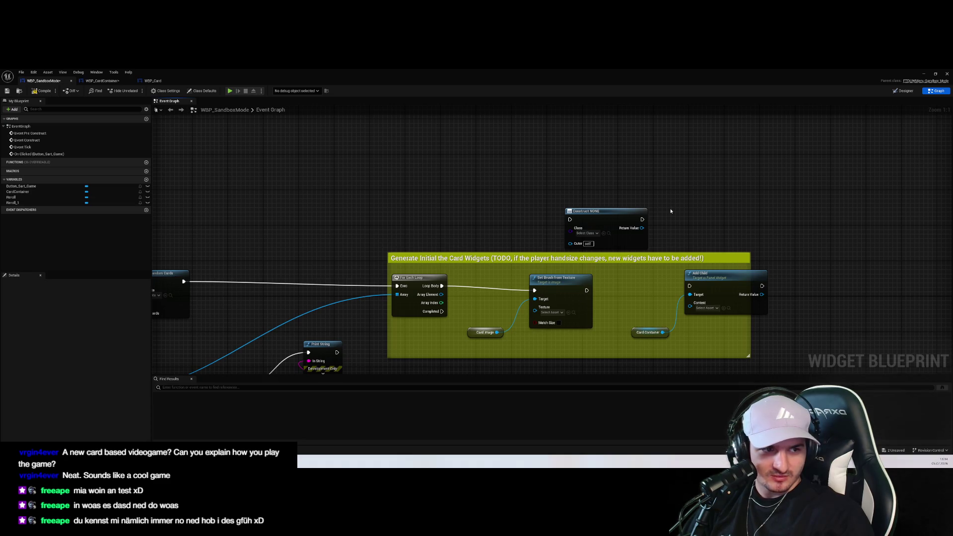
Set the construct node's class to Image
left_click(904, 91)
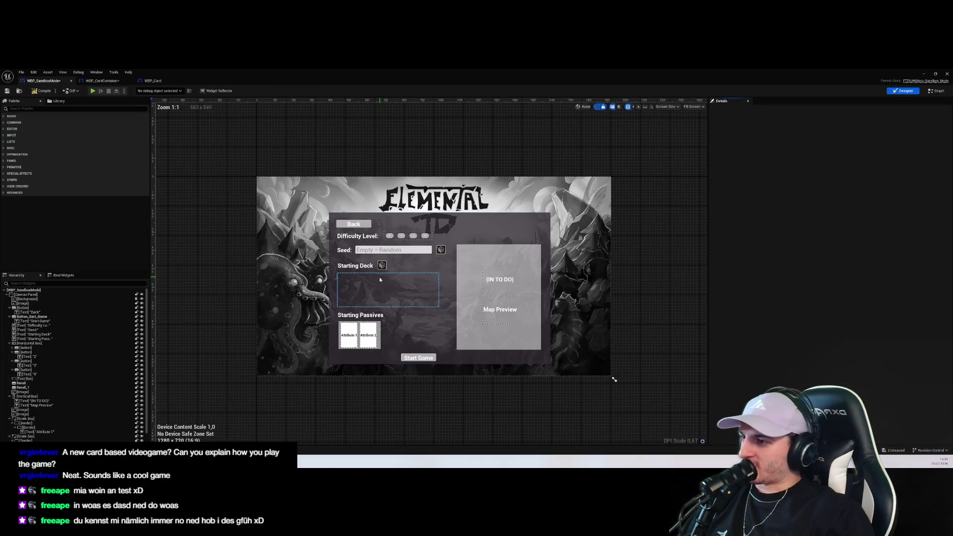
scroll(45, 357, "up", 2)
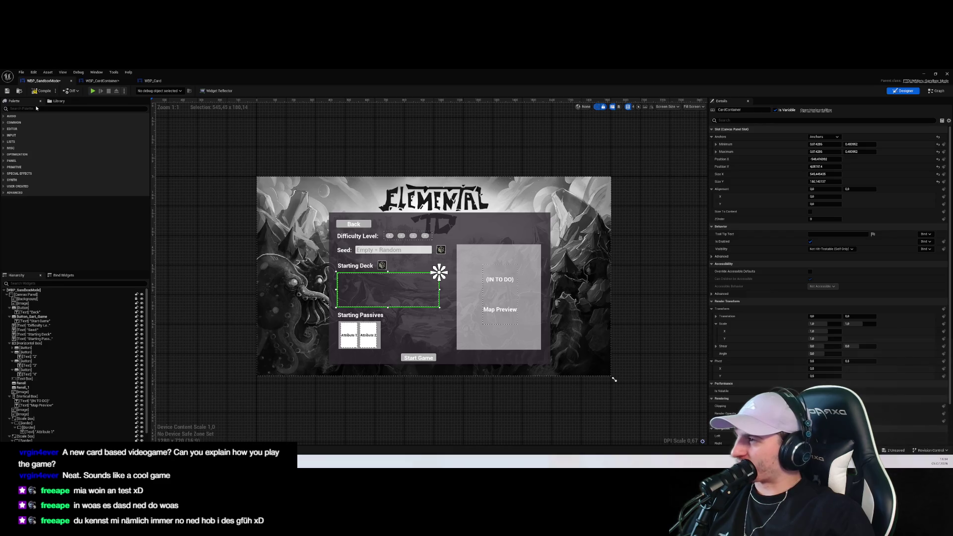
left_click(937, 91)
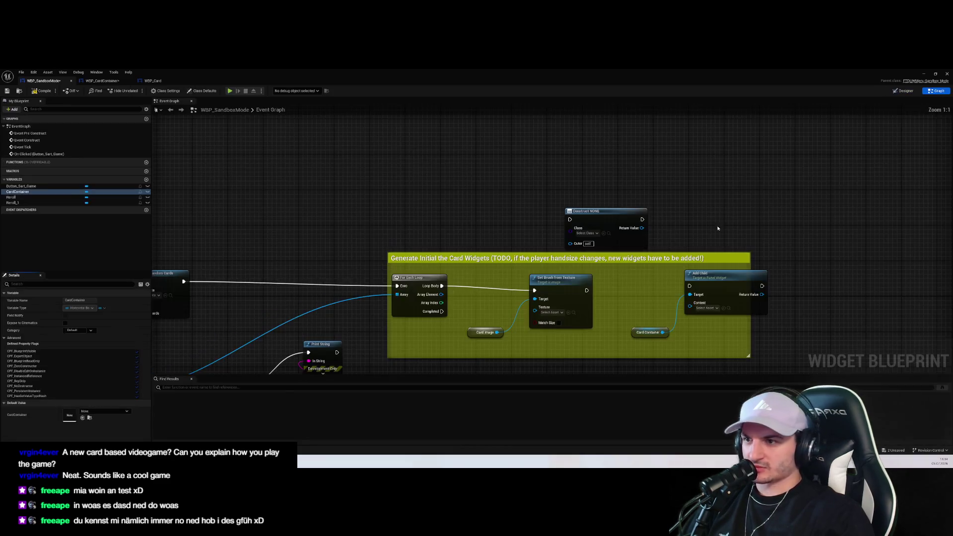
left_click(589, 234)
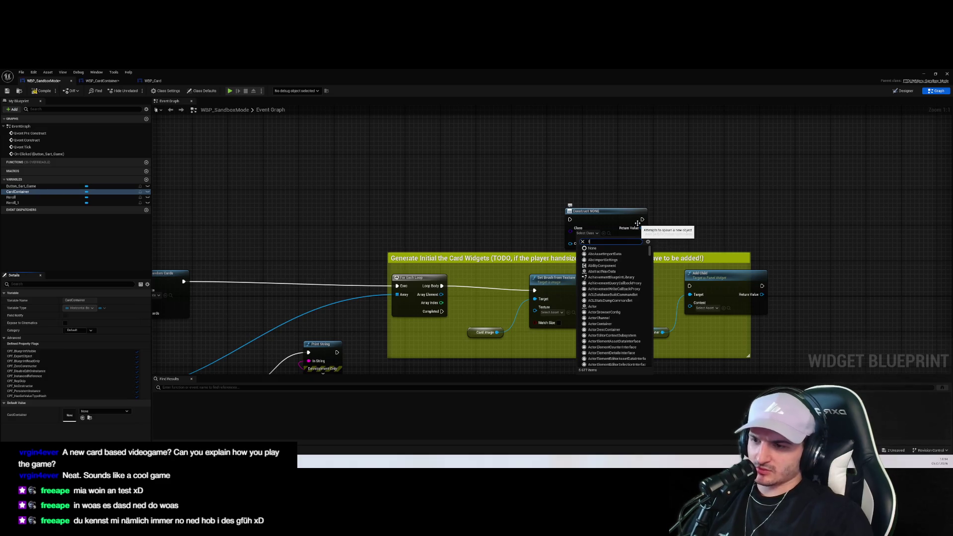
type("Image")
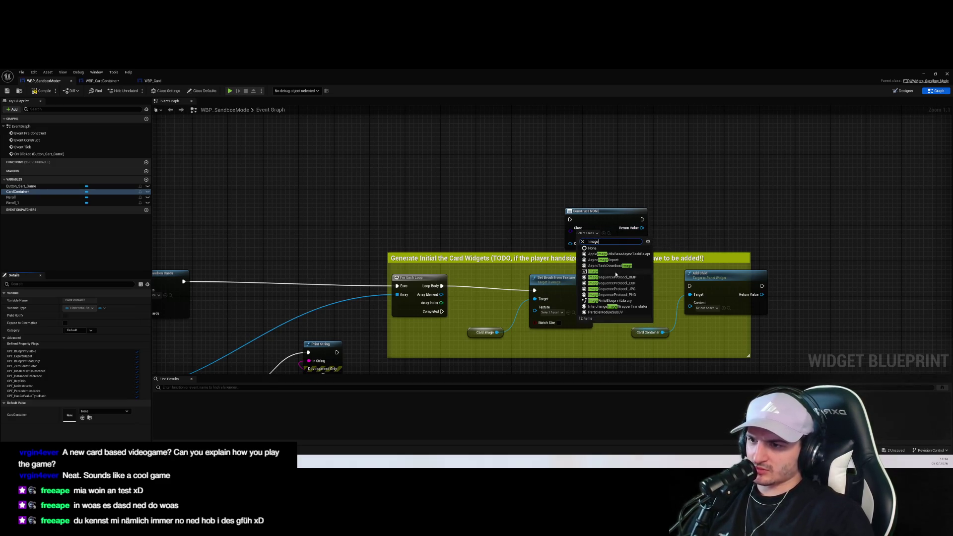
left_click(615, 272)
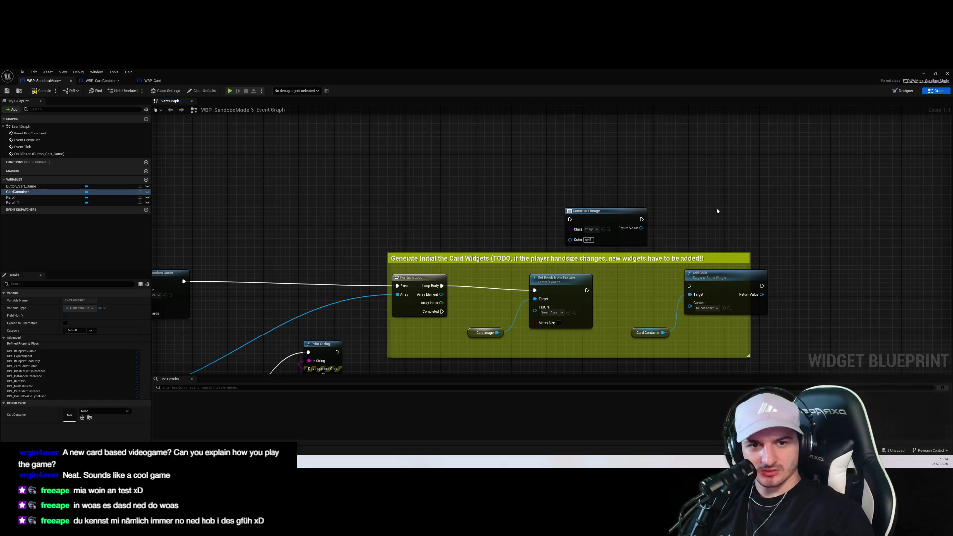
Reposition Construct Image, wire its output toward the brush node, and lower the Card Image reference
left_click_drag(717, 211, 681, 186)
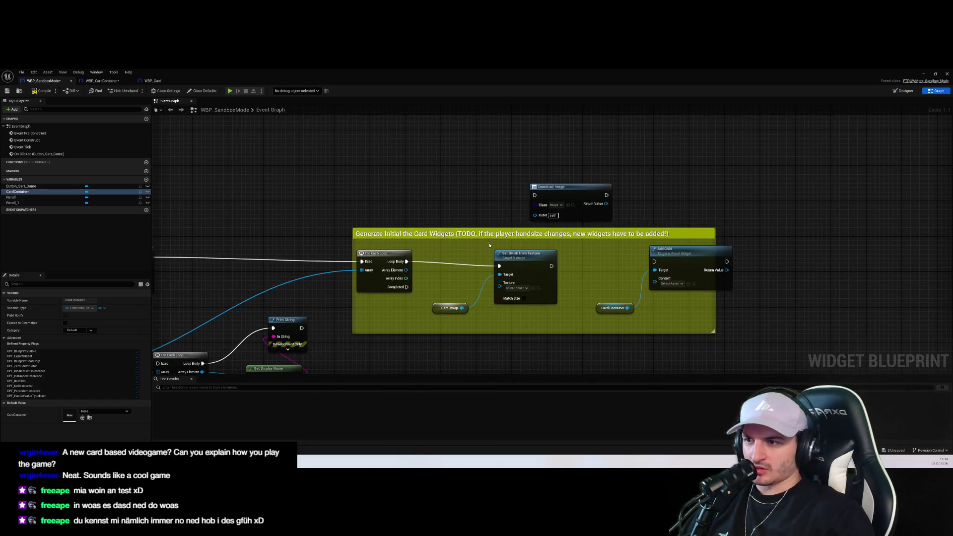
left_click_drag(551, 187, 413, 178)
mouse_move(469, 194)
left_mouse_down()
mouse_move(496, 284)
mouse_move(521, 175)
left_mouse_up()
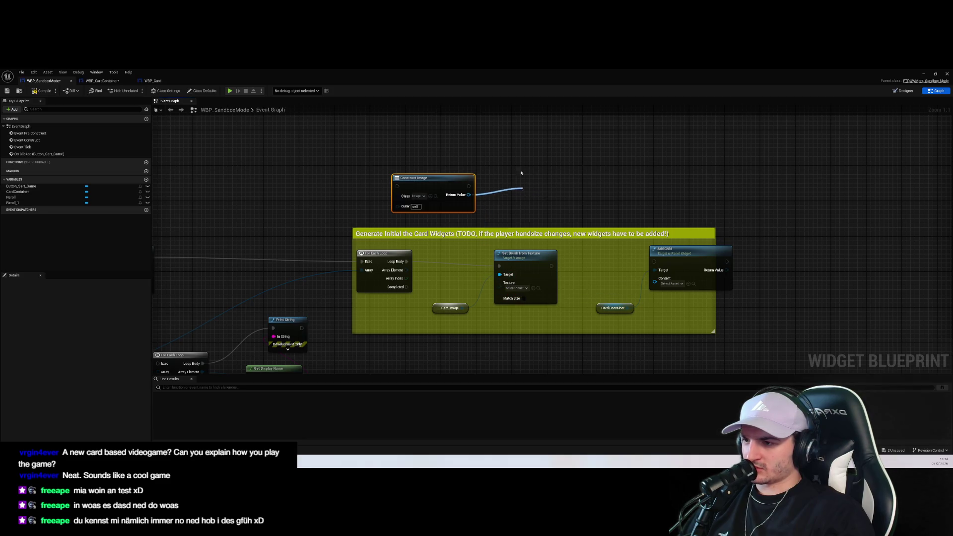
left_click_drag(450, 308, 424, 317)
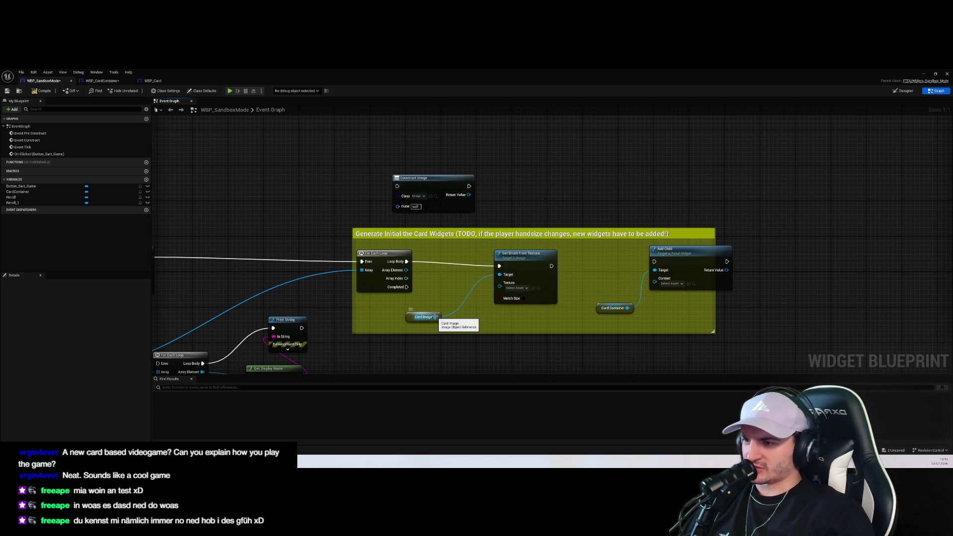
Check WBP_Card's CardImage variable and the WBP_CardContainer graph for reference
left_click(152, 81)
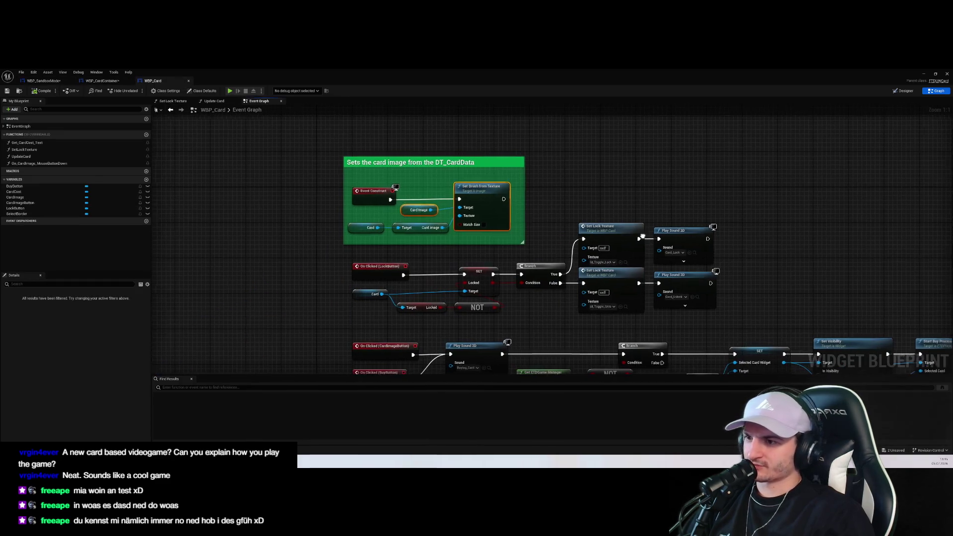
left_click(420, 242)
left_click(418, 228)
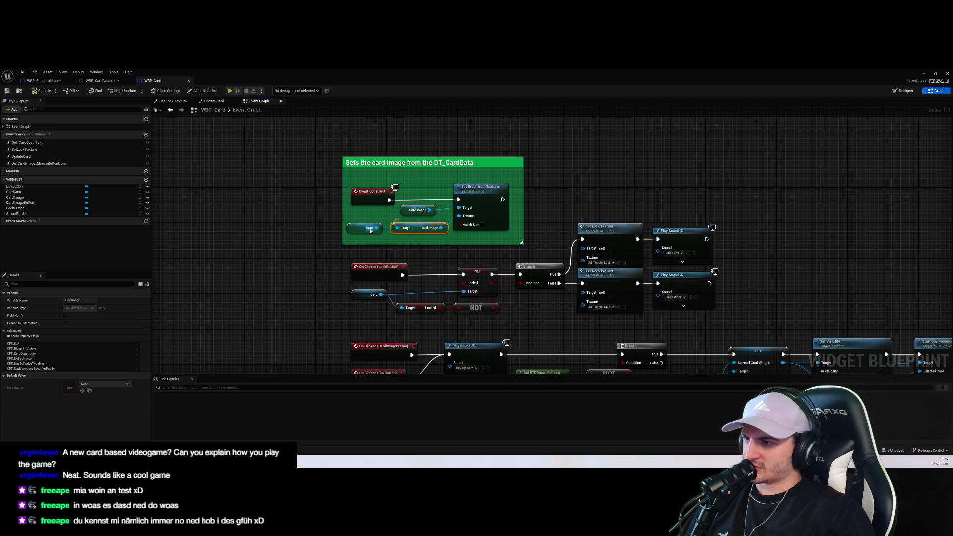
left_click(98, 82)
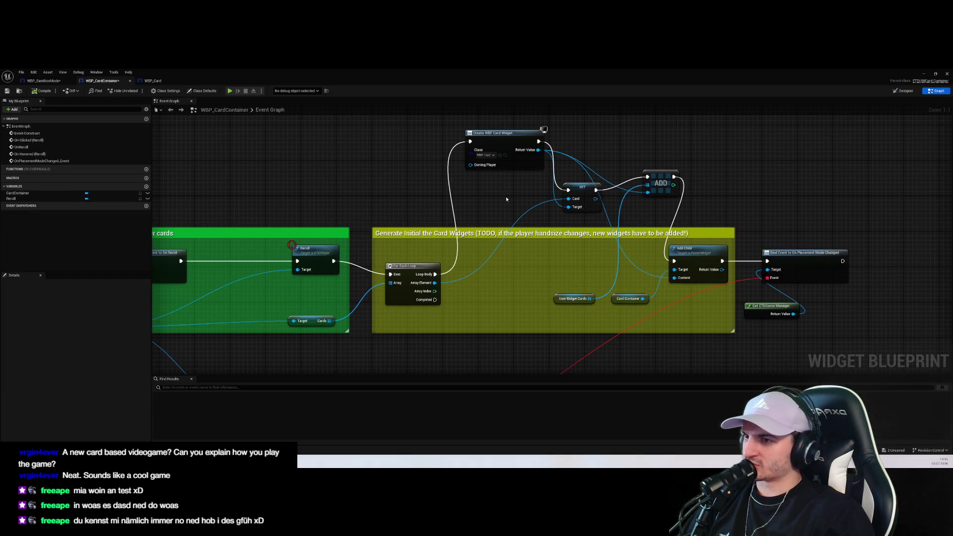
left_click(54, 81)
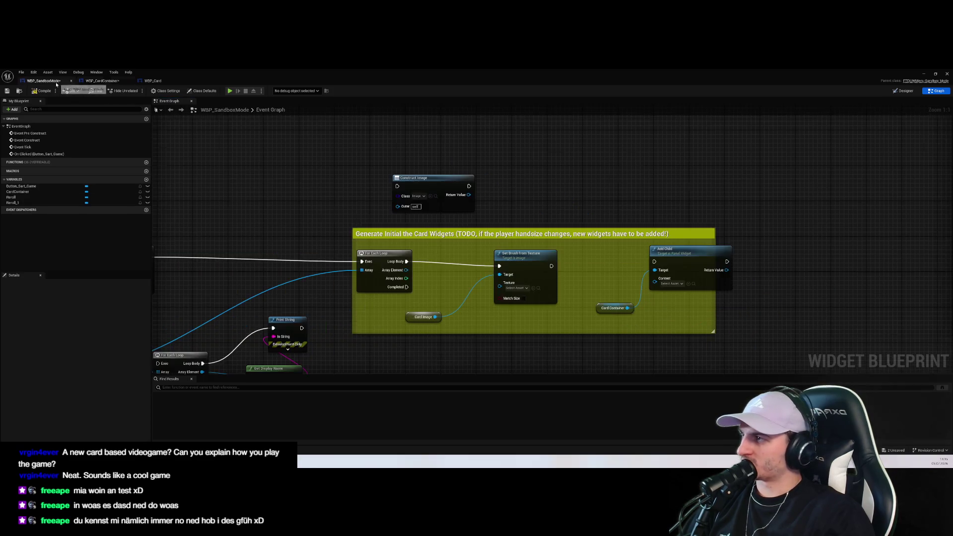
Connect Construct Image's Return Value to Set Brush from Texture's Target
left_click_drag(469, 195, 499, 275)
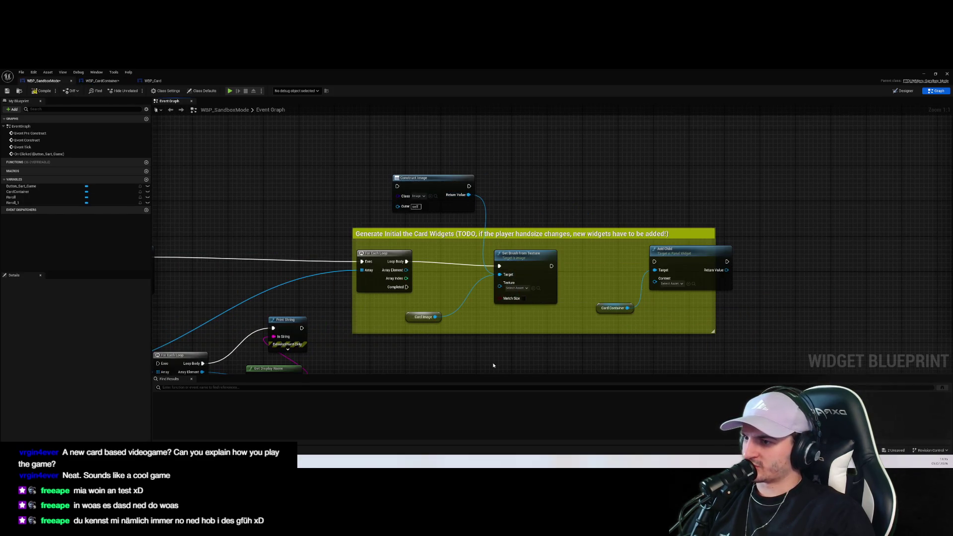
left_click_drag(375, 338, 501, 306)
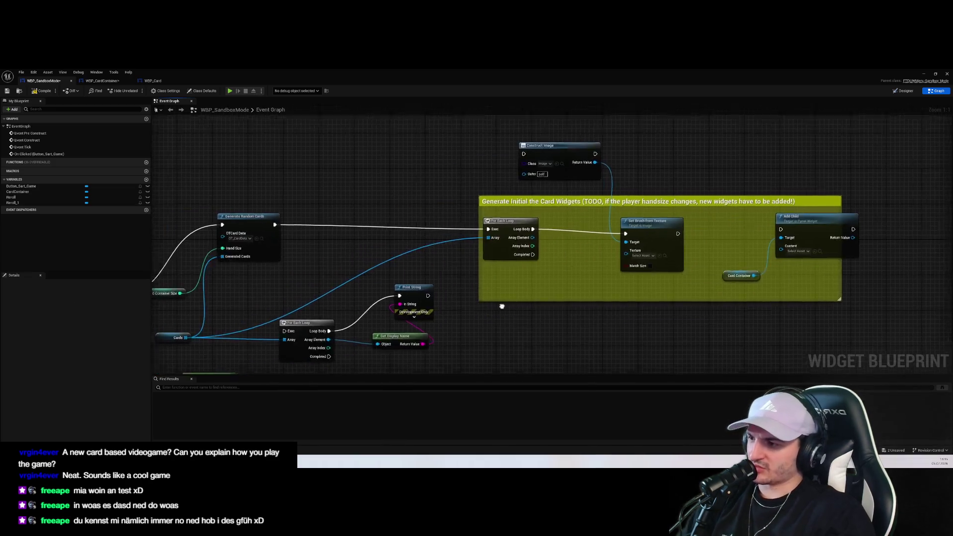
scroll(491, 302, "down", 2)
scroll(460, 292, "up", 4)
scroll(460, 293, "down", 2)
left_click(610, 138)
left_click_drag(610, 138, 618, 146)
scroll(619, 147, "up", 2)
scroll(568, 248, "down", 2)
Wire the loop's Loop Body into Construct Image so it runs each iteration
mouse_move(562, 210)
left_mouse_down()
mouse_move(563, 147)
mouse_move(631, 134)
left_mouse_up()
left_click_drag(674, 276, 673, 248)
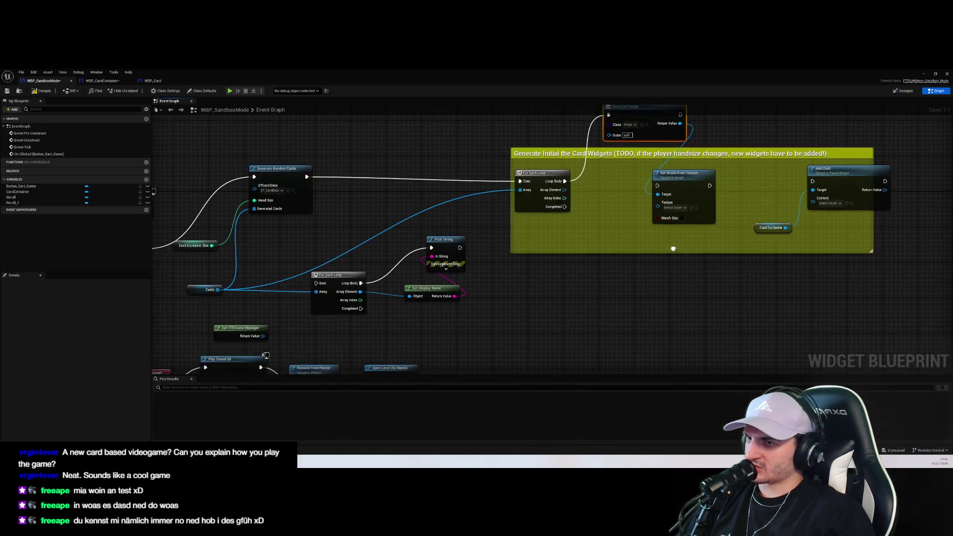
scroll(673, 248, "down", 1)
left_click_drag(645, 135, 637, 132)
scroll(560, 266, "up", 1)
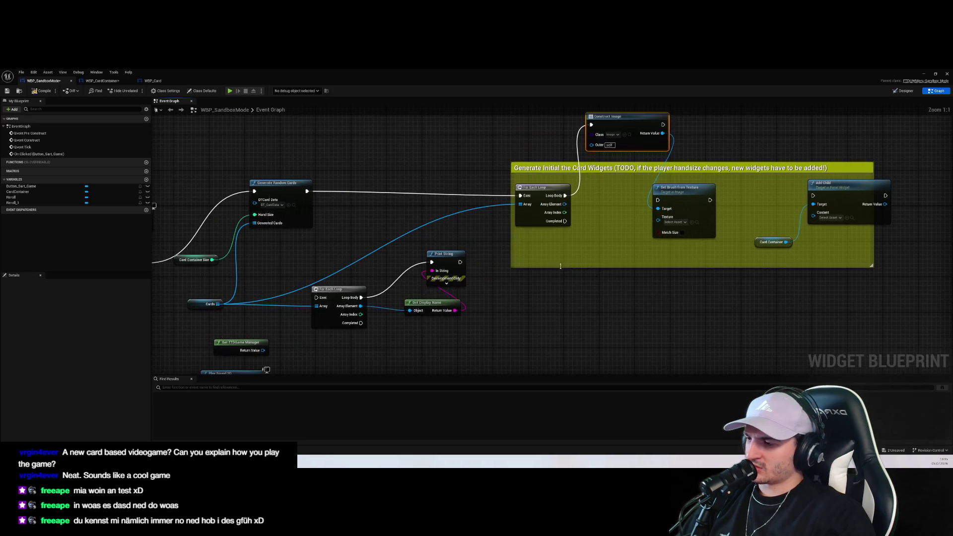
left_click_drag(561, 266, 584, 250)
Feed the constructed image into Add Child's Content on the container
left_click_drag(808, 171, 793, 210)
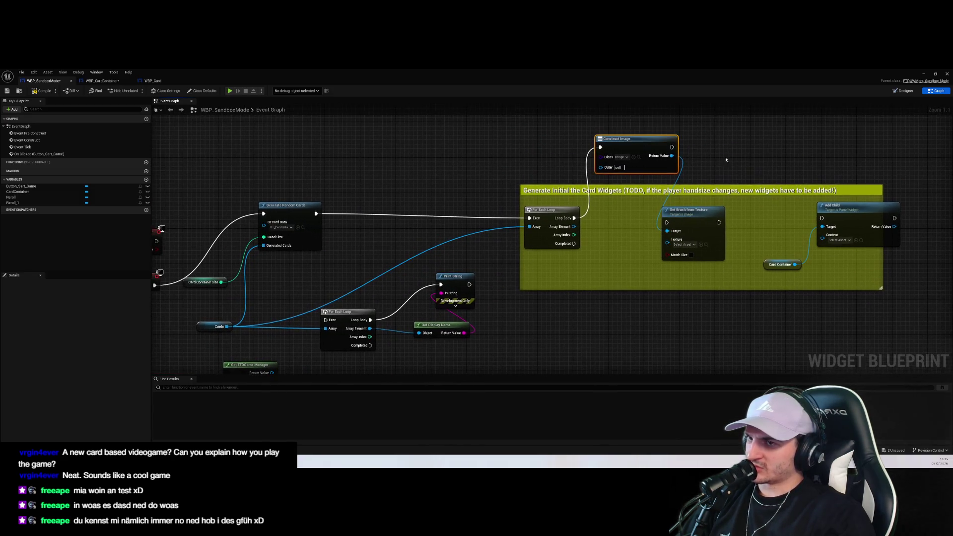
mouse_move(672, 155)
left_mouse_down()
mouse_move(823, 225)
mouse_move(823, 236)
left_mouse_up()
left_click_drag(672, 148, 822, 218)
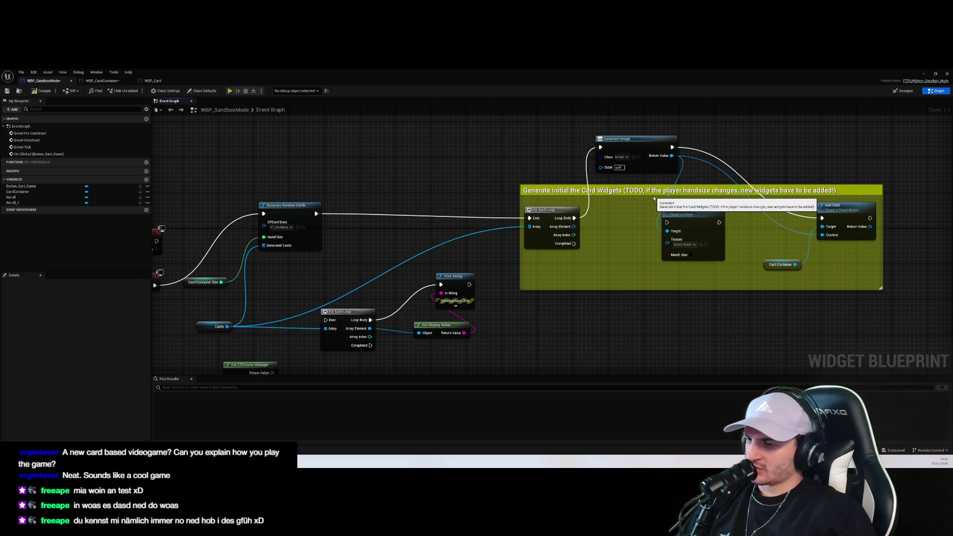
mouse_move(556, 255)
left_mouse_down()
mouse_move(606, 214)
mouse_move(638, 239)
left_mouse_up()
Add a Get Card Image node and connect it to the brush's Texture input
type("get card")
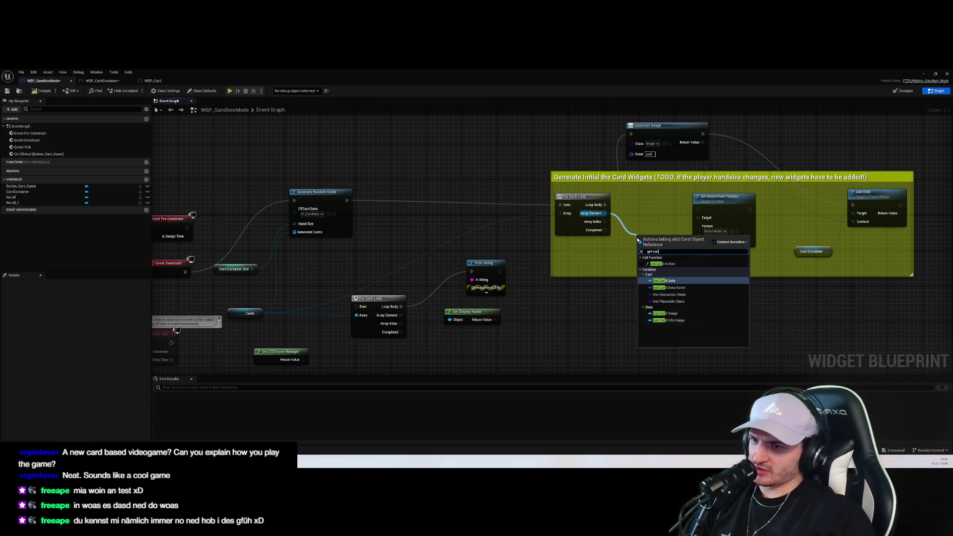
key("Down")
key("Down")
key("Down")
key("Return")
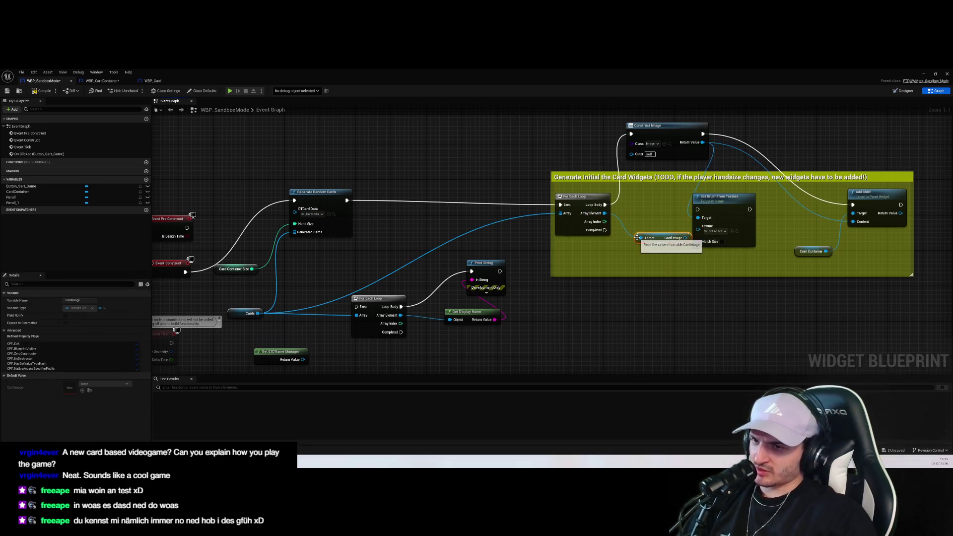
mouse_move(646, 238)
left_mouse_down()
mouse_move(571, 291)
mouse_move(625, 279)
mouse_move(699, 227)
left_mouse_up()
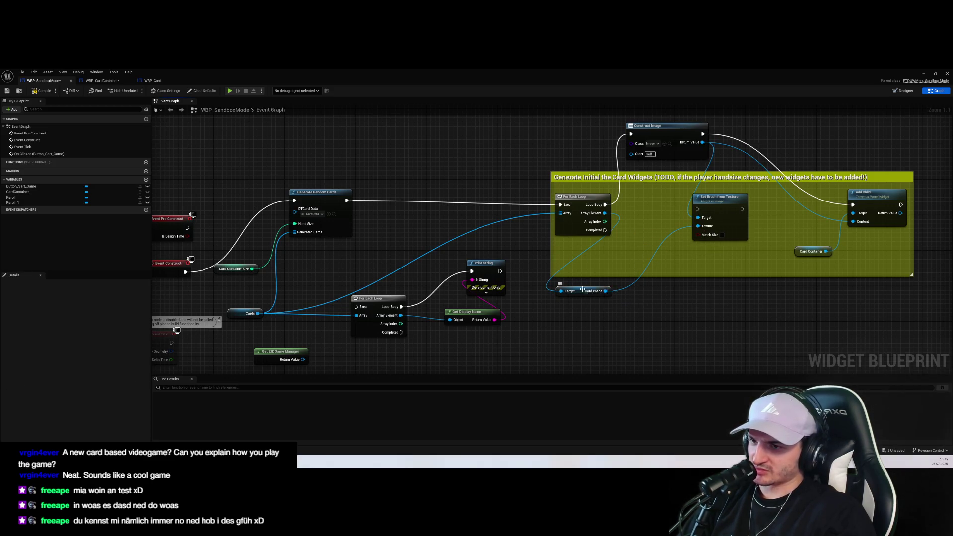
left_click_drag(586, 291, 630, 251)
left_click(731, 316)
Chain Construct Image → Set Brush from Texture → Add Child execution, then compile and play
mouse_move(749, 215)
left_mouse_down()
mouse_move(653, 236)
mouse_move(621, 159)
mouse_move(614, 243)
left_mouse_up()
left_click_drag(576, 160, 547, 154)
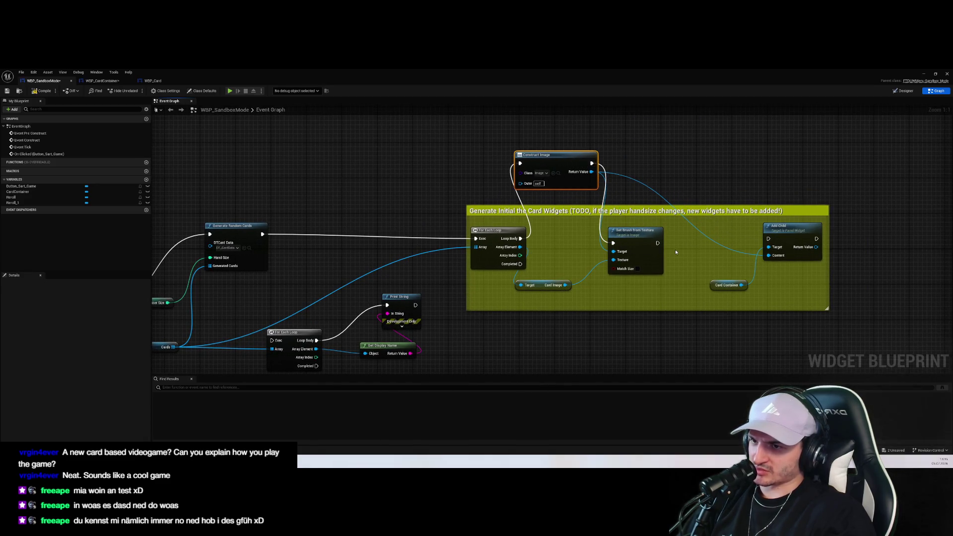
mouse_move(657, 243)
left_mouse_down()
mouse_move(769, 238)
mouse_move(768, 224)
left_mouse_up()
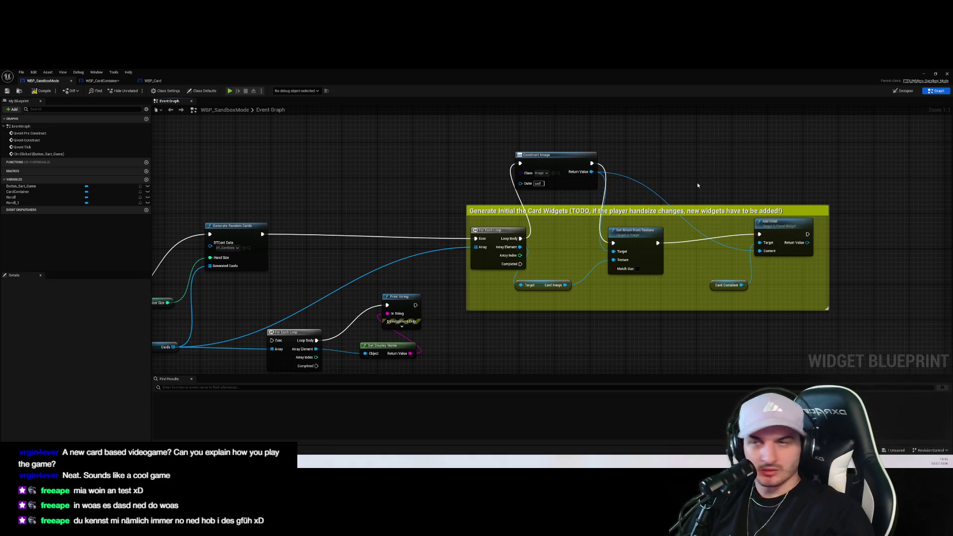
left_click(48, 92)
left_click(924, 74)
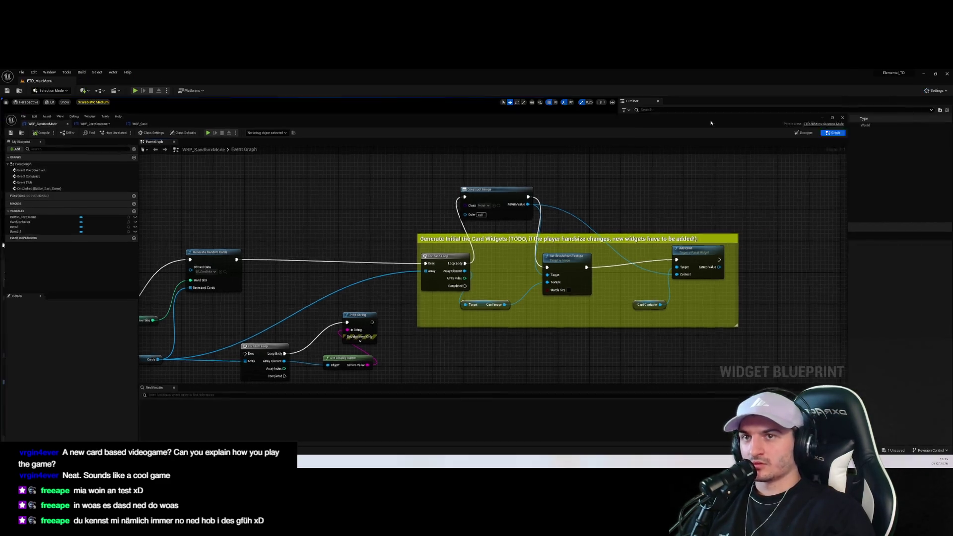
Play-test Start → Endless Mode to view the starting deck's card images, then stop
left_click(315, 219)
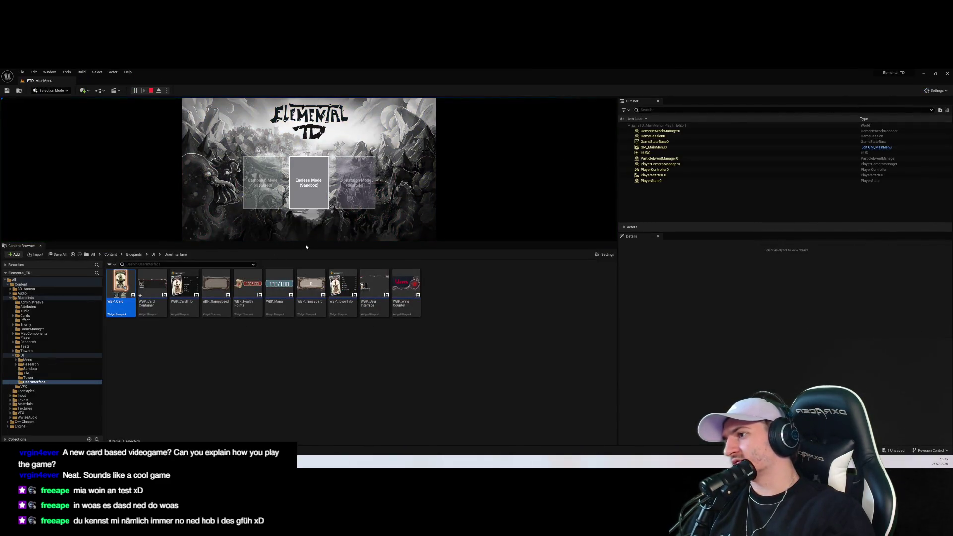
left_click_drag(306, 243, 305, 390)
left_click(287, 296)
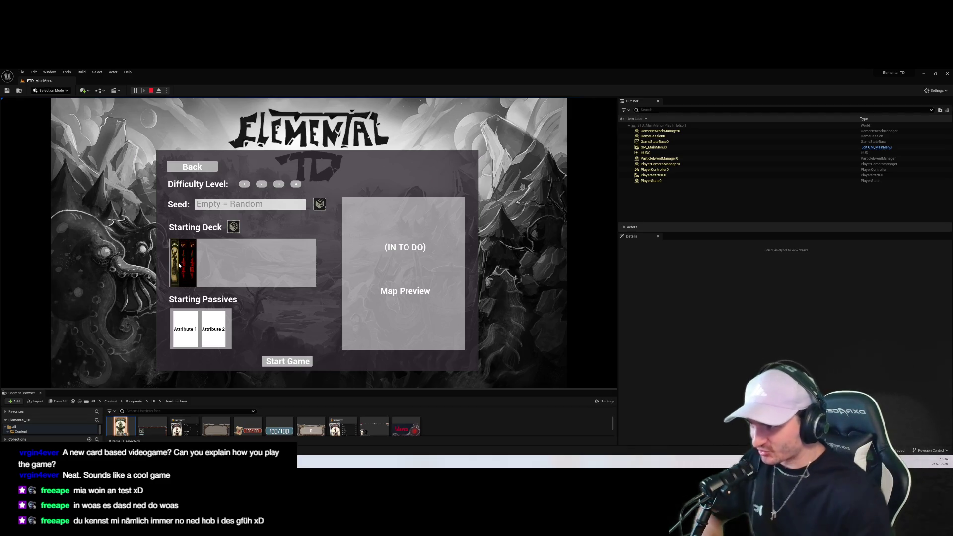
left_click(151, 91)
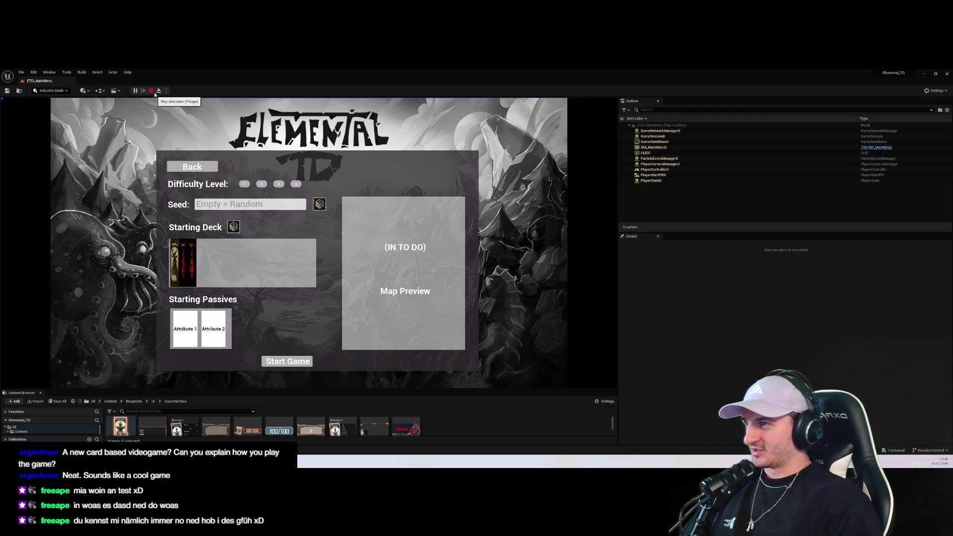
left_click(136, 91)
left_click(308, 323)
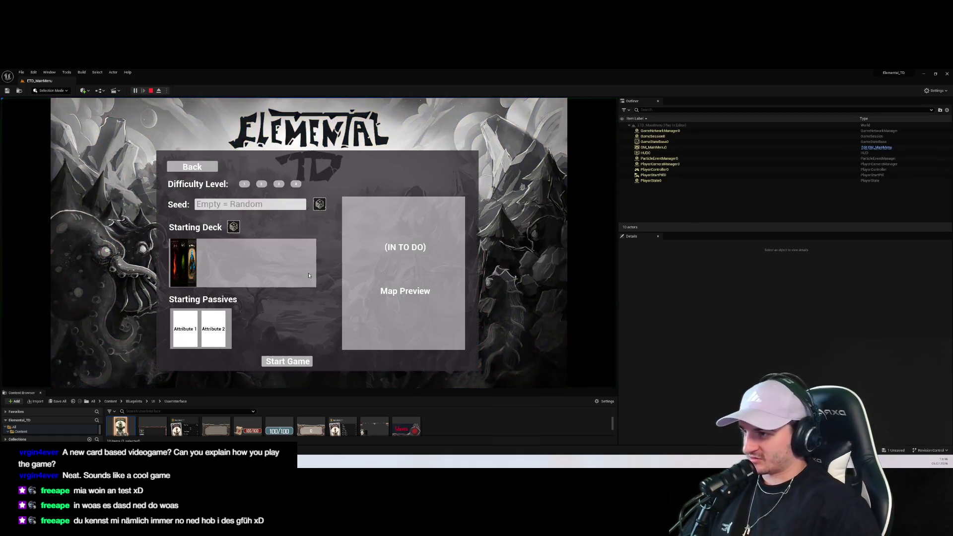
key("Escape")
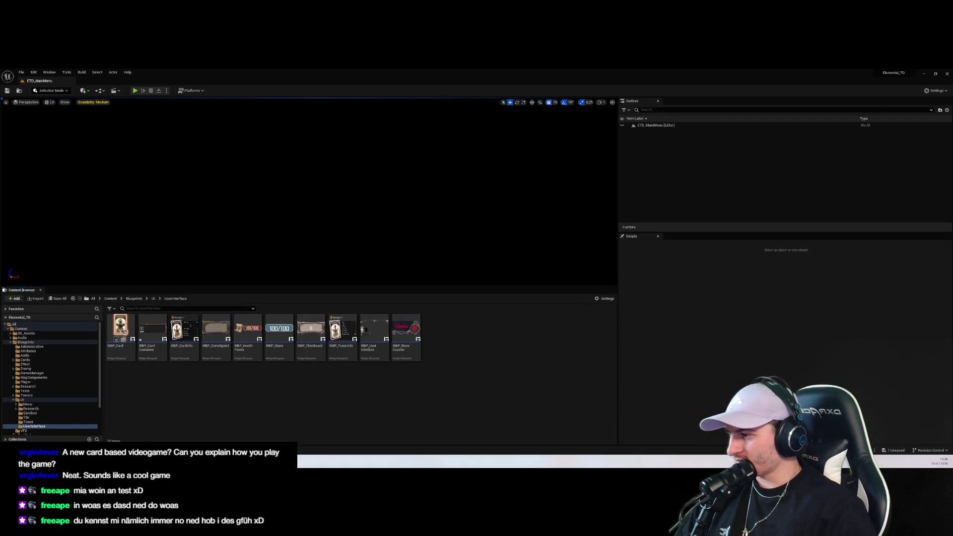
left_click(63, 461)
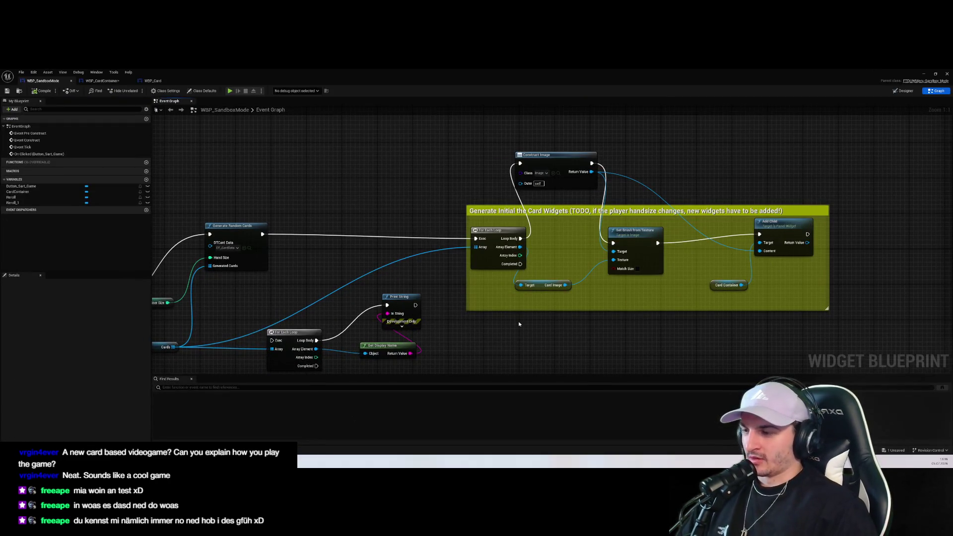
Place Construct Image inside the comment between For Each Loop and Set Brush from Texture
left_click_drag(518, 324, 431, 316)
left_click_drag(437, 167, 472, 171)
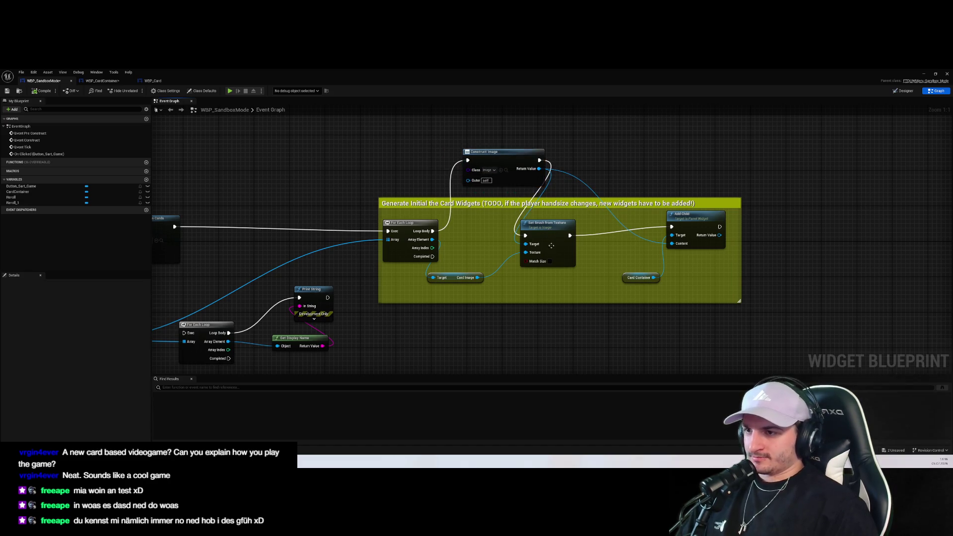
left_click_drag(551, 245, 599, 245)
mouse_move(497, 152)
left_mouse_down()
mouse_move(499, 223)
mouse_move(526, 186)
left_mouse_up()
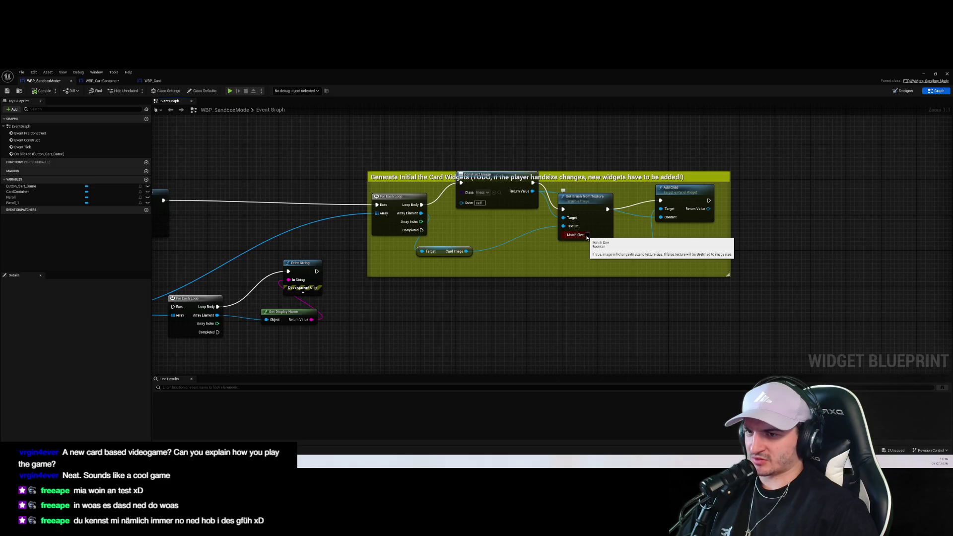
mouse_move(587, 237)
left_mouse_down()
mouse_move(597, 224)
mouse_move(548, 270)
left_mouse_up()
left_click(517, 205)
left_click_drag(481, 222, 472, 199)
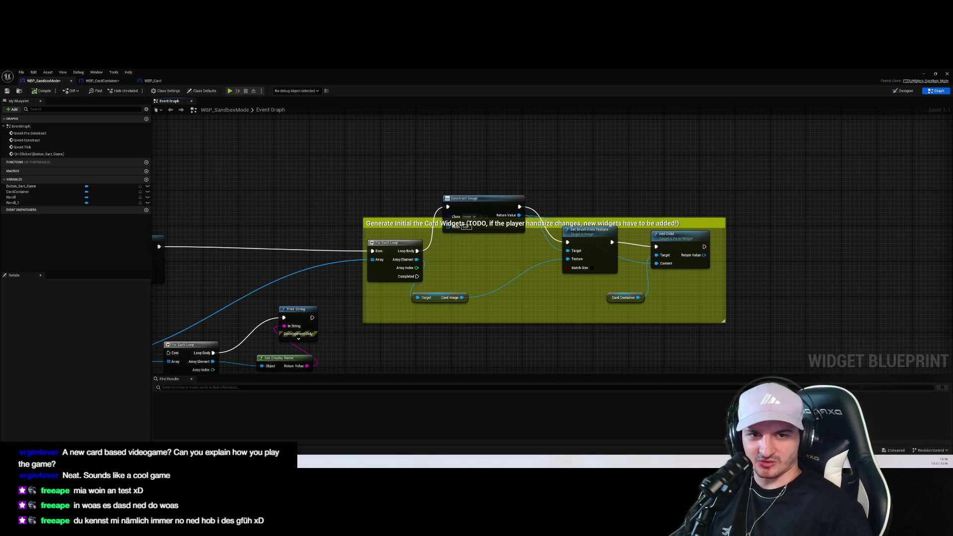
left_click(924, 74)
From the Content Browser, create a Widget Blueprint on ETDUserWidget named WBP_CardImage
right_click(319, 397)
left_click(483, 358)
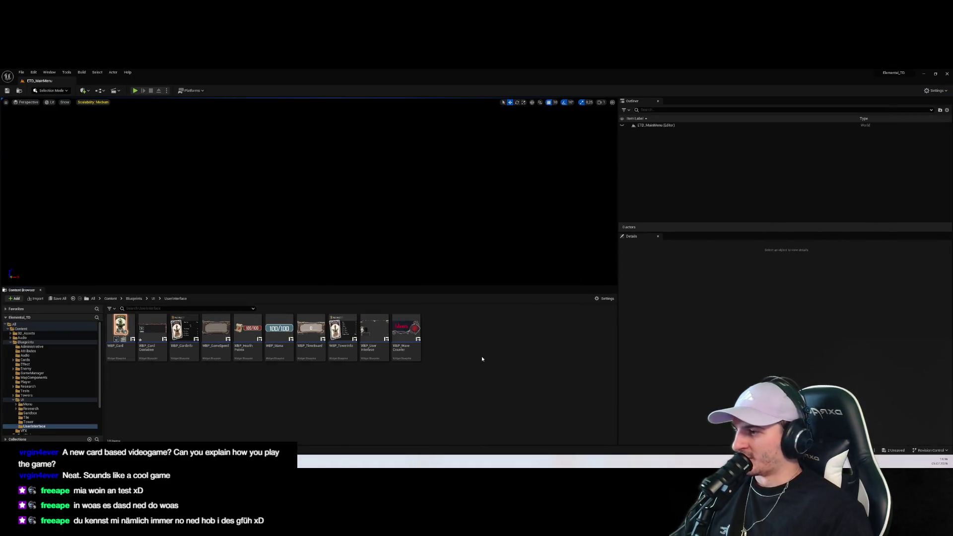
right_click(469, 353)
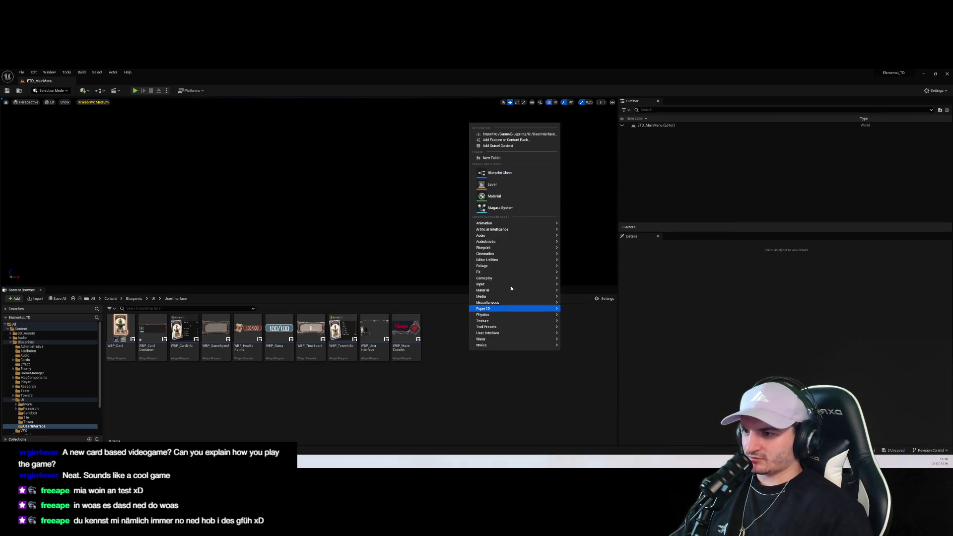
mouse_move(509, 333)
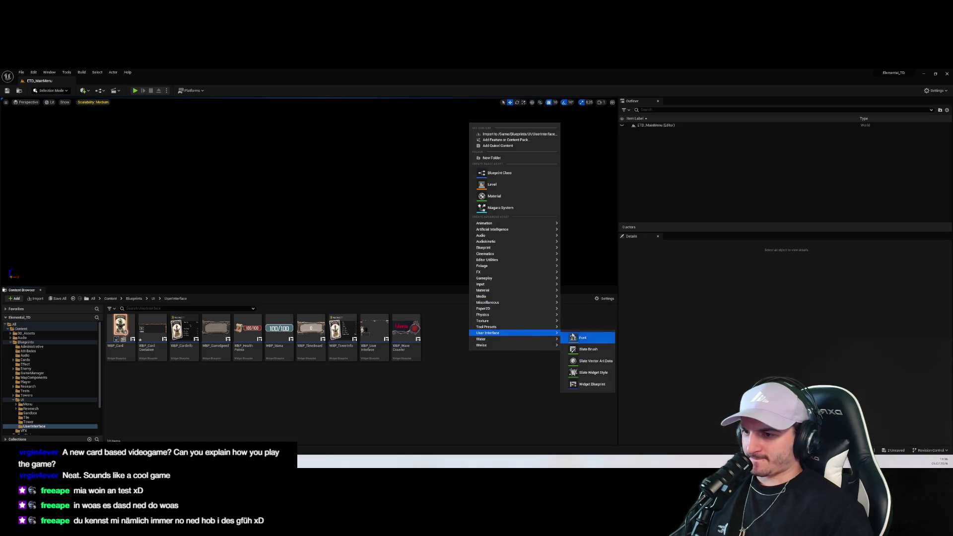
left_click(584, 387)
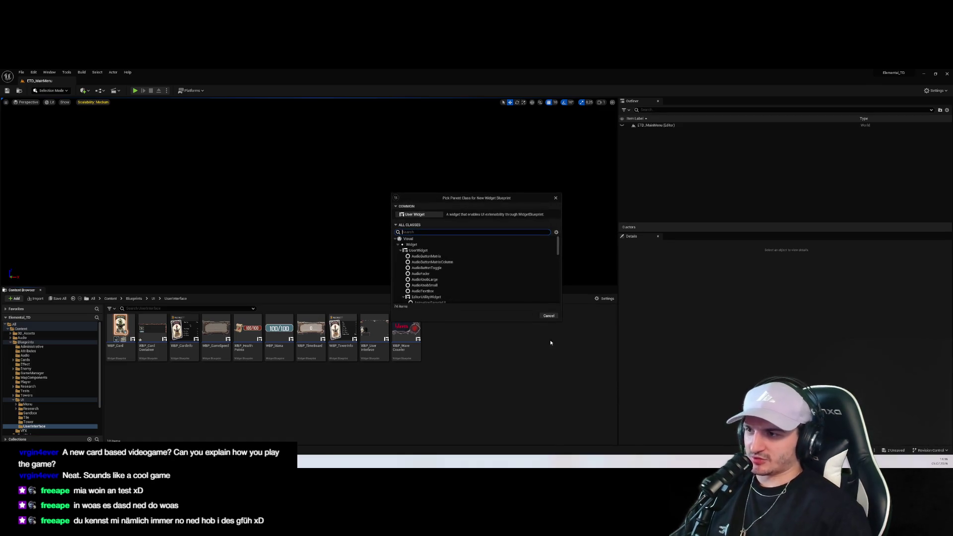
scroll(482, 263, "down", 10)
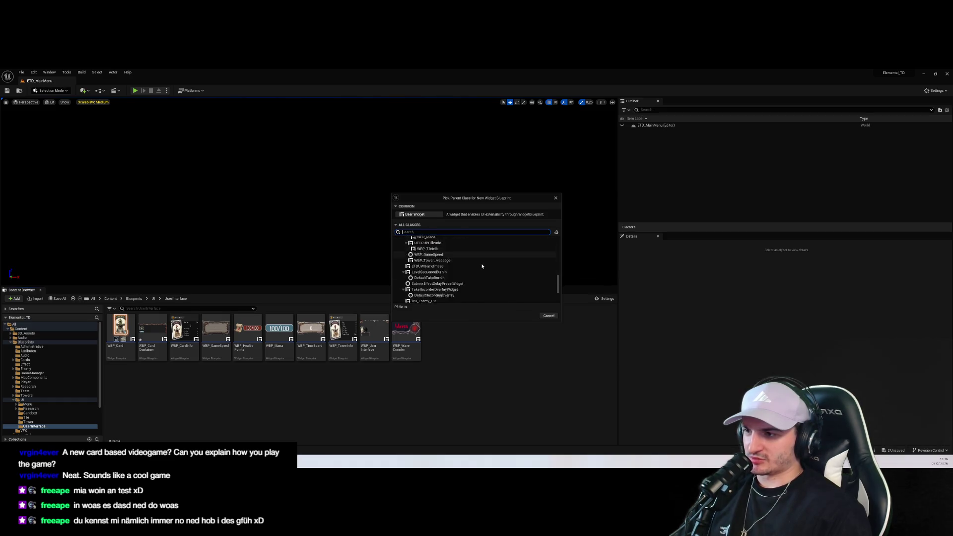
scroll(482, 263, "up", 3)
scroll(452, 268, "up", 3)
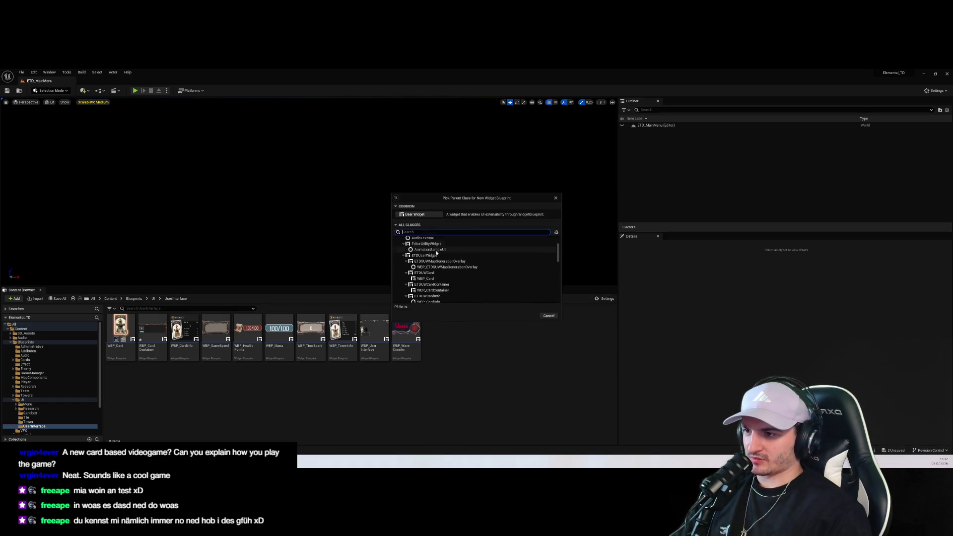
left_click(462, 255)
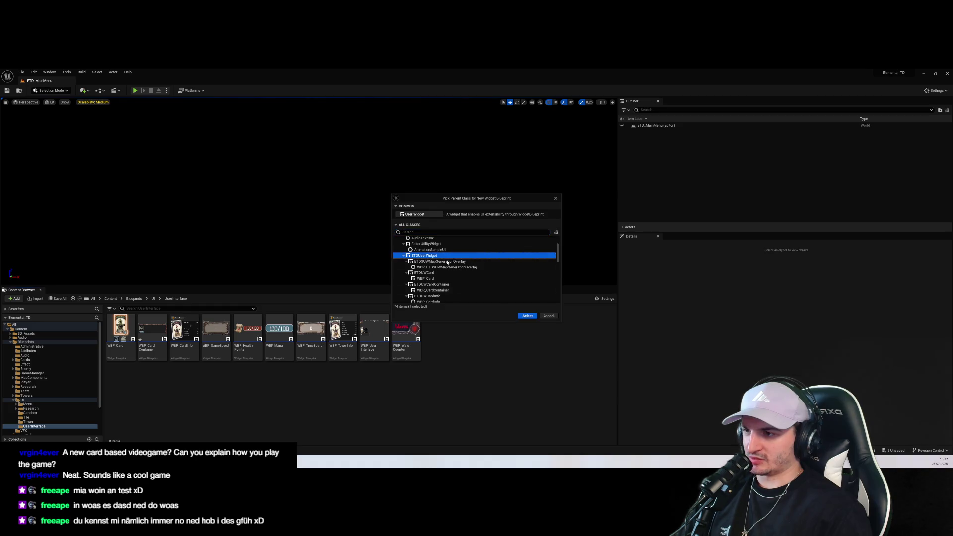
left_click(527, 317)
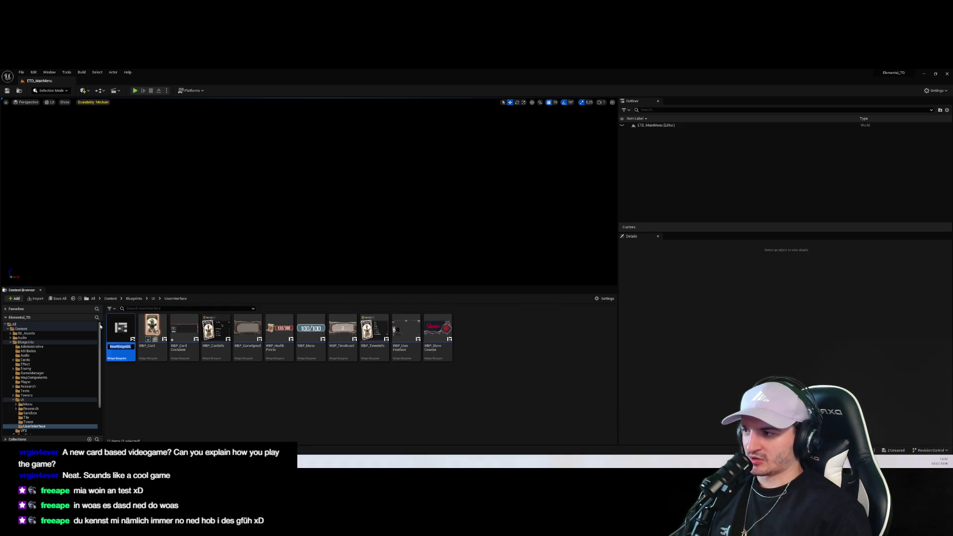
type("WBP_")
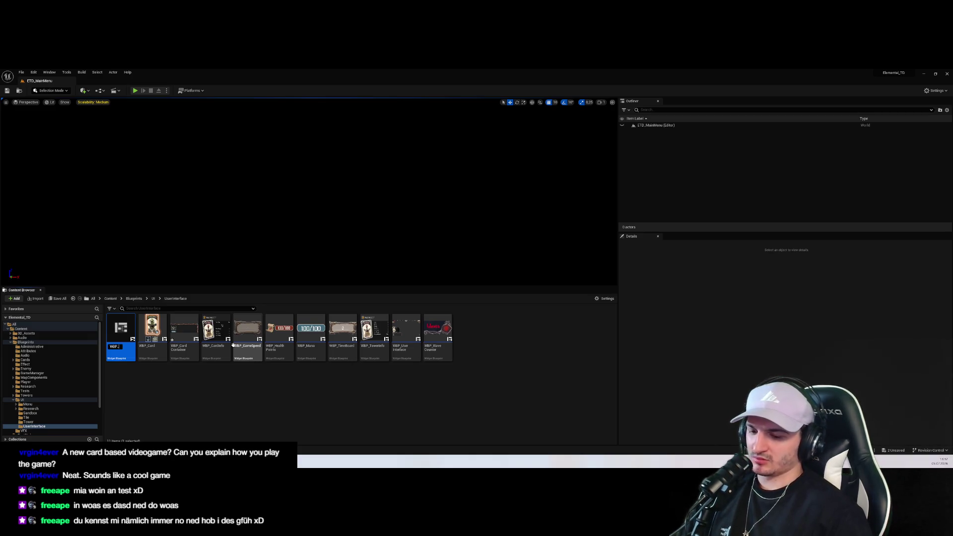
type("CardImage")
key("Return")
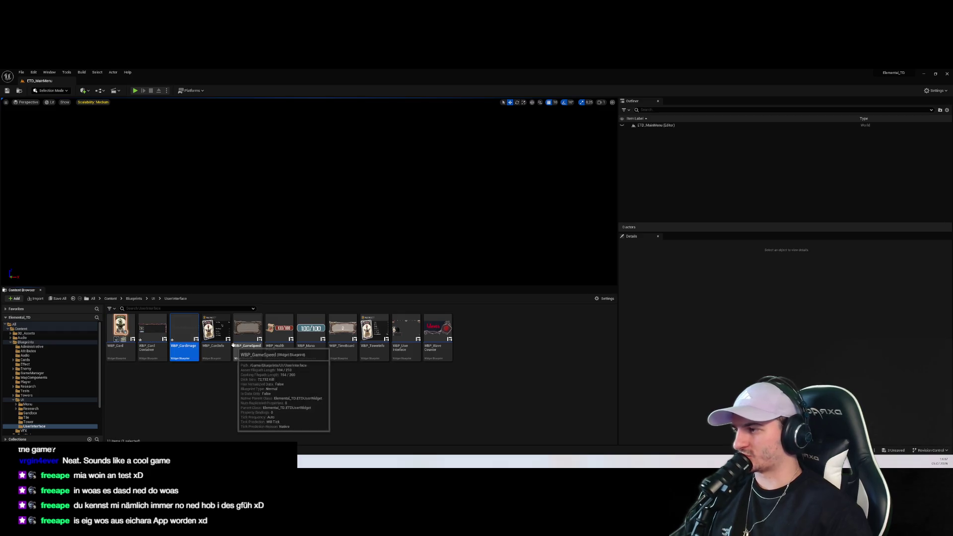
Open WBP_CardImage in the Widget Blueprint editor, then switch to the WBP_Card tab
double_click(184, 330)
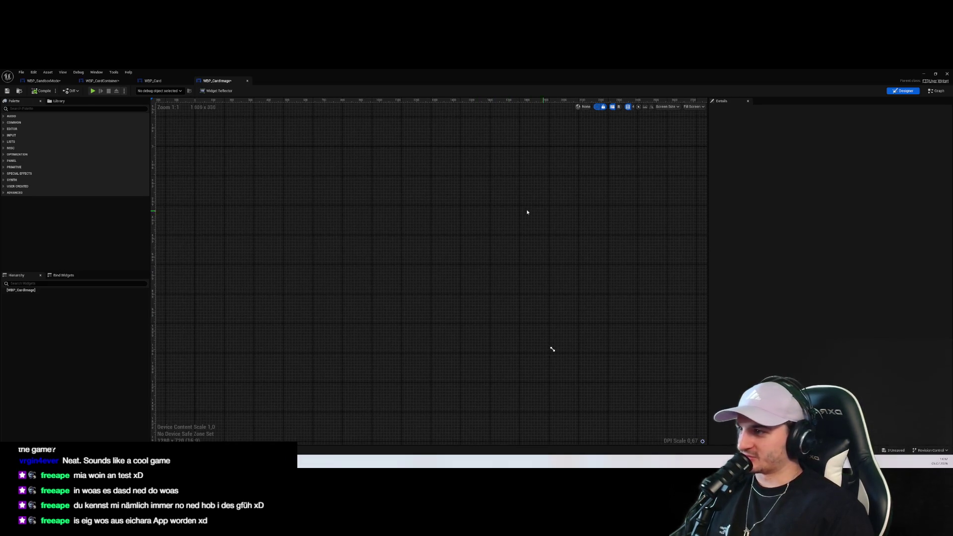
left_click(164, 81)
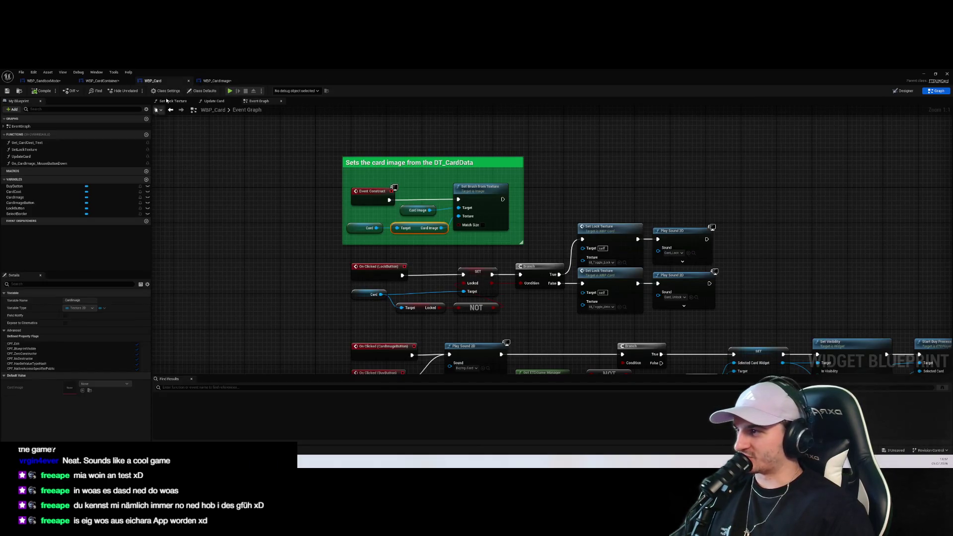
Copy the Vertical Box card layout from WBP_Card's Designer
left_click(904, 91)
scroll(374, 286, "up", 8)
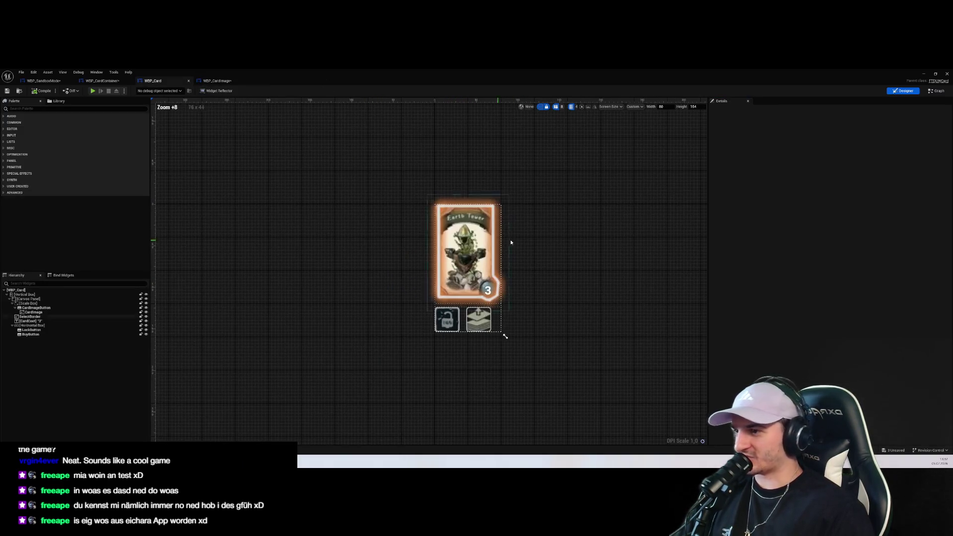
left_click(495, 236)
left_click(29, 304)
key("Up")
key("Up")
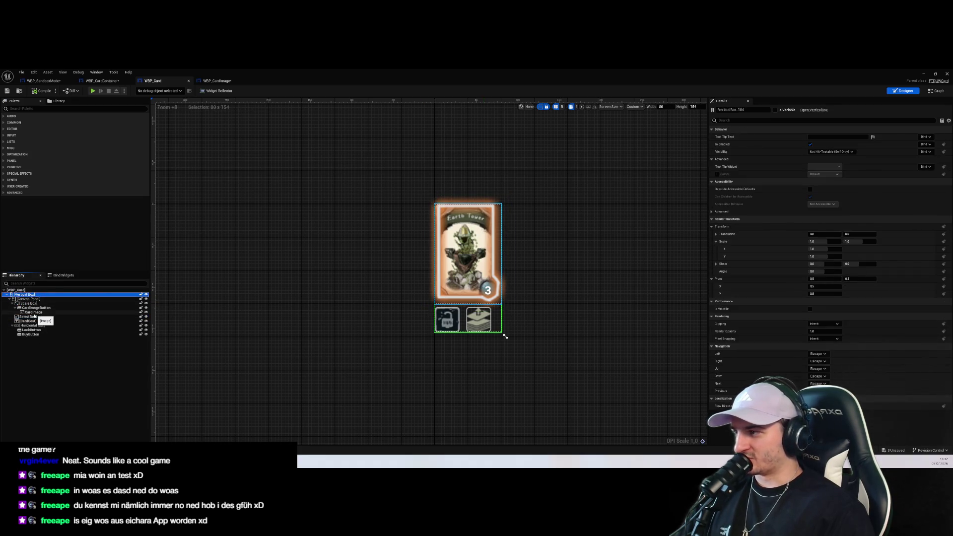
left_click(937, 91)
left_click(217, 81)
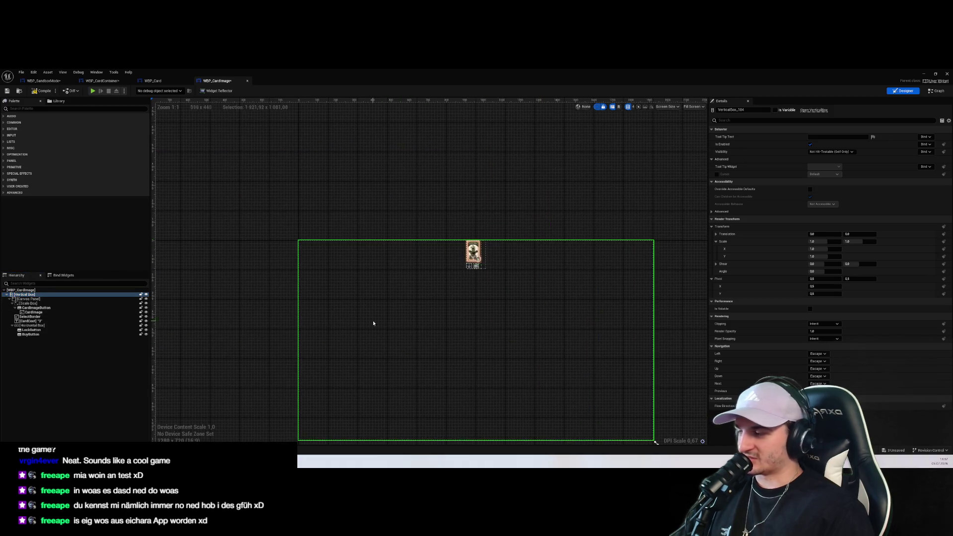
Shrink WBP_CardImage's preview to 819 by 285, comparing against WBP_Card's root settings
left_click(247, 330)
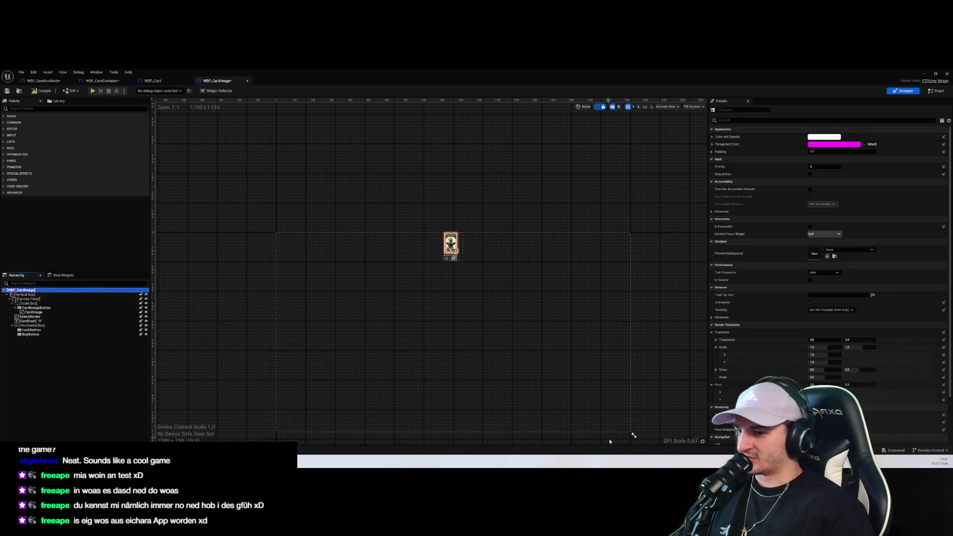
left_click_drag(634, 435, 506, 314)
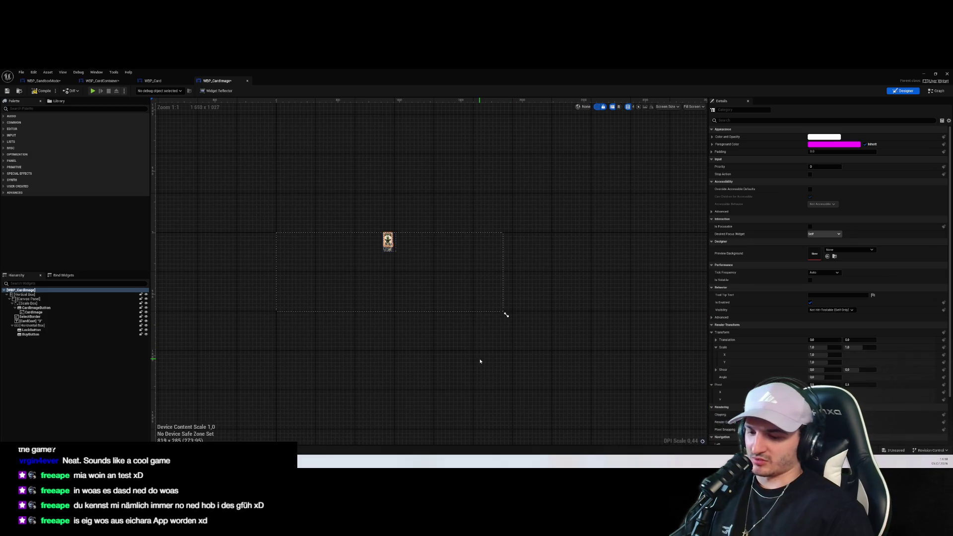
left_click(162, 81)
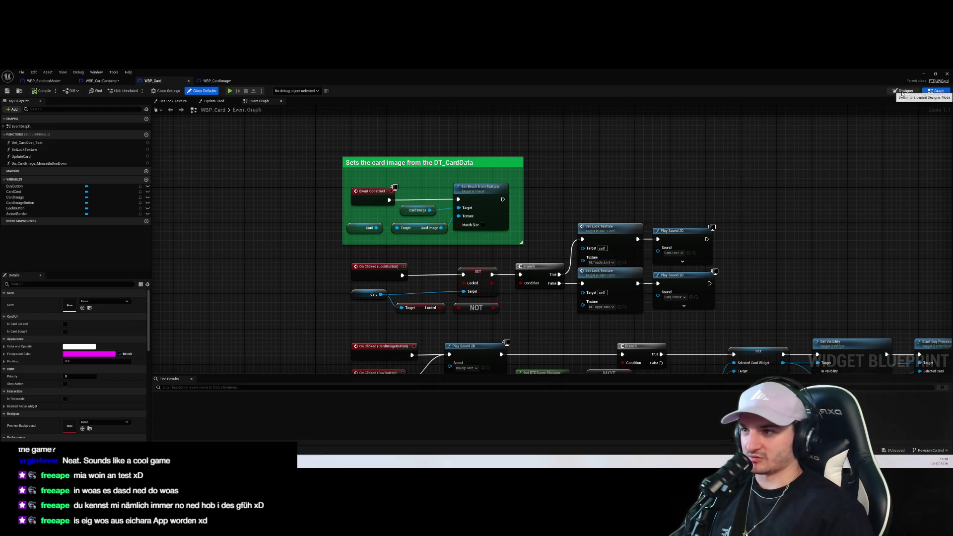
left_click(905, 90)
left_click(57, 291)
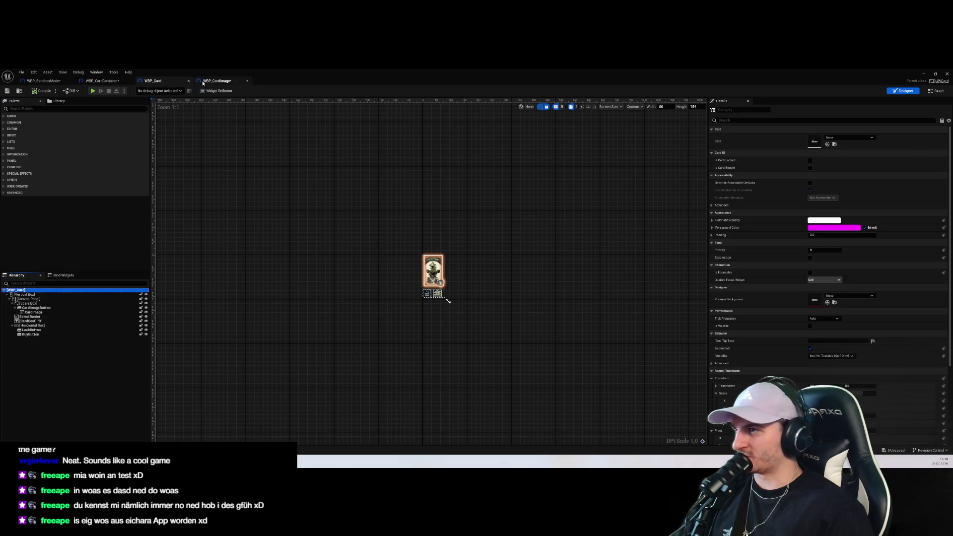
left_click(217, 80)
left_click(667, 106)
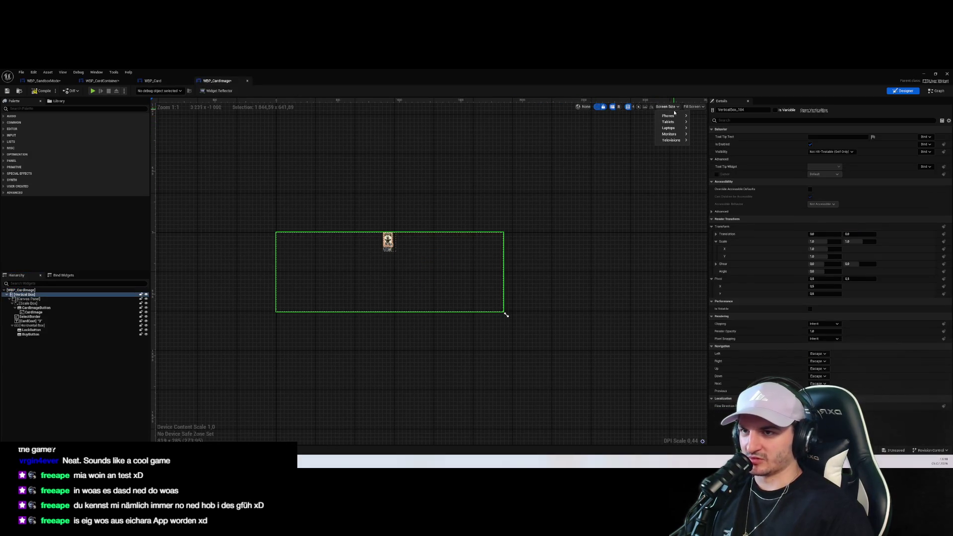
Set WBP_CardImage's preview to a custom size of 80 by 154
left_click(684, 108)
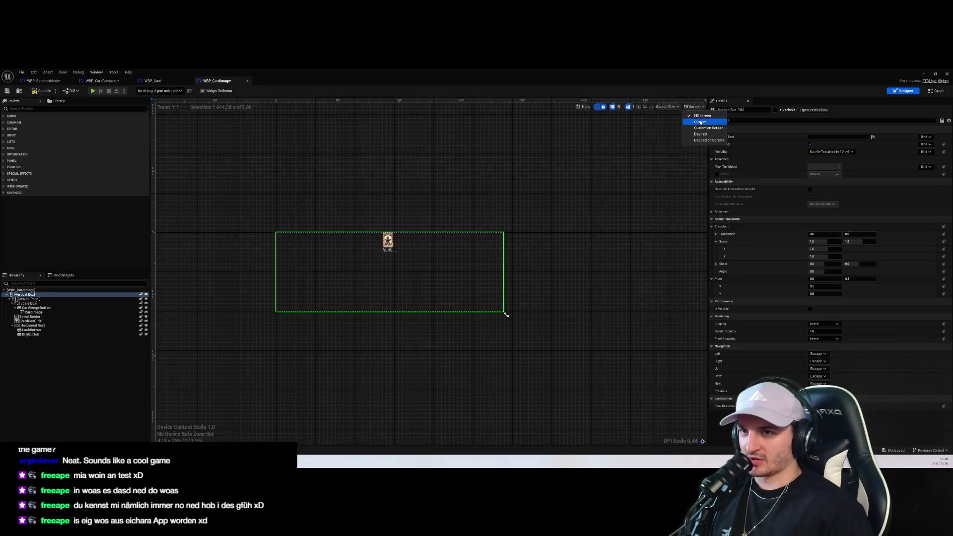
left_click(720, 121)
left_click(664, 107)
type("80")
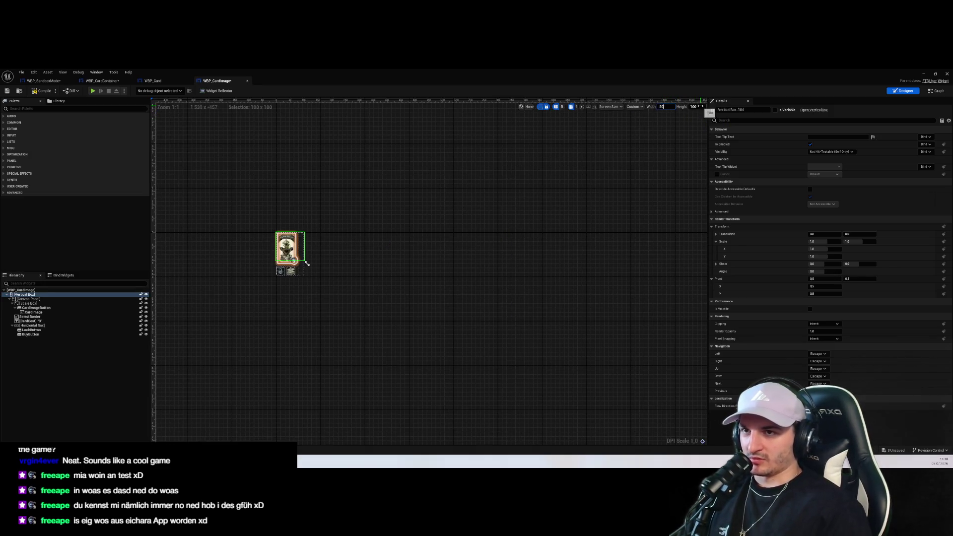
key("Tab")
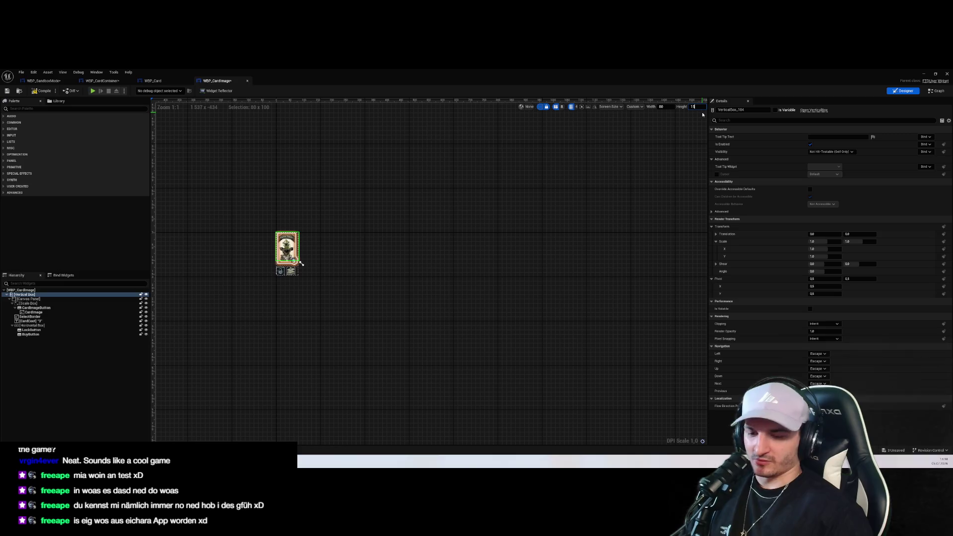
type("4")
key("Return")
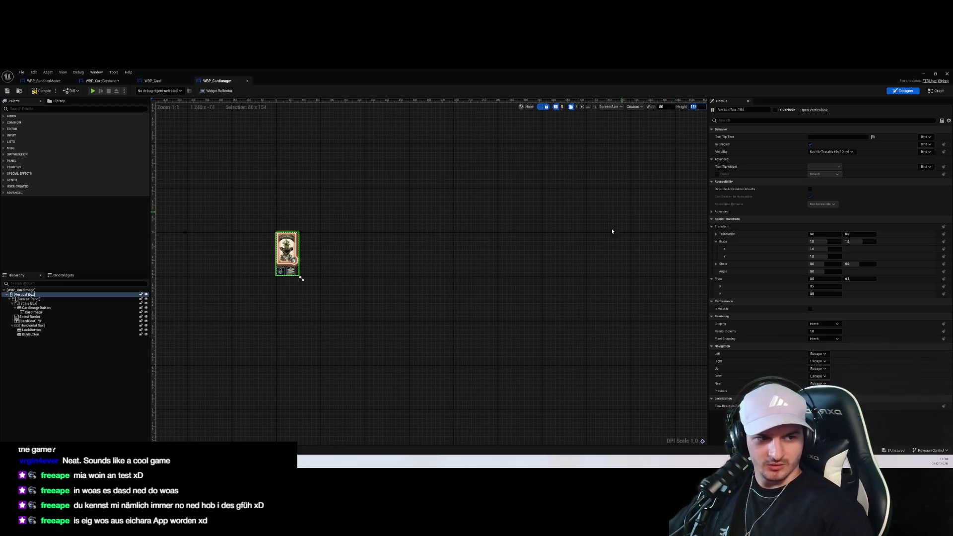
Delete the lock/buy buttons row and the card cost number
scroll(445, 280, "up", 8)
left_click(379, 298)
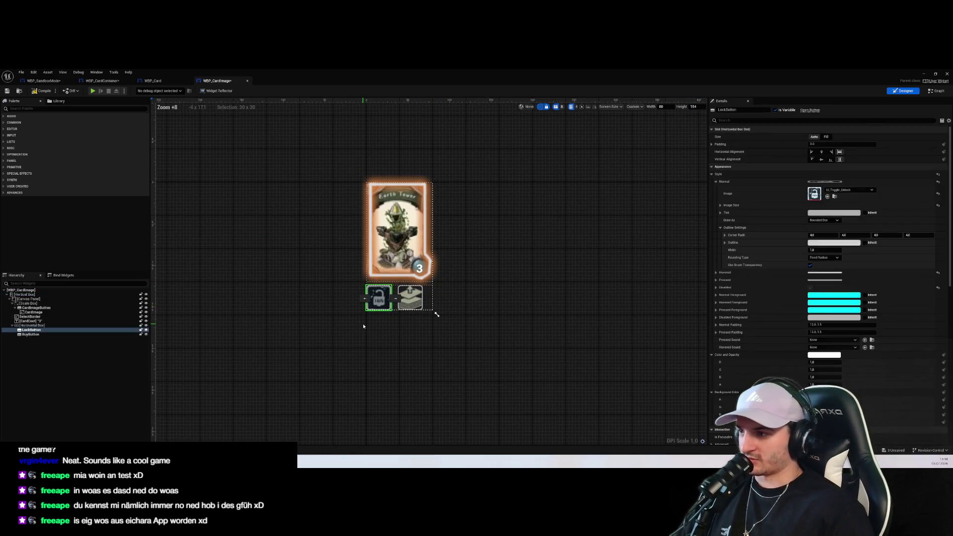
left_click(71, 325)
key("Delete")
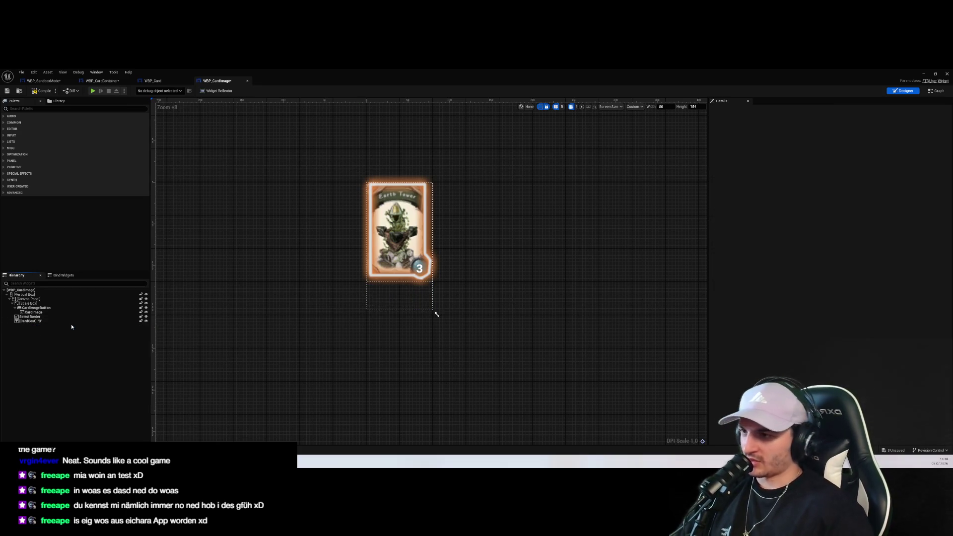
left_click(42, 321)
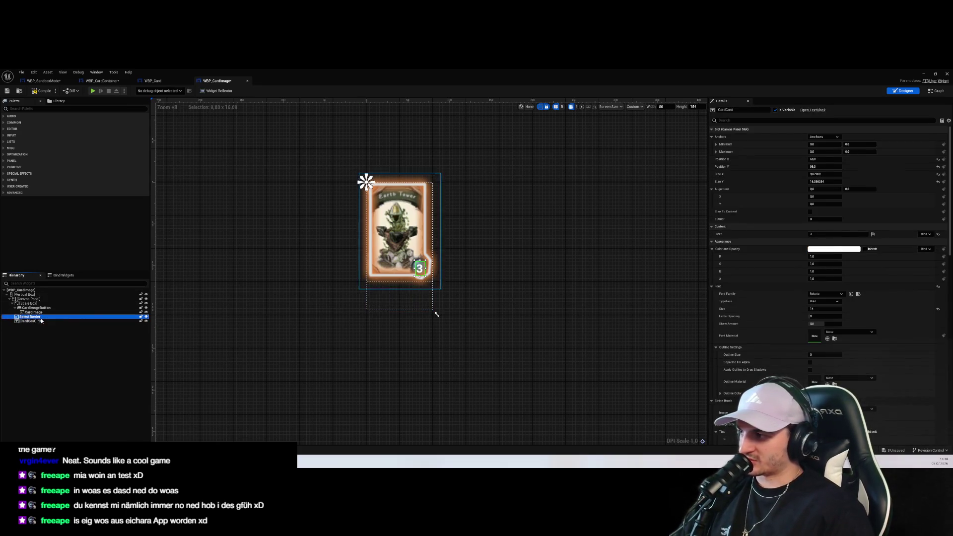
key("Delete")
Inspect the card widget hierarchy and trial-resize the Vertical Box, undoing the change
left_click(35, 316)
left_click(41, 312)
left_click(40, 308)
left_click(40, 312)
left_click(40, 308)
left_click(41, 300)
left_click(40, 303)
left_click(40, 307)
left_click(35, 312)
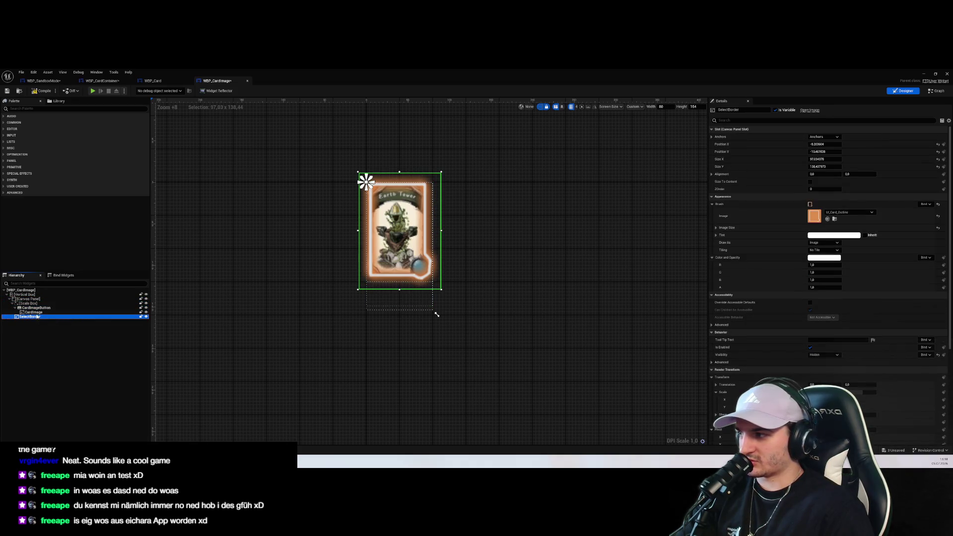
left_click(30, 294)
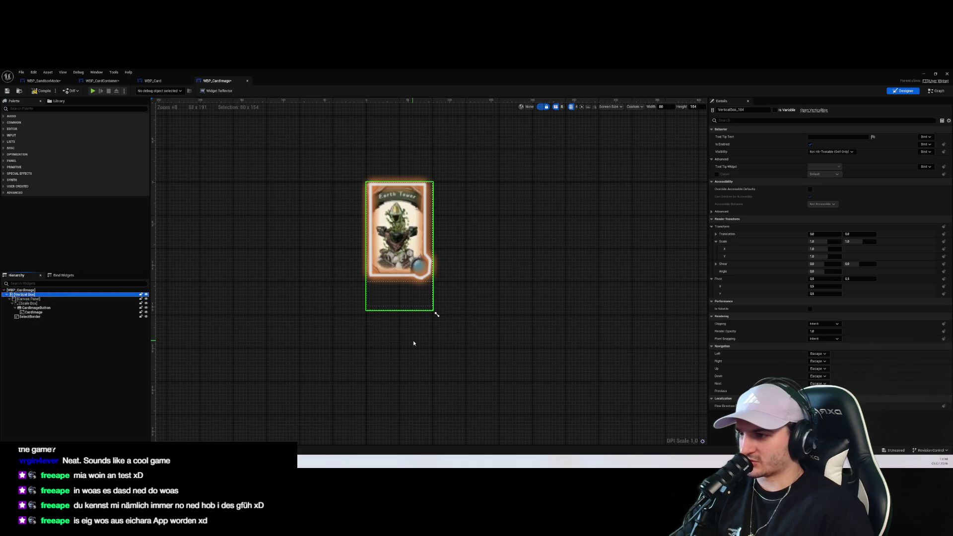
left_click_drag(437, 314, 436, 285)
left_click(27, 299)
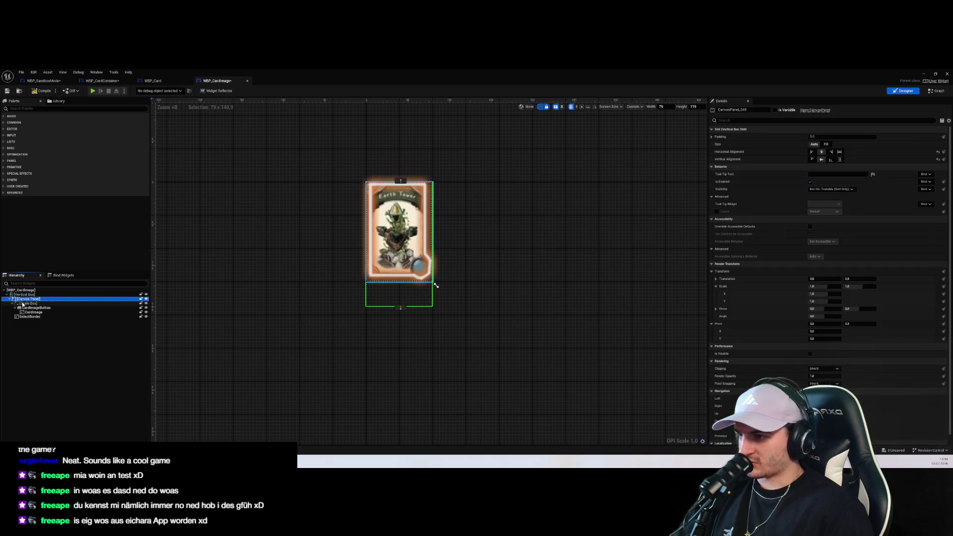
key("ctrl+z")
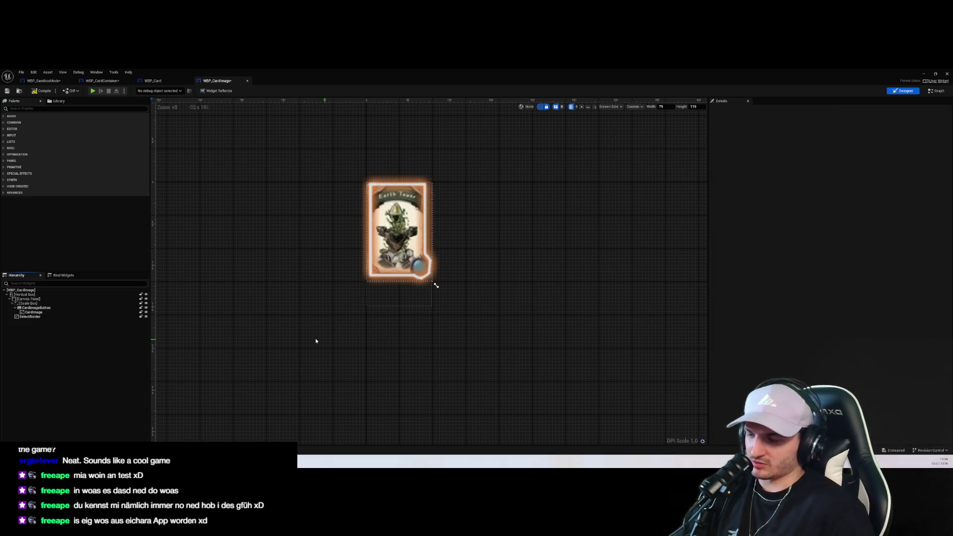
Delete CardImage and CardImageButton, then undo to restore CardImage
left_click(35, 308)
left_click(33, 313)
left_click(33, 317)
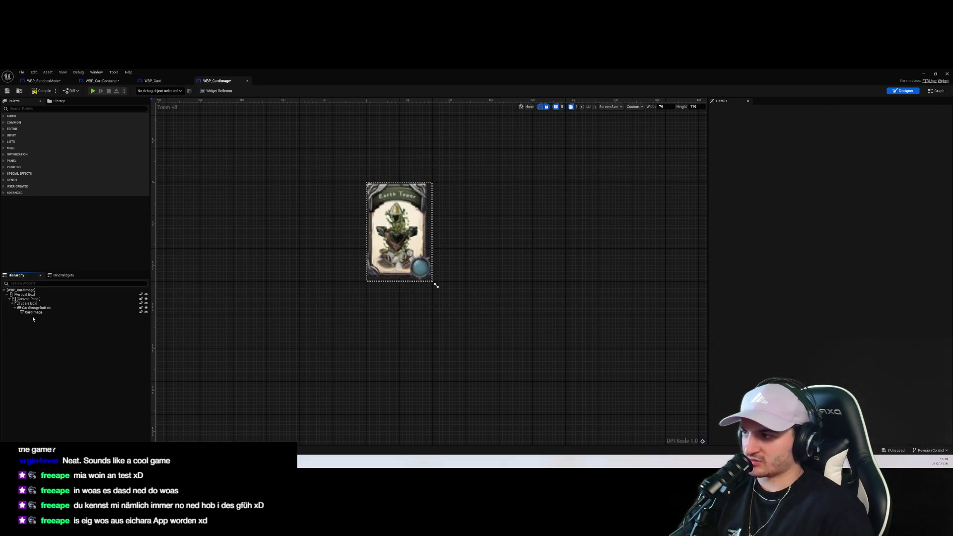
left_click(49, 313)
left_click(80, 308)
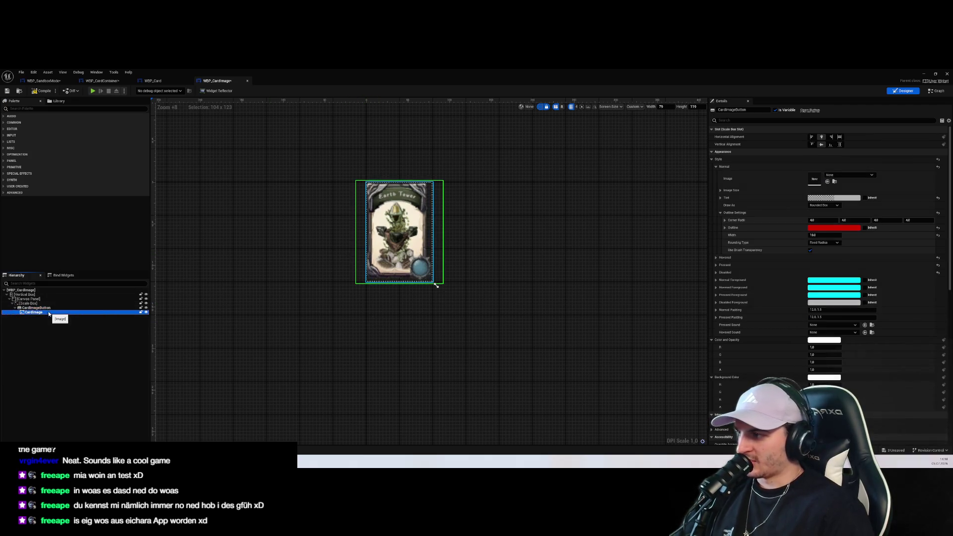
left_click(38, 312)
key("Delete")
left_click(37, 308)
key("Delete")
key("ctrl+z")
Remove the Scale Box and Canvas Panel, pasting CardImage directly into the Vertical Box
left_click(35, 304)
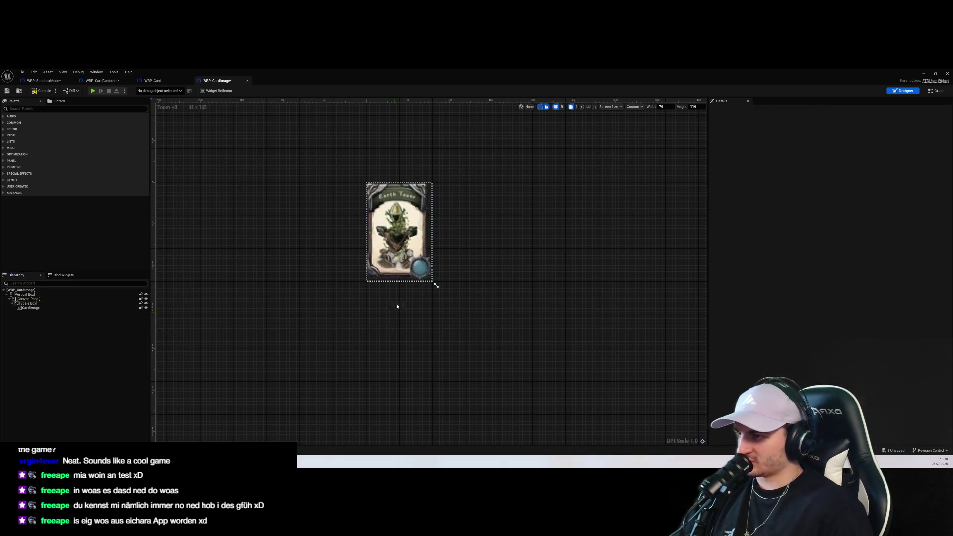
key("Delete")
left_click(37, 301)
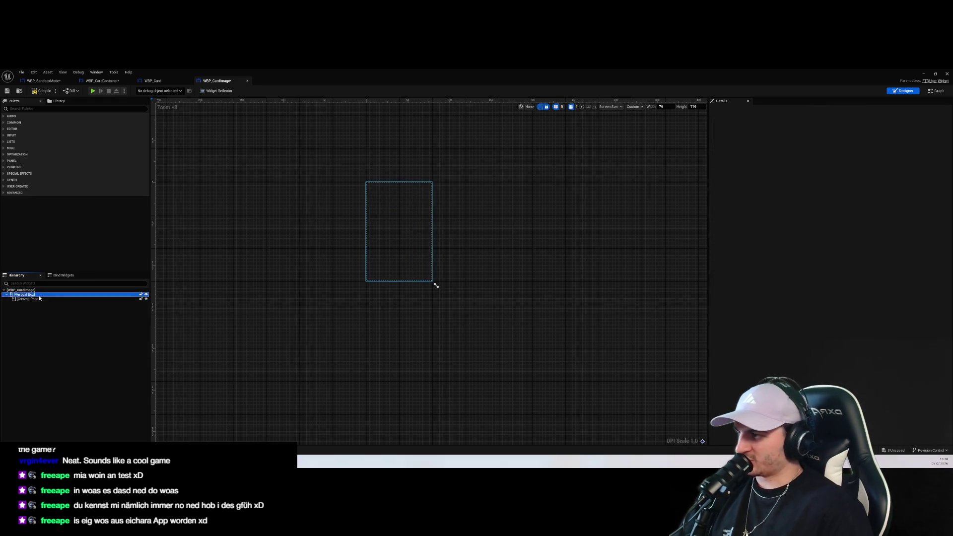
key("Delete")
left_click(30, 295)
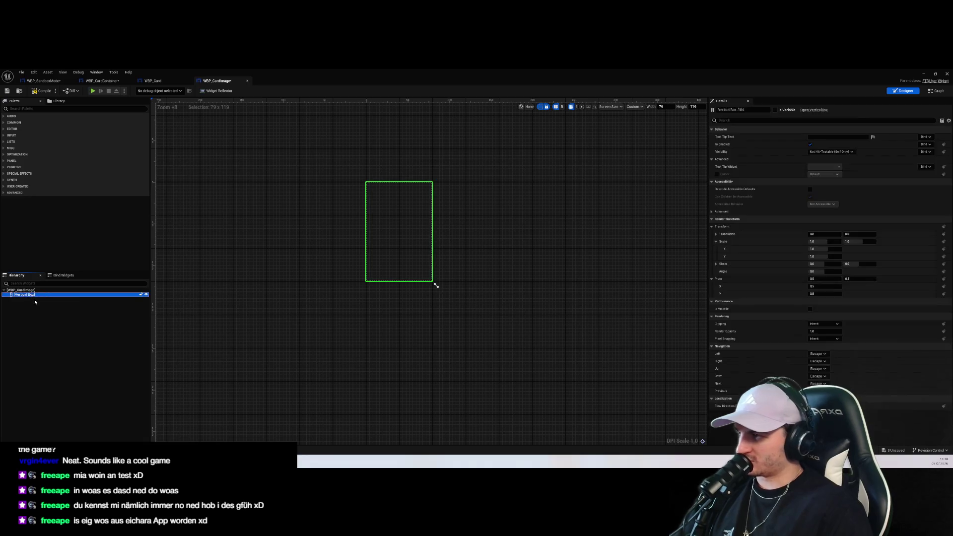
key("ctrl+v")
Verify the pasted card image on the canvas and switch to the Event Graph
left_click(534, 302)
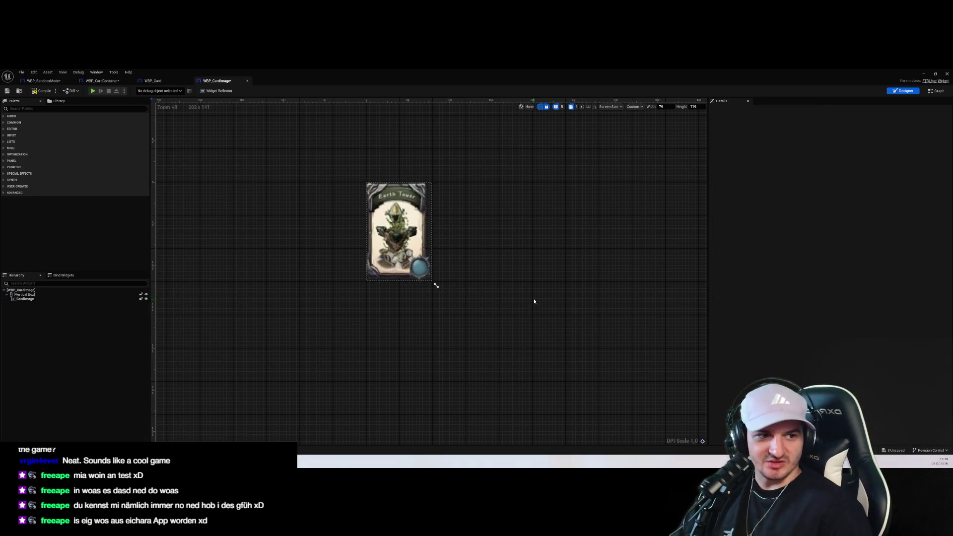
left_click(397, 228)
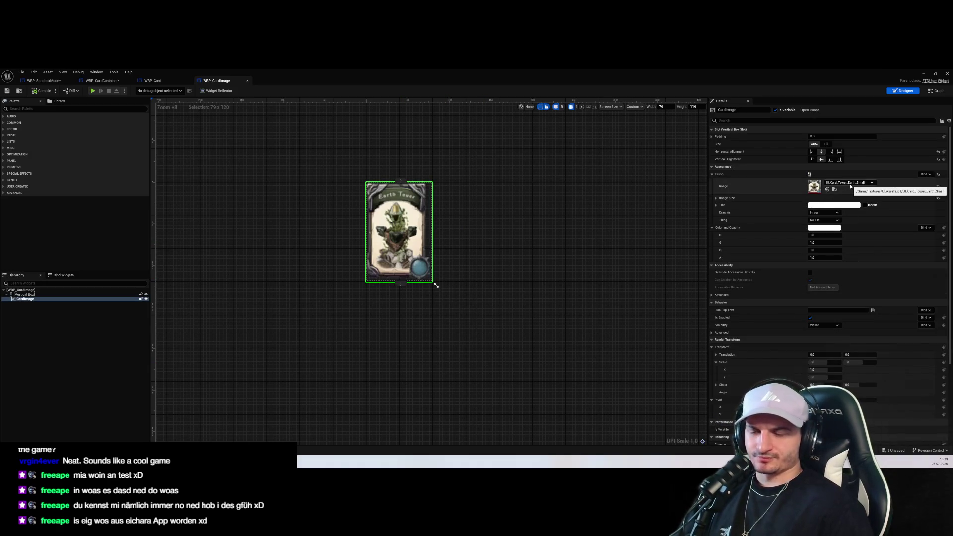
left_click(606, 227)
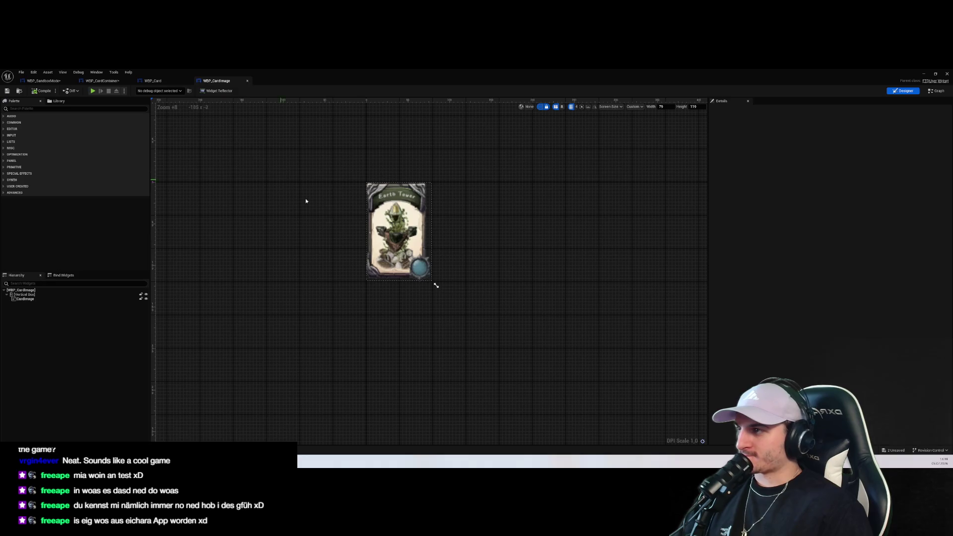
left_click(938, 90)
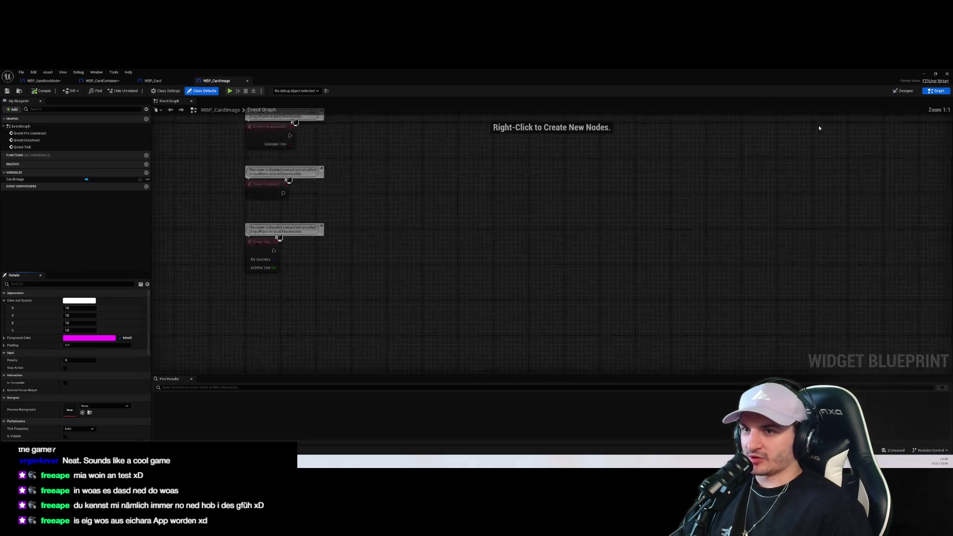
Copy WBP_Card's card-image comment group, paste it into WBP_CardImage's event graph, and save
left_click(153, 80)
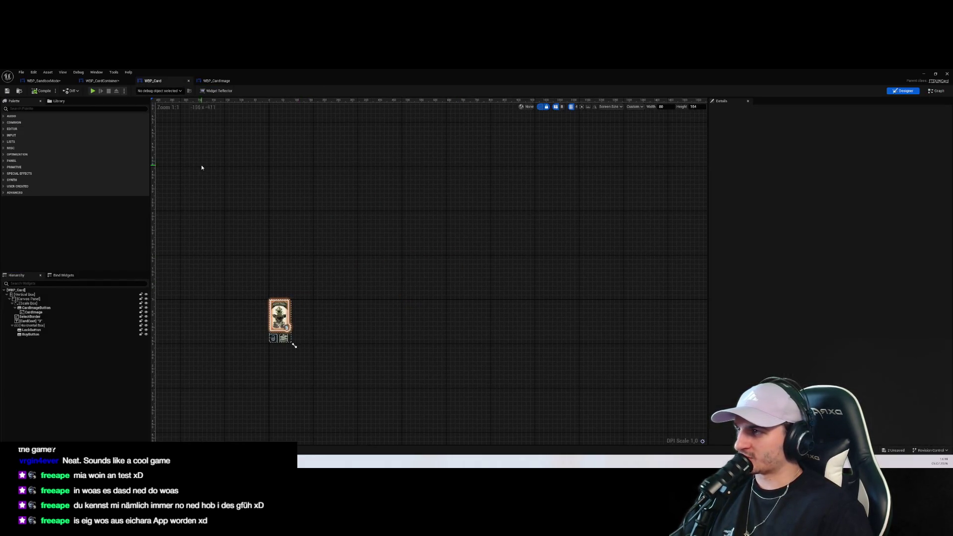
left_click(937, 91)
key("ctrl+c")
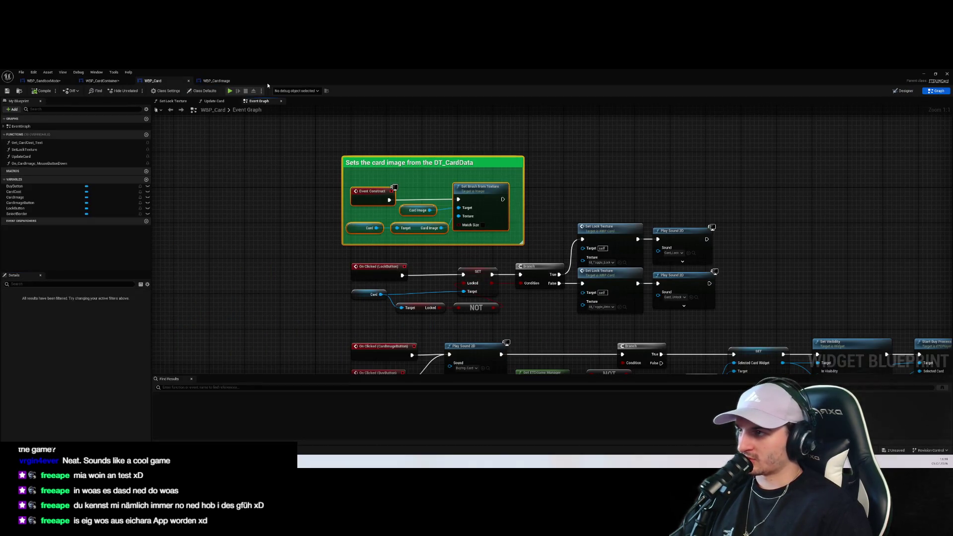
left_click(217, 81)
key("ctrl+v")
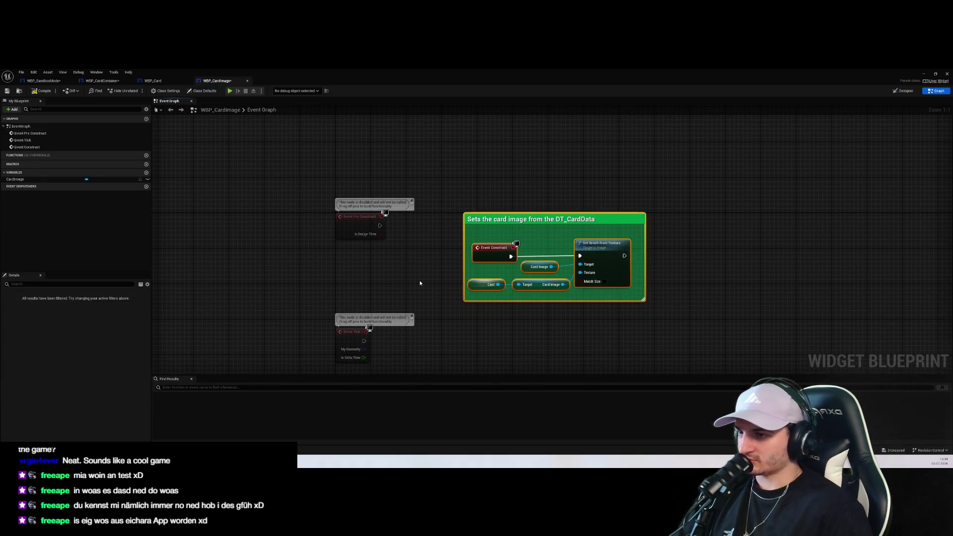
left_click_drag(728, 281, 660, 282)
key("ctrl+s")
Arrange the pasted 'Sets the card image from the DT_CardData' group beside the Pre Construct node
left_click_drag(526, 308, 466, 312)
left_click(442, 301)
left_click(417, 205)
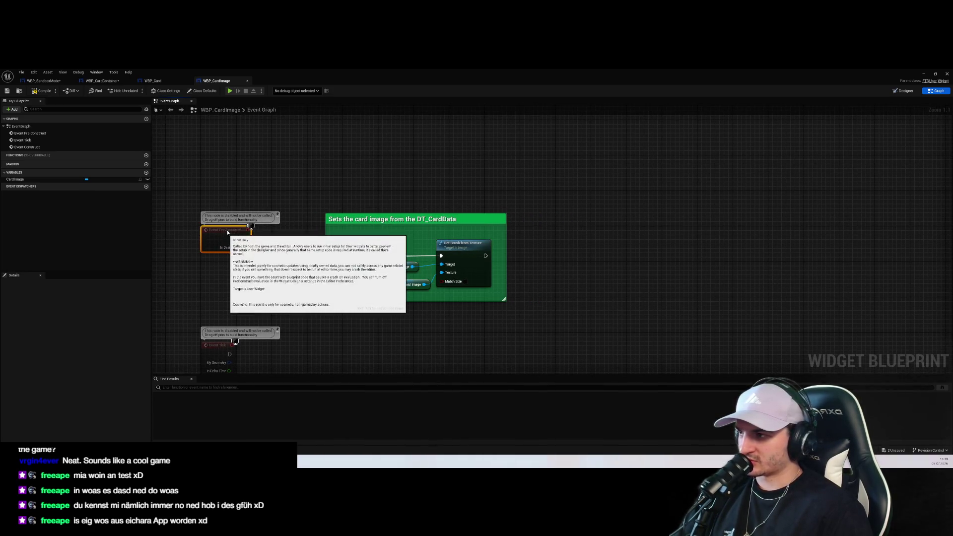
left_click_drag(229, 230, 228, 149)
left_click_drag(313, 208, 560, 330)
left_click_drag(413, 255, 525, 235)
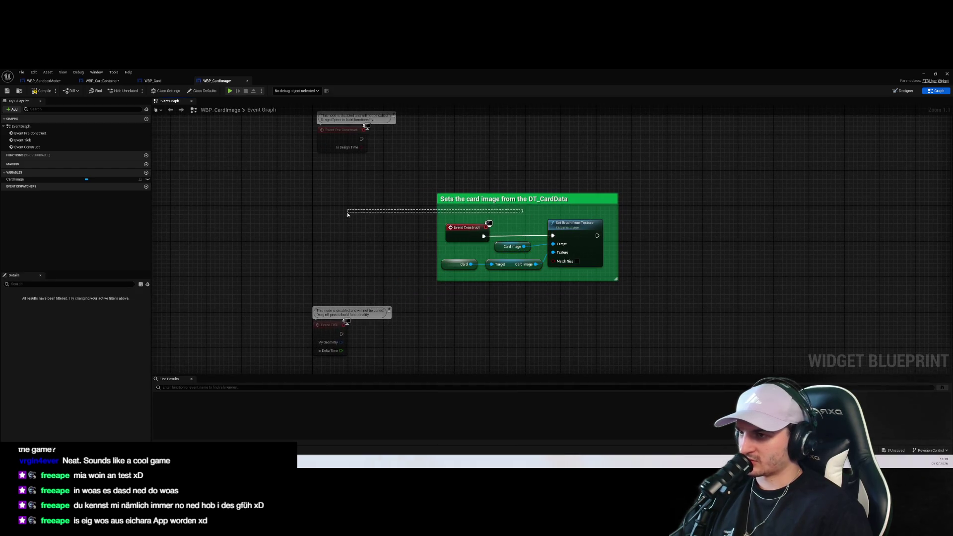
left_click_drag(560, 204, 551, 200)
key("ctrl+z")
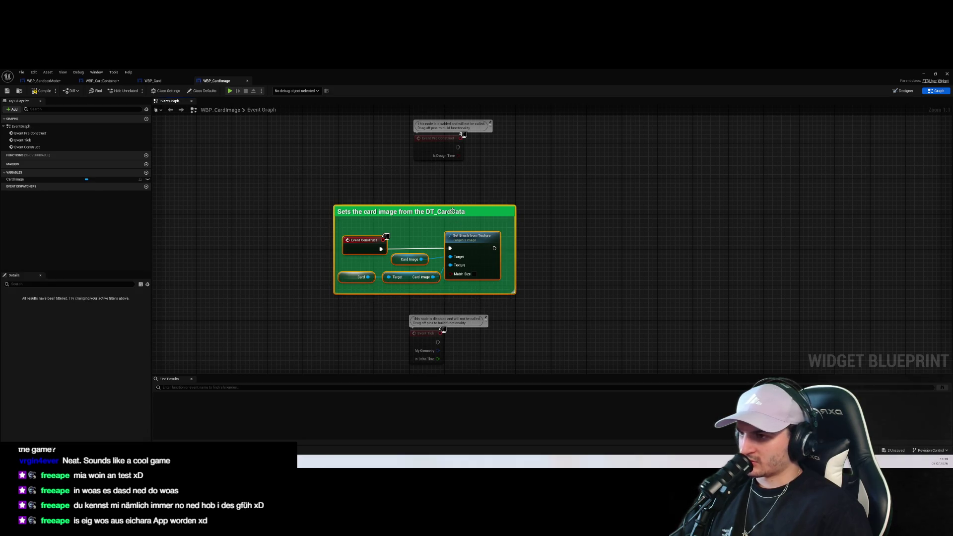
key("ctrl+z")
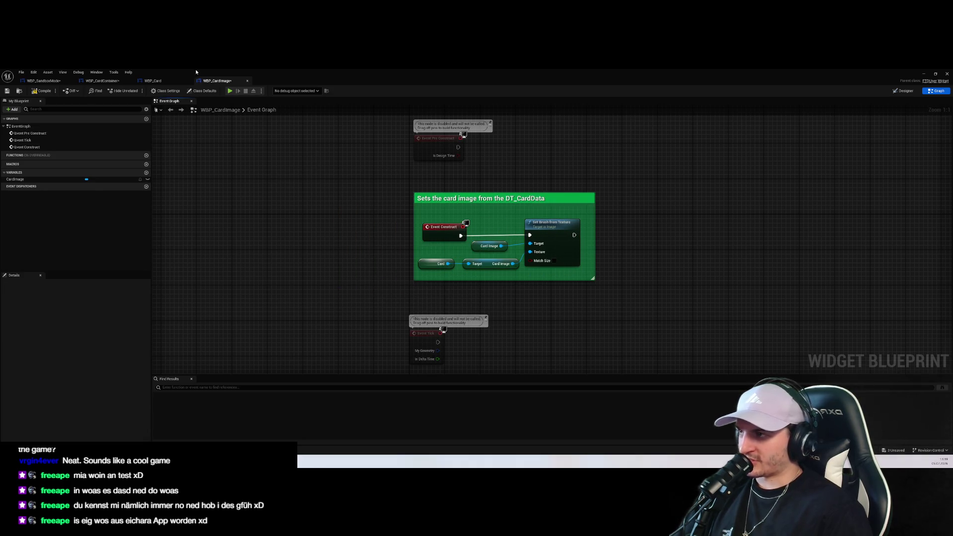
Compile WBP_CardImage and inspect the Card node reporting the missing-variable error
left_click(41, 90)
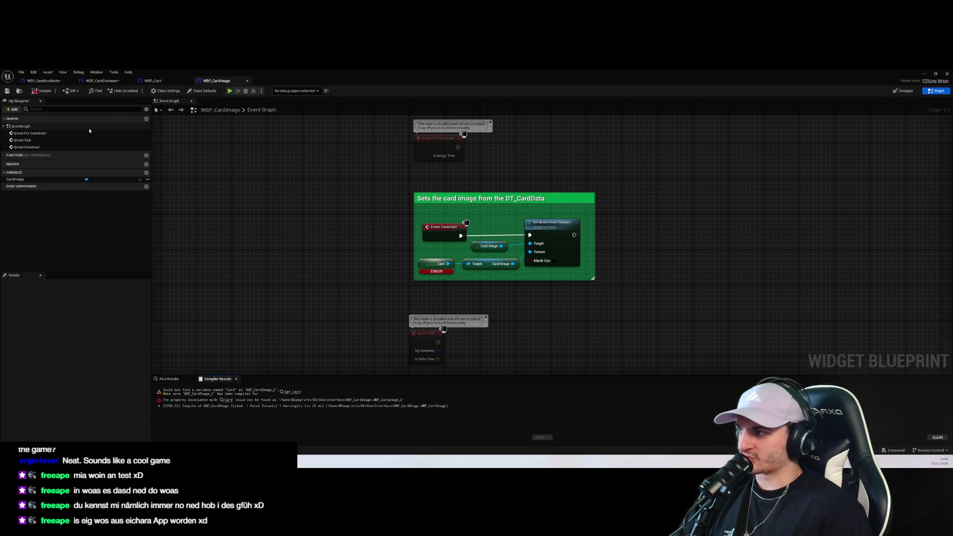
left_click(438, 265)
left_click(308, 270)
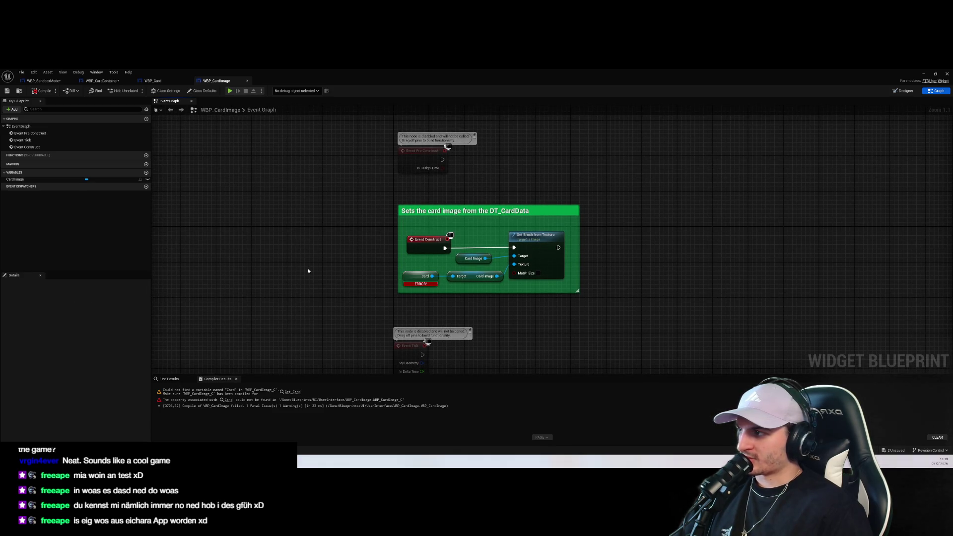
Add a new variable named Card to WBP_CardImage
left_click(146, 173)
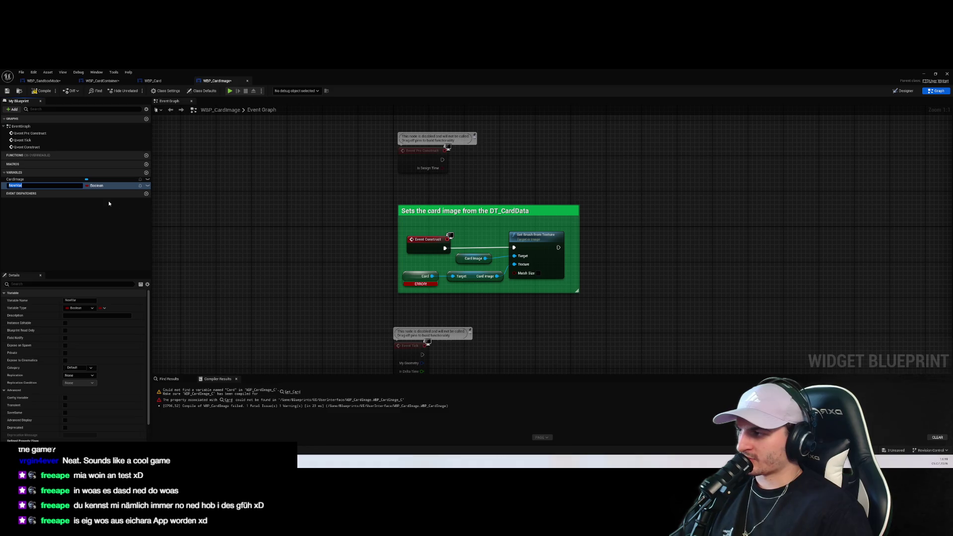
type("Card")
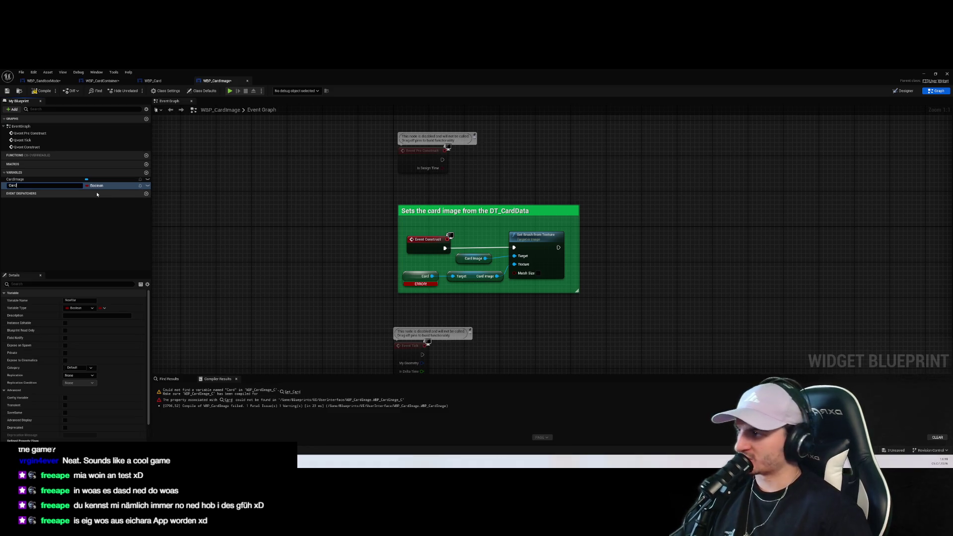
key("Return")
Search the variable types for Card, leave the type as Boolean, and return to WBP_Card
left_click(99, 188)
type("Card")
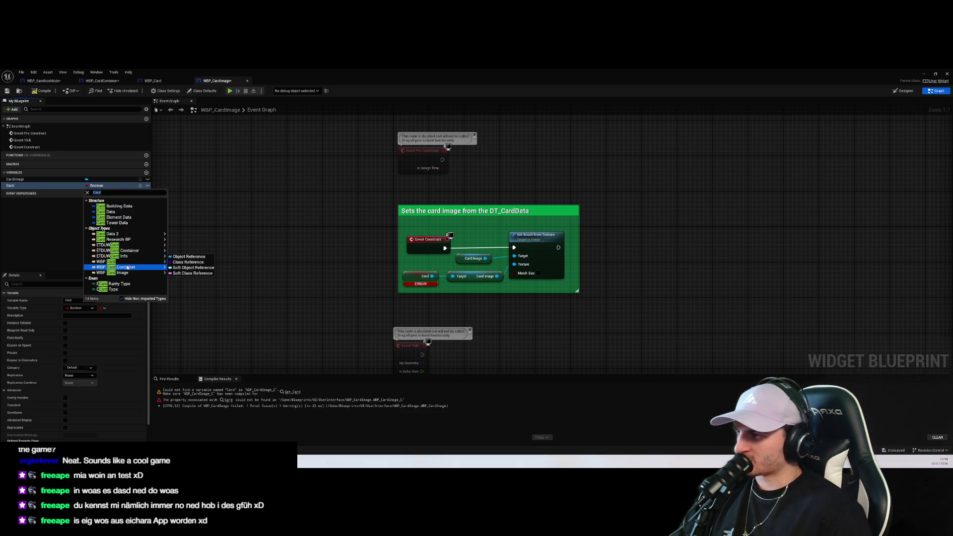
mouse_move(144, 241)
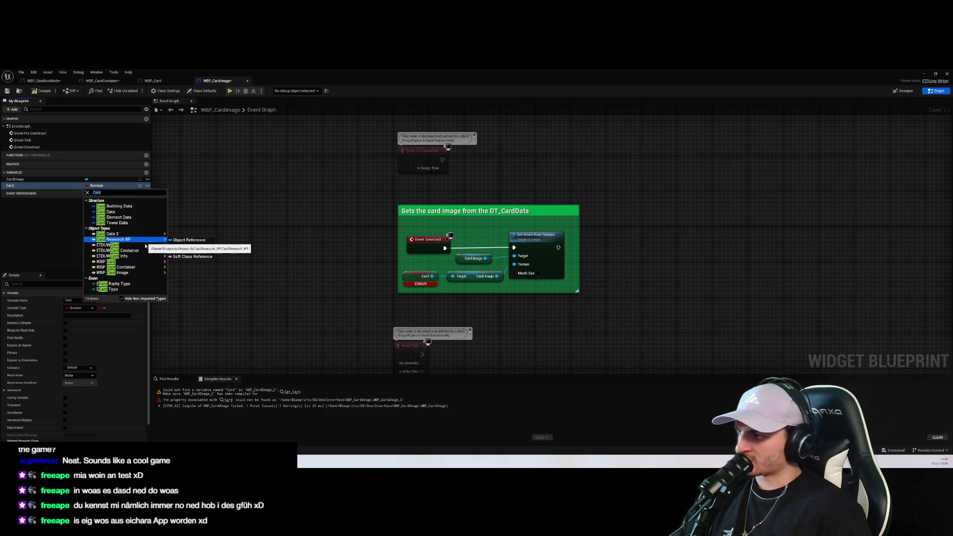
mouse_move(164, 262)
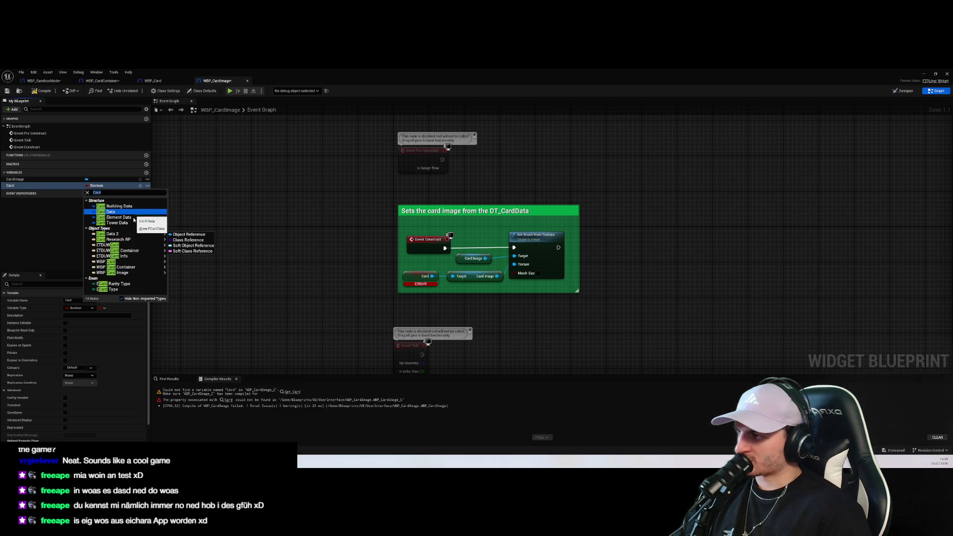
left_click(115, 194)
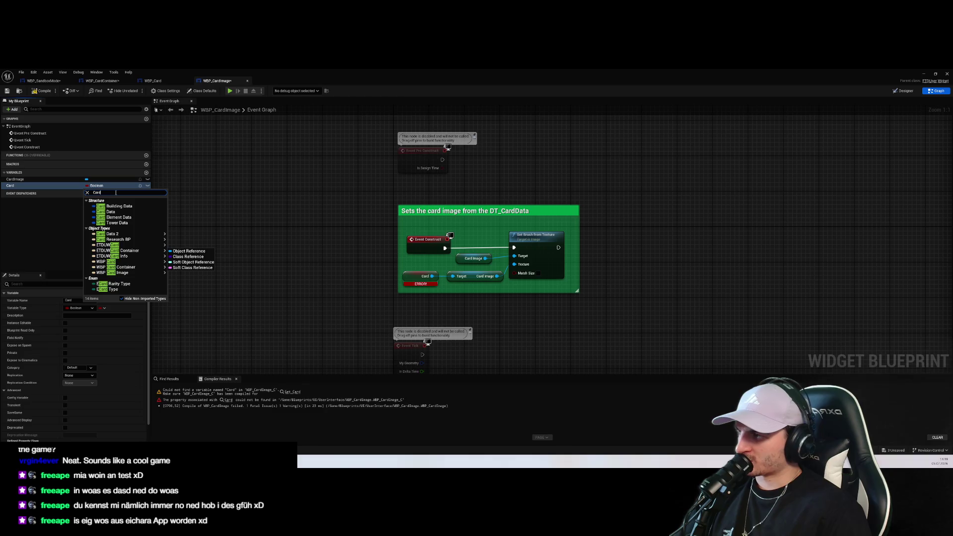
type(" Ref")
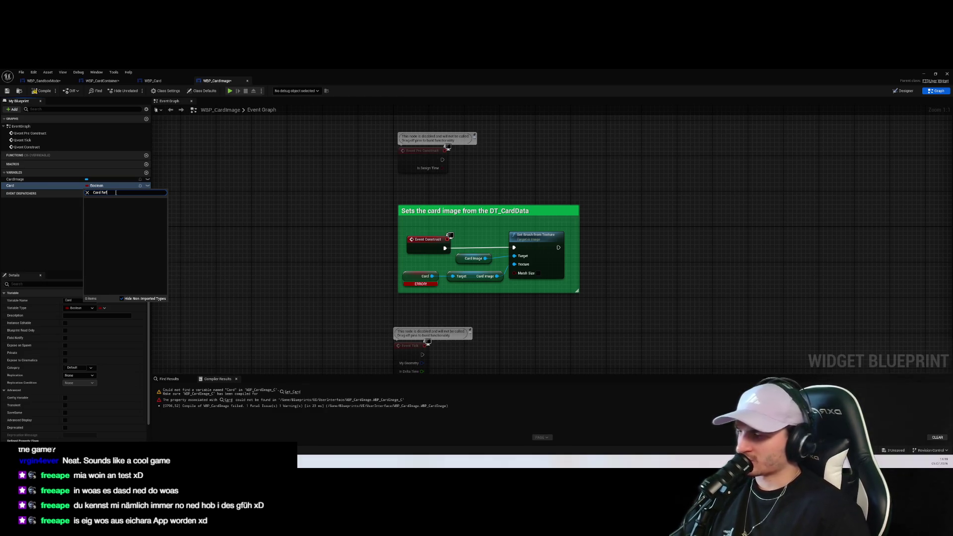
key("BackSpace")
key("BackSpace")
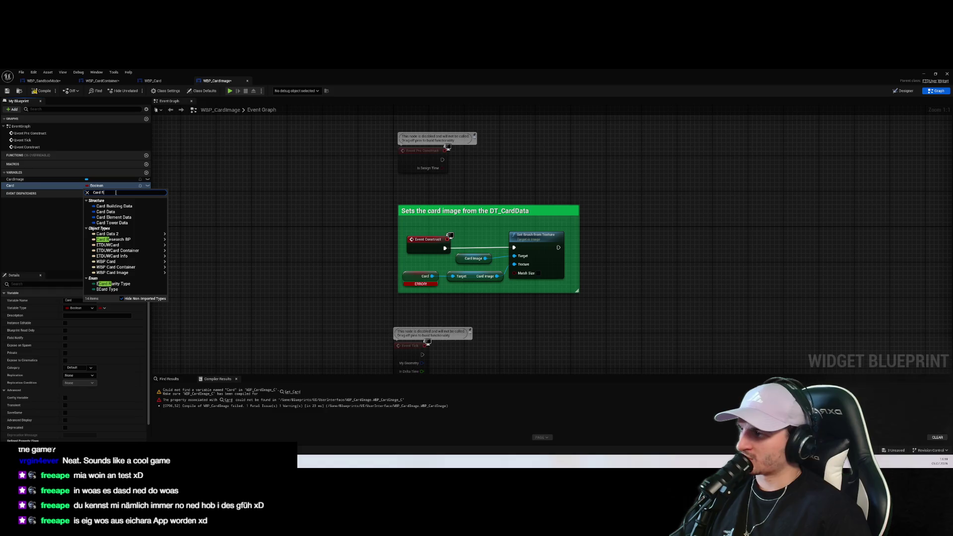
key("BackSpace")
key("BackSpace")
mouse_move(134, 243)
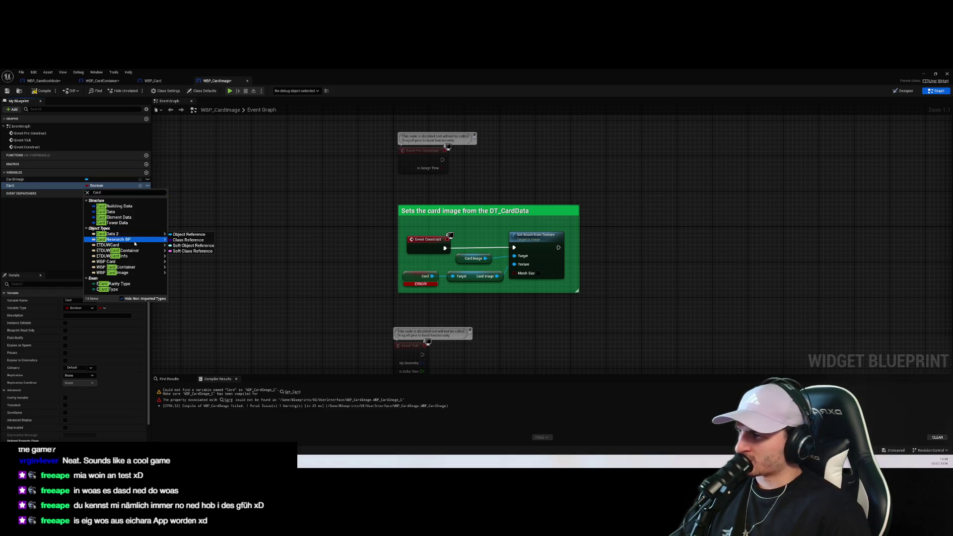
mouse_move(135, 264)
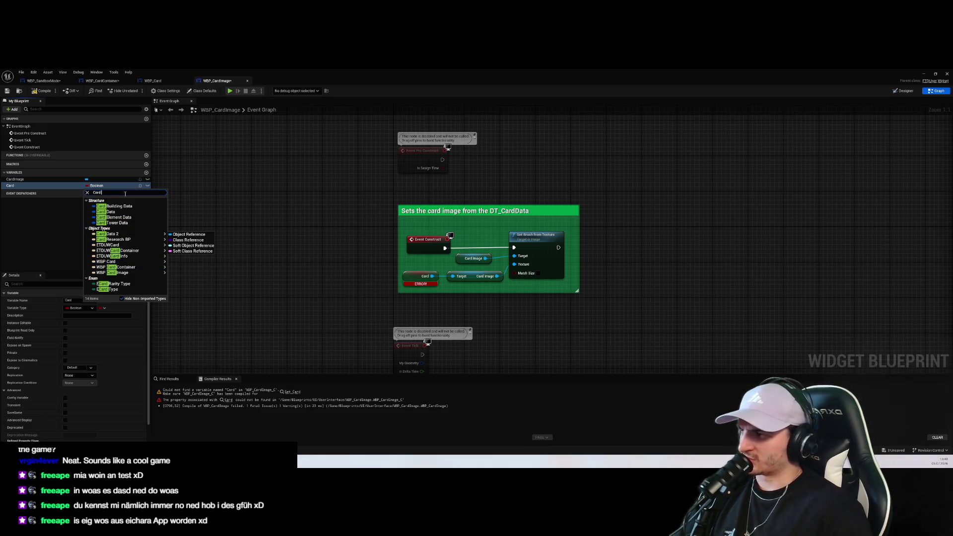
type("u")
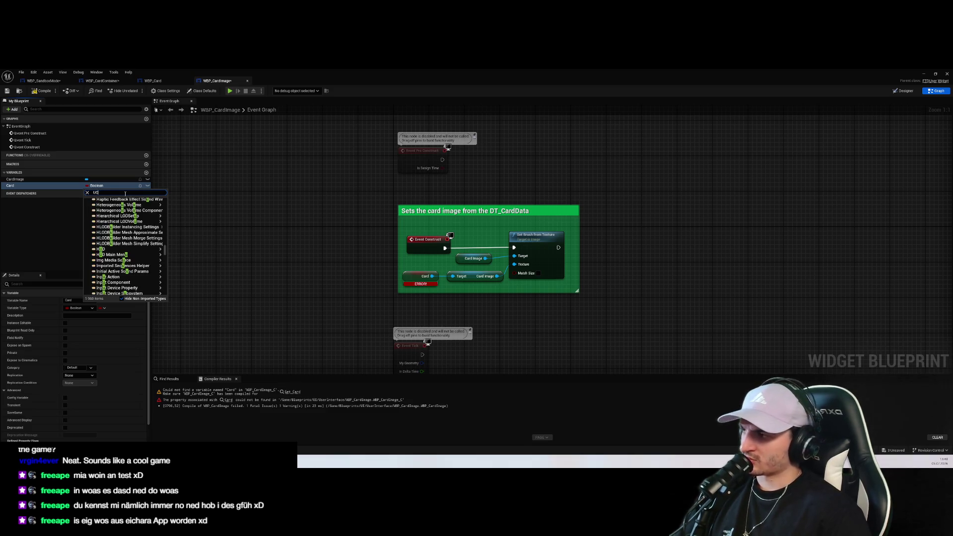
left_click(270, 192)
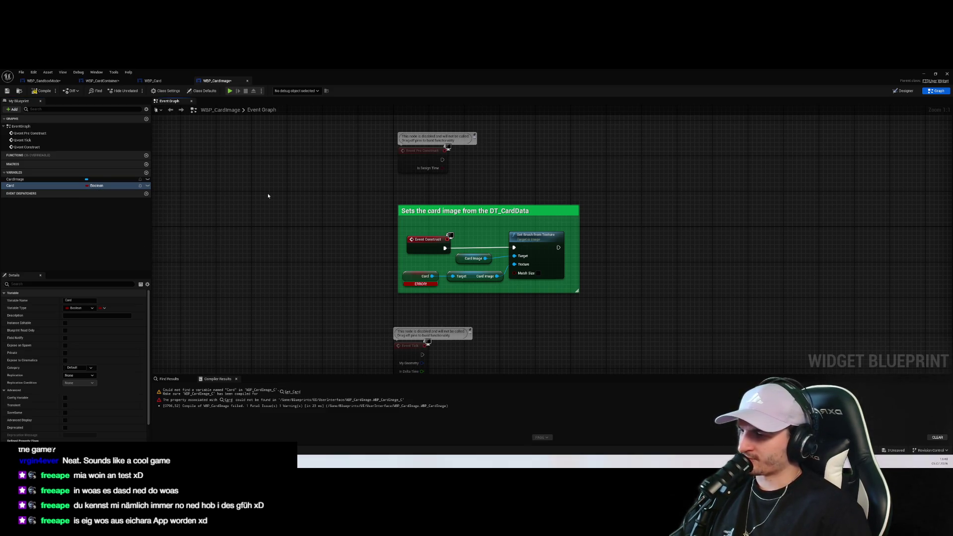
left_click(410, 277)
left_click(152, 80)
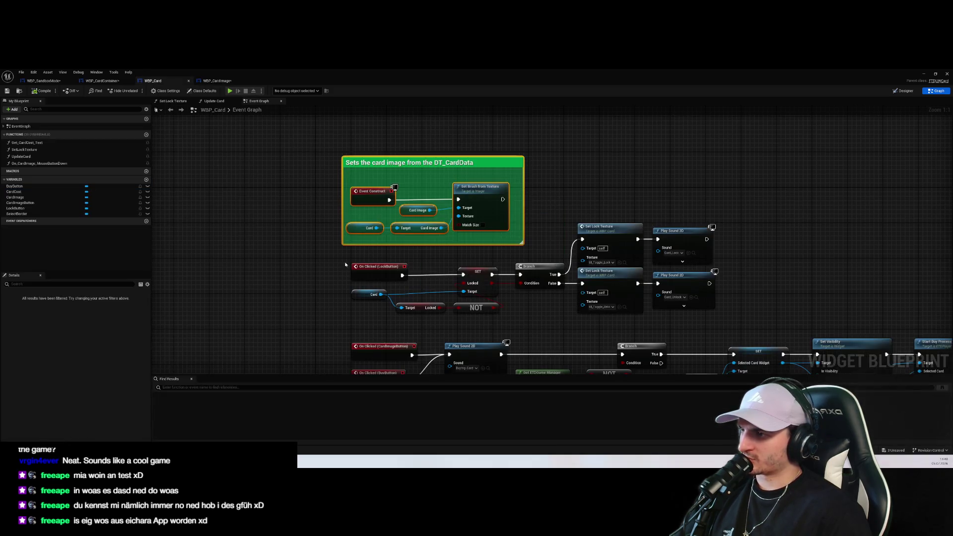
Look over WBP_Card's event graph, then return to WBP_CardImage's graph and zoom onto the comment box
left_click(235, 249)
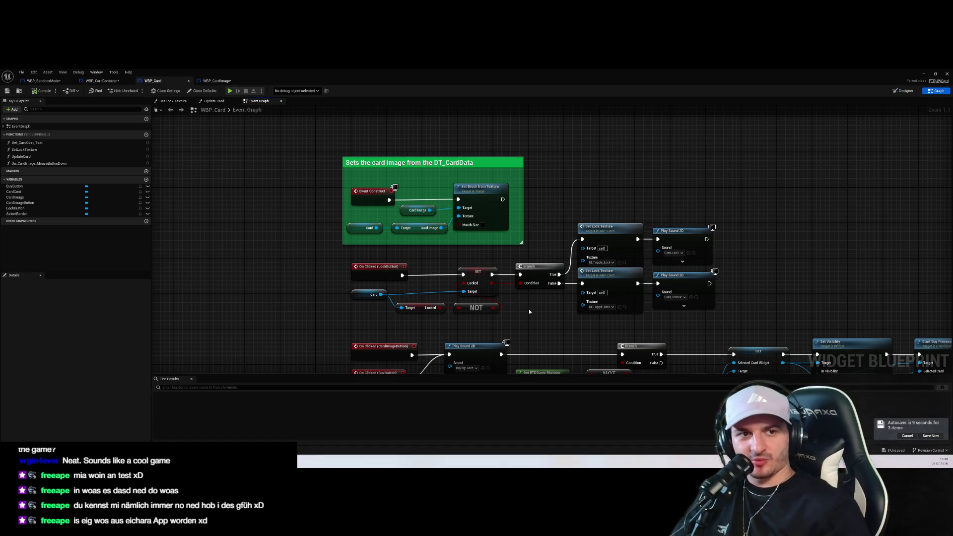
scroll(599, 182, "down", 3)
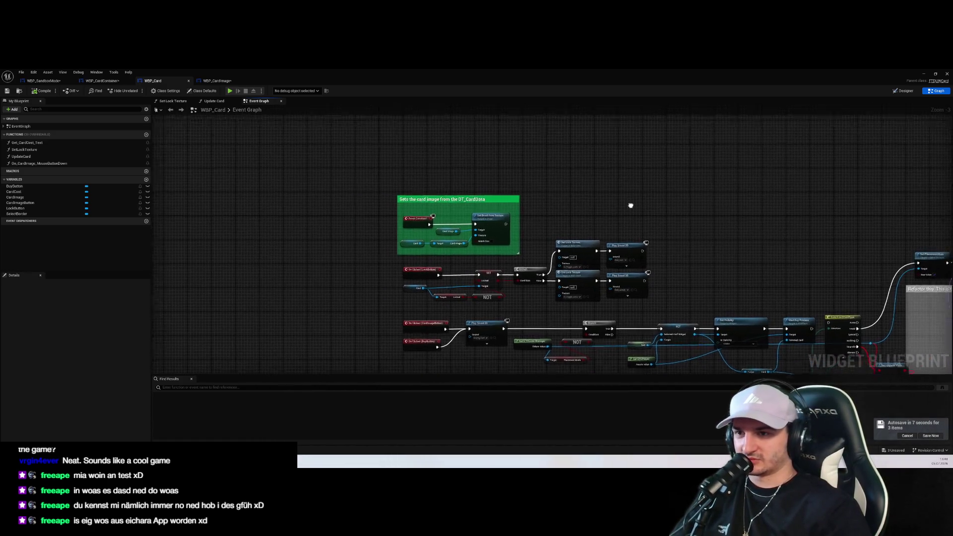
scroll(678, 260, "up", 4)
left_click_drag(698, 284, 640, 292)
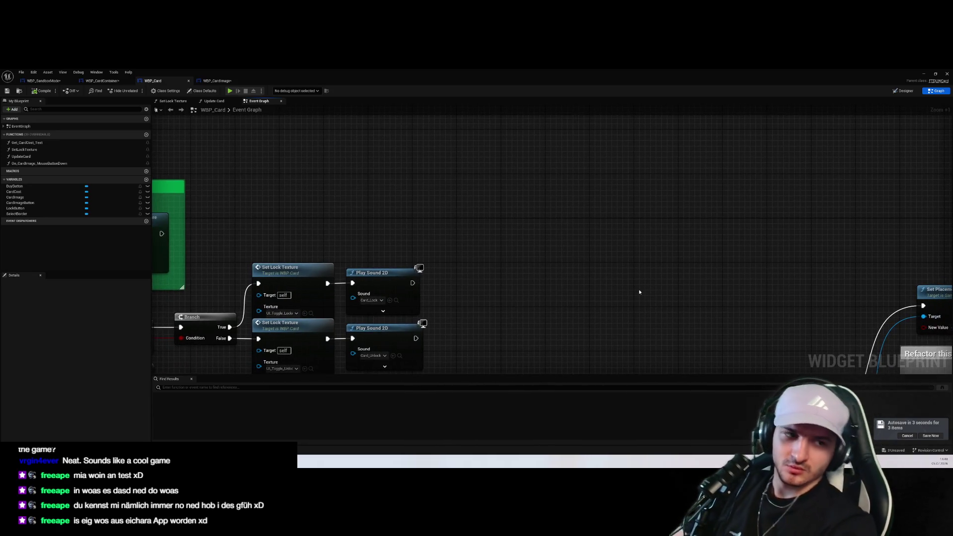
scroll(602, 287, "down", 3)
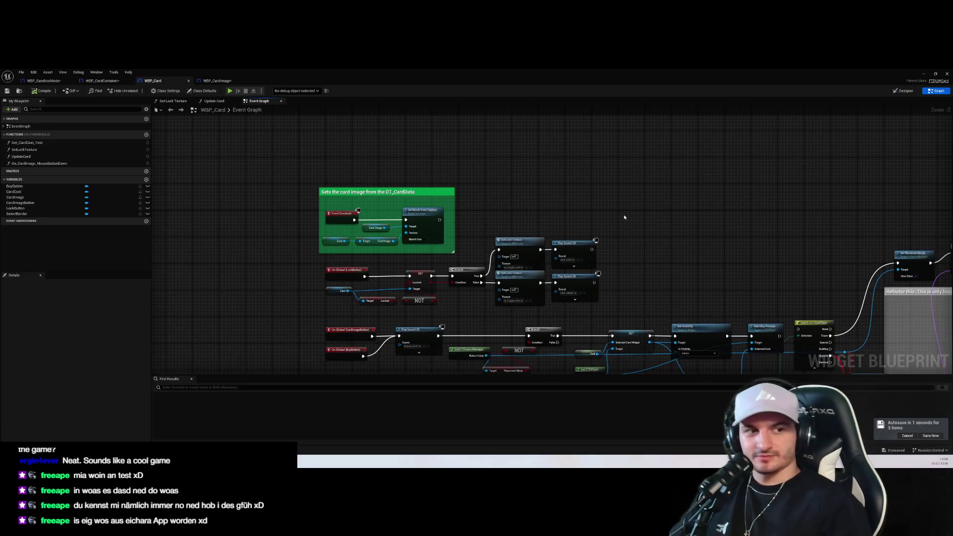
left_click(217, 80)
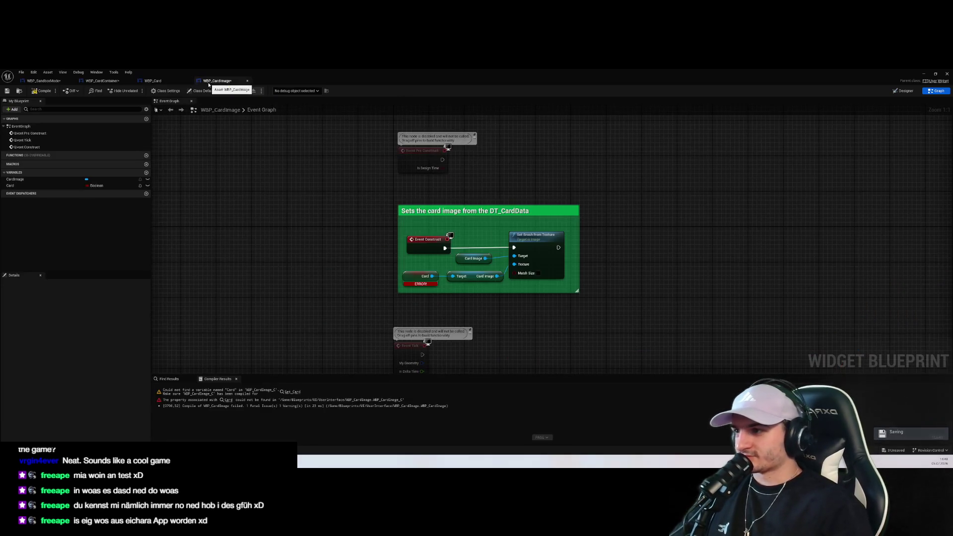
scroll(587, 253, "up", 5)
scroll(589, 252, "down", 3)
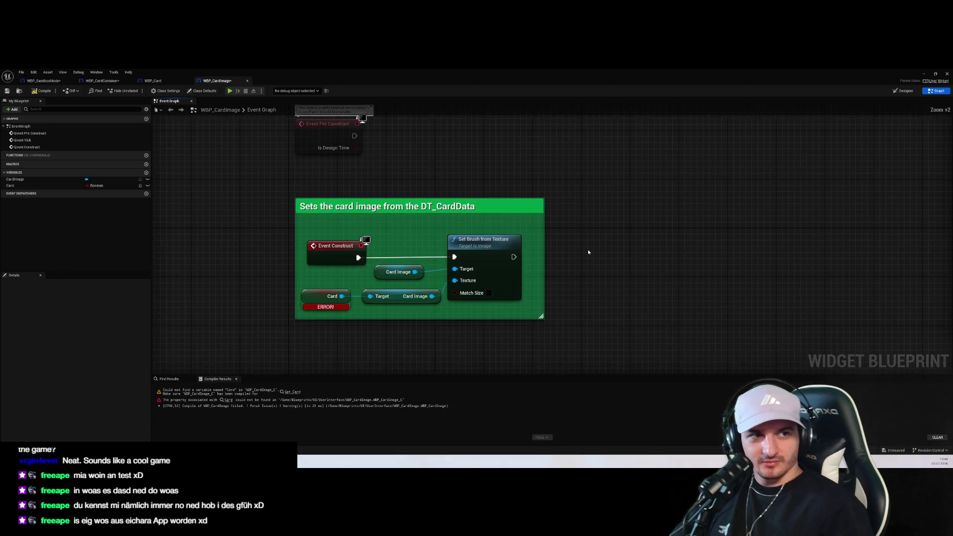
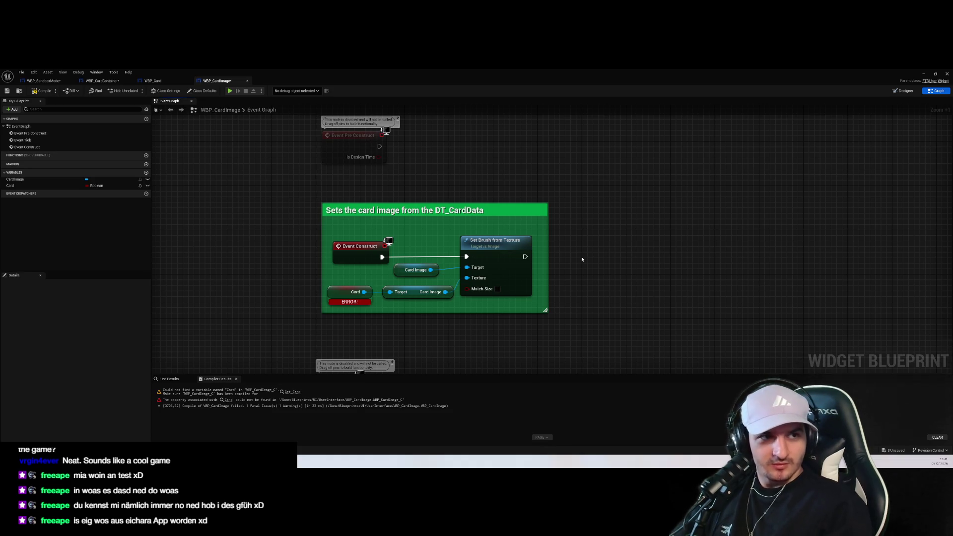
Look through the WBP_Card, WBP_CardContainer and WBP_SandboxMode graphs, then return to WBP_CardImage
left_click_drag(596, 254, 608, 229)
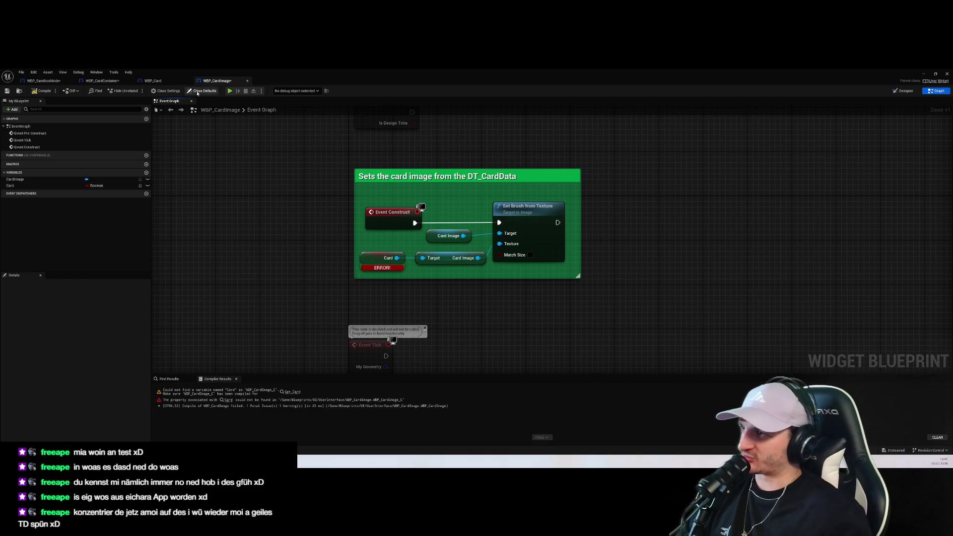
left_click(157, 80)
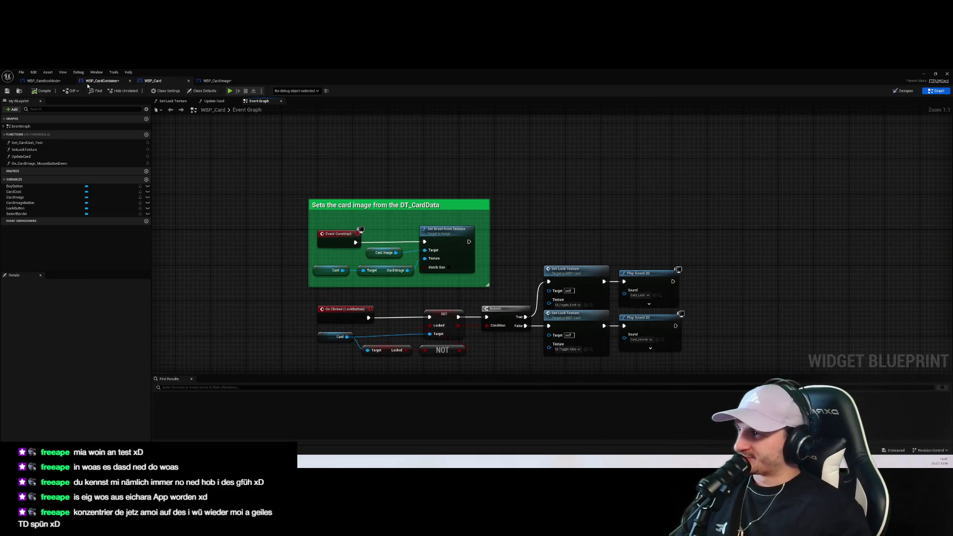
left_click(102, 81)
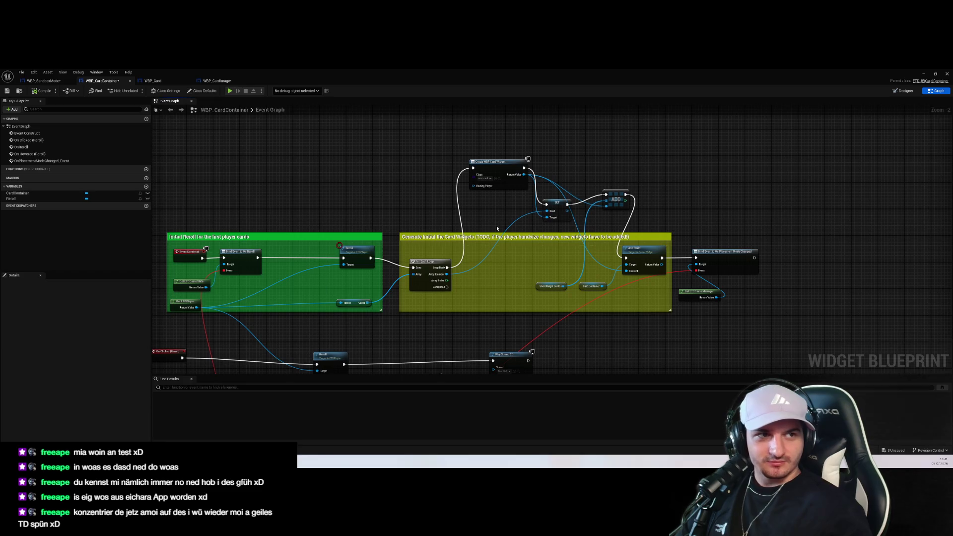
left_click(44, 81)
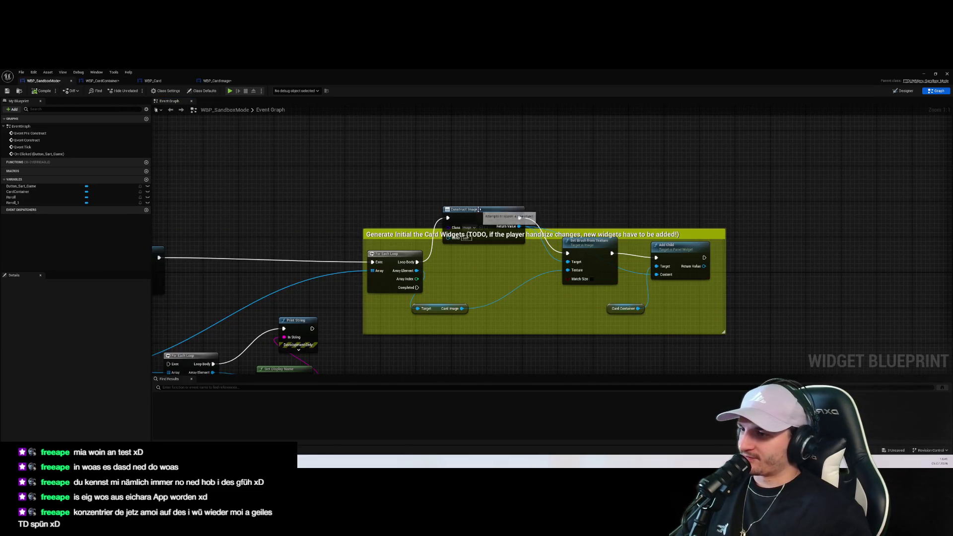
left_click_drag(487, 270, 487, 220)
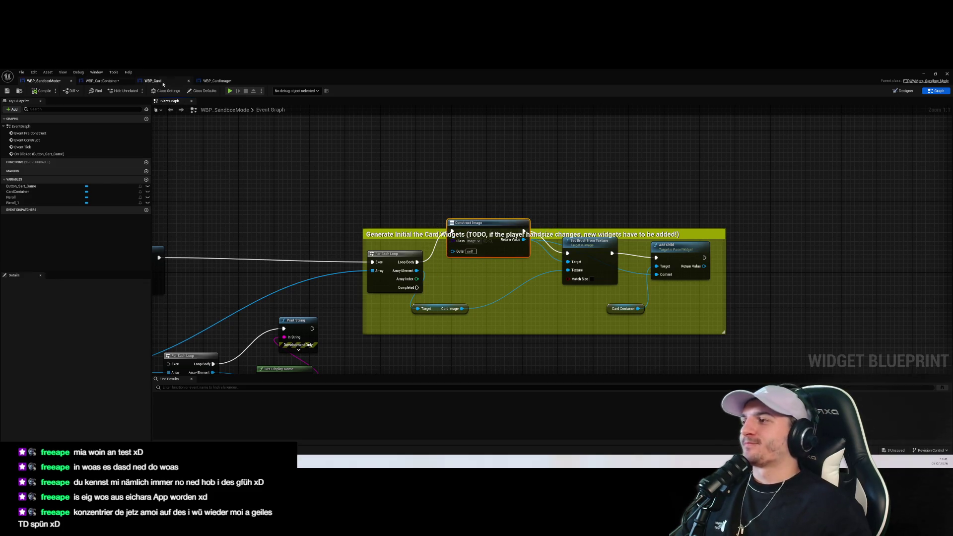
left_click(153, 80)
left_click(217, 81)
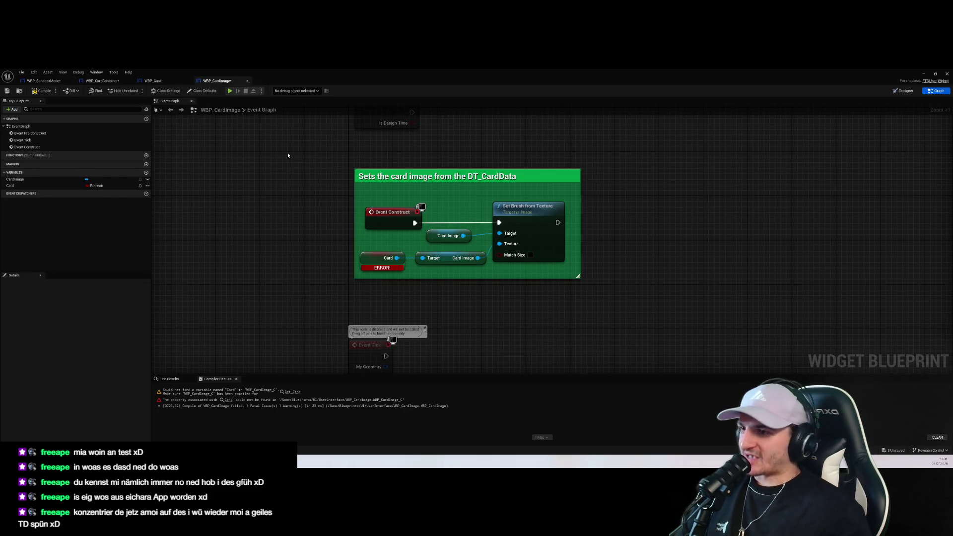
Compare with the Card variable node in WBP_Card, then go back to WBP_CardImage
left_click(707, 238)
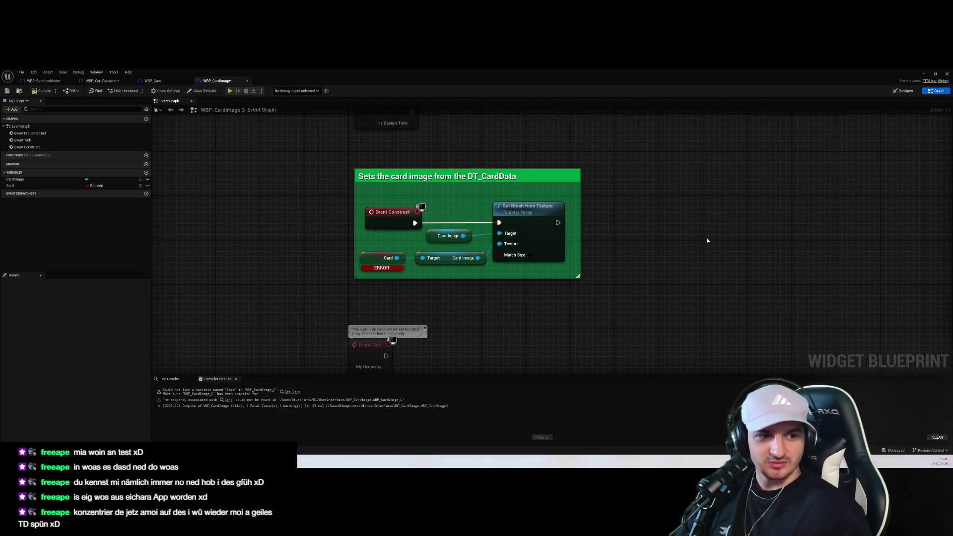
left_click(169, 82)
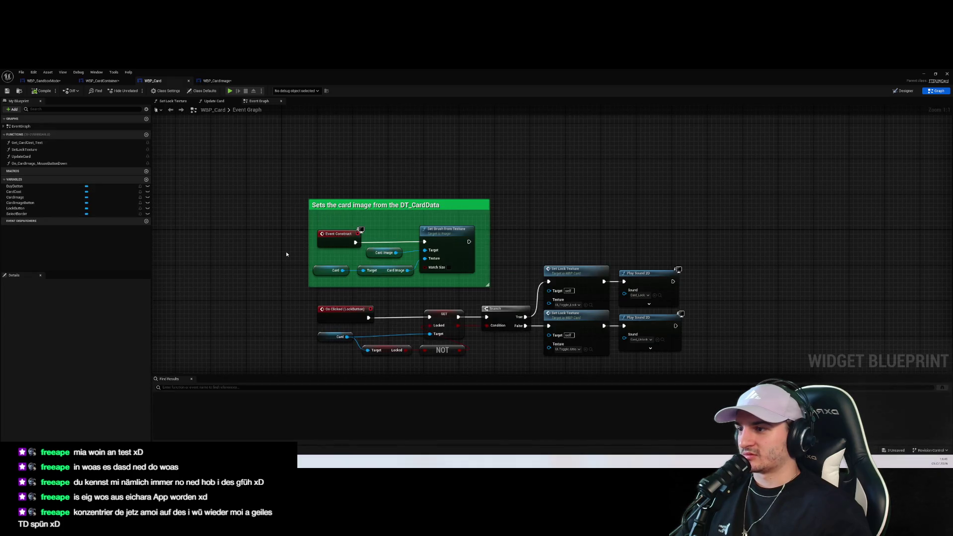
left_click(321, 271)
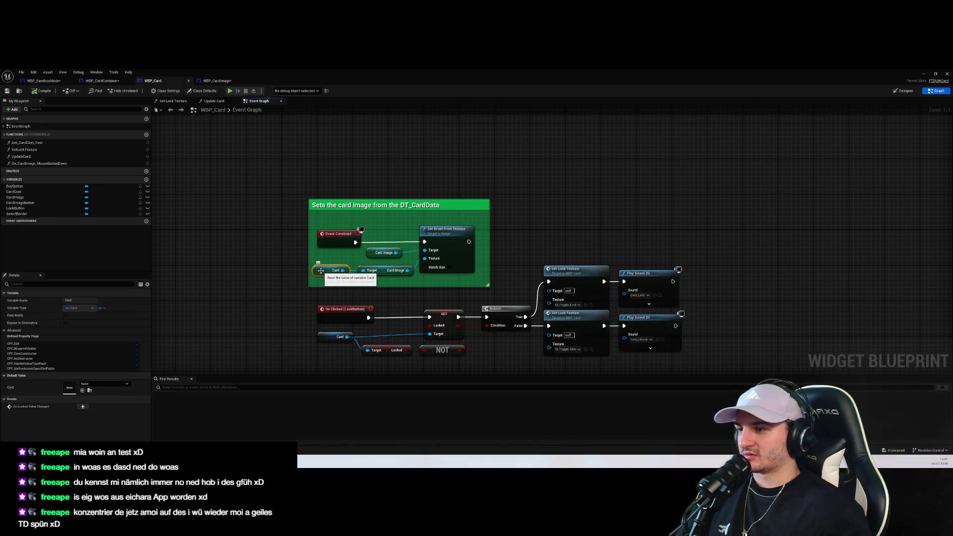
mouse_move(287, 187)
left_mouse_down()
mouse_move(490, 273)
mouse_move(505, 289)
mouse_move(217, 178)
left_mouse_up()
left_click(505, 289)
left_click(215, 82)
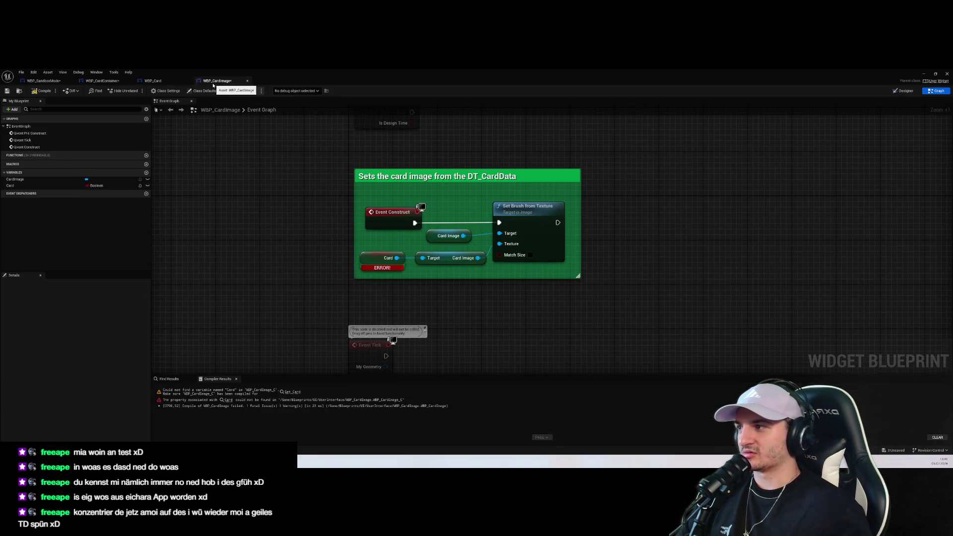
Select the Card variable in WBP_CardImage and delete it
left_click(114, 181)
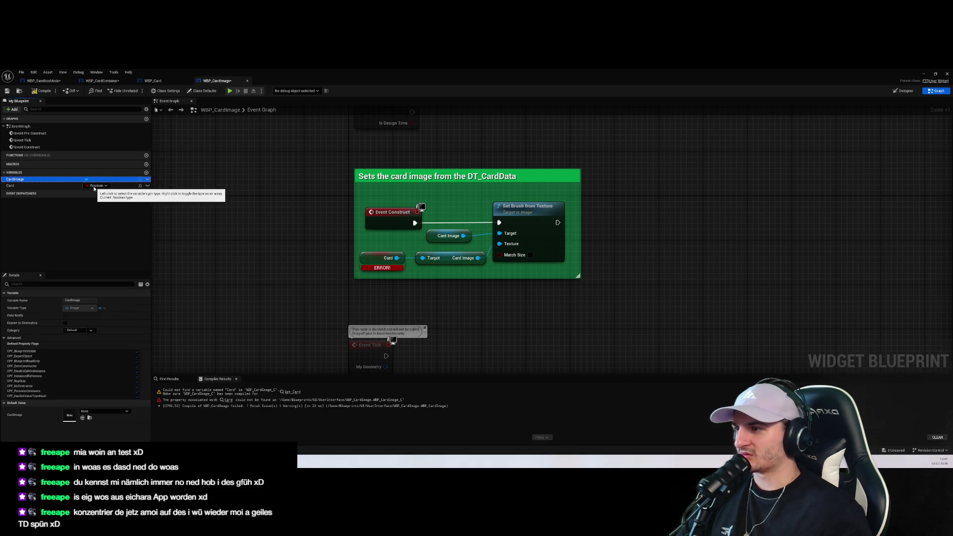
left_click(64, 187)
scroll(186, 268, "down", 3)
key("Delete")
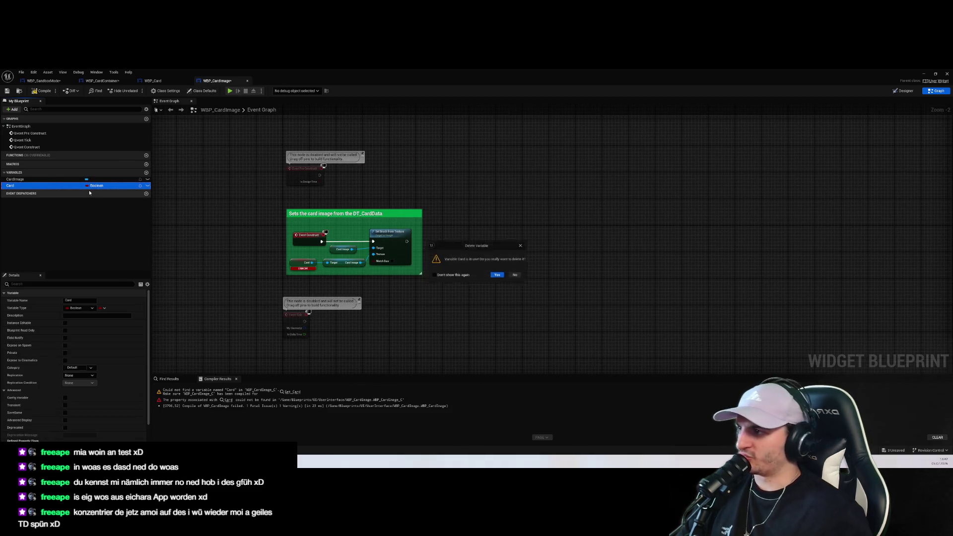
Confirm deleting the Card variable and add a new variable, NewVar
left_click(502, 274)
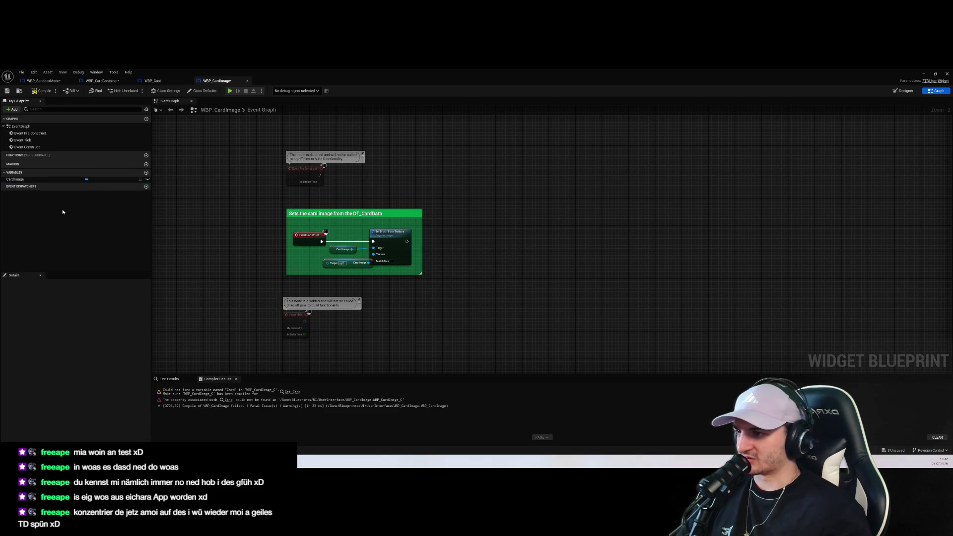
left_click(47, 179)
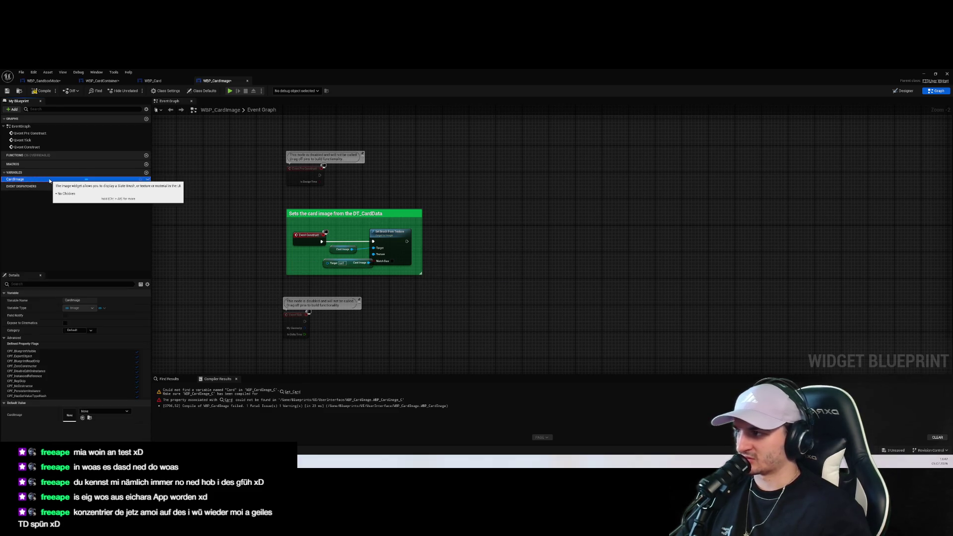
left_click(146, 172)
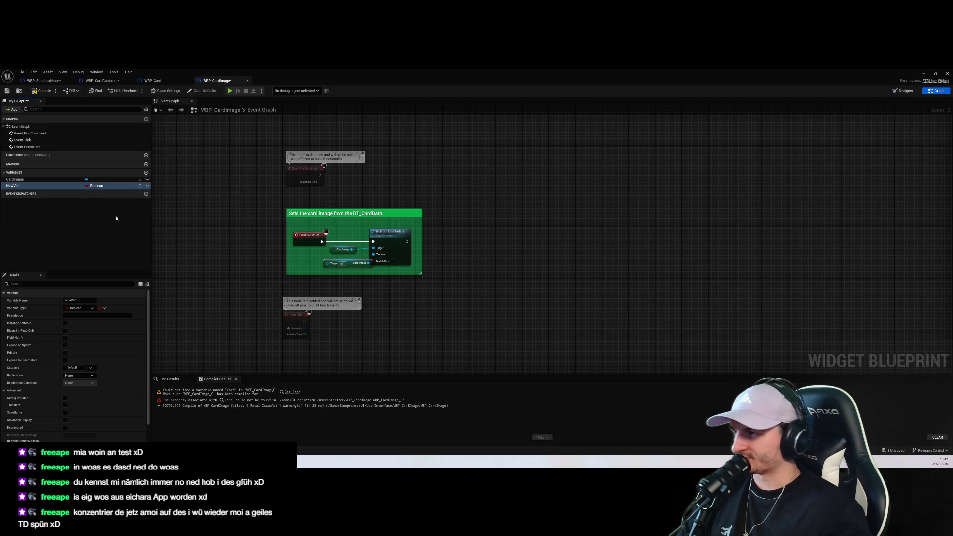
Search the variable types for 'Card', then close the list, leaving NewVar as Boolean
left_click(99, 186)
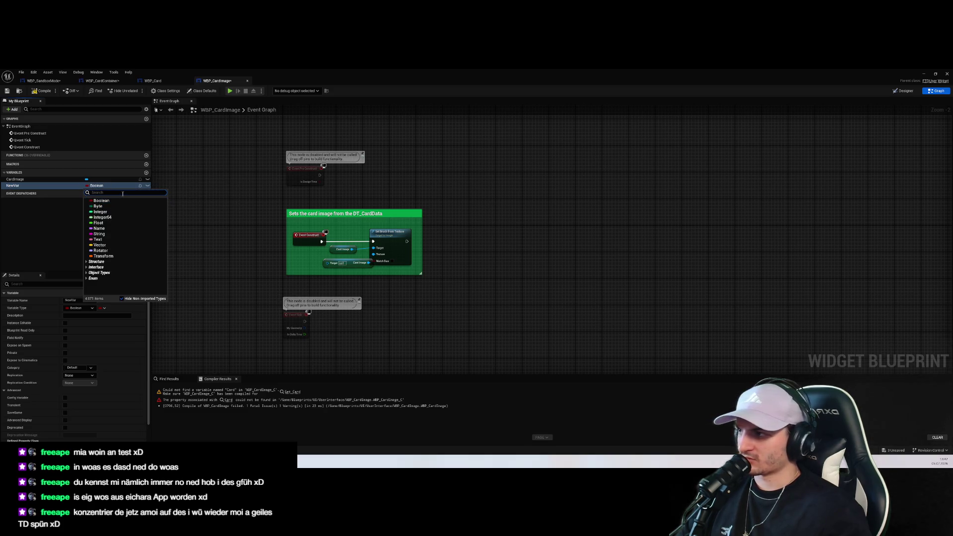
type("Card")
mouse_move(133, 238)
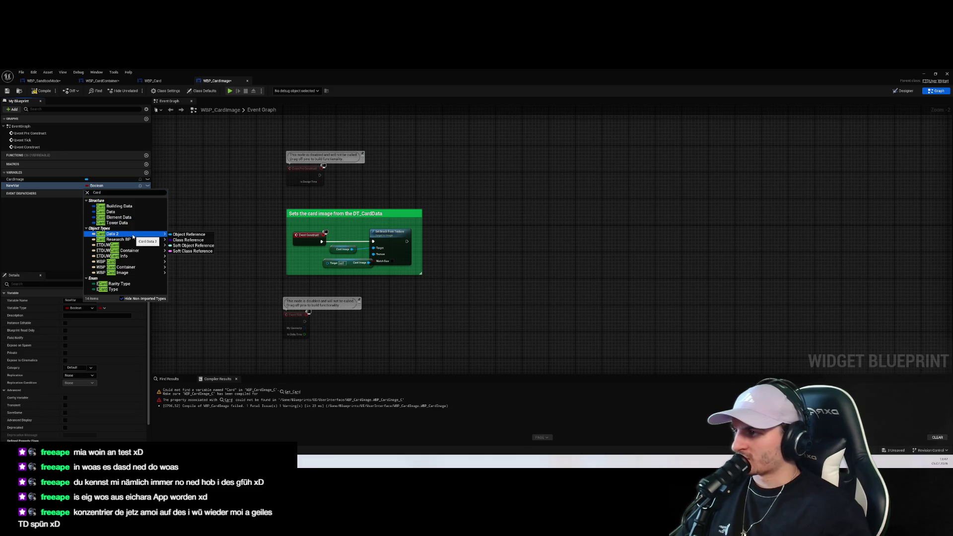
mouse_move(129, 264)
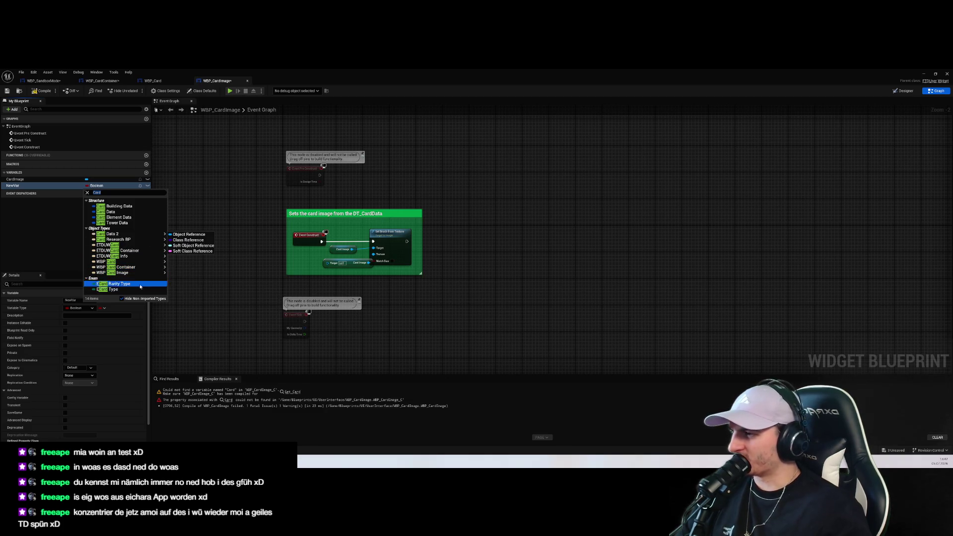
left_click(107, 193)
type("CARD")
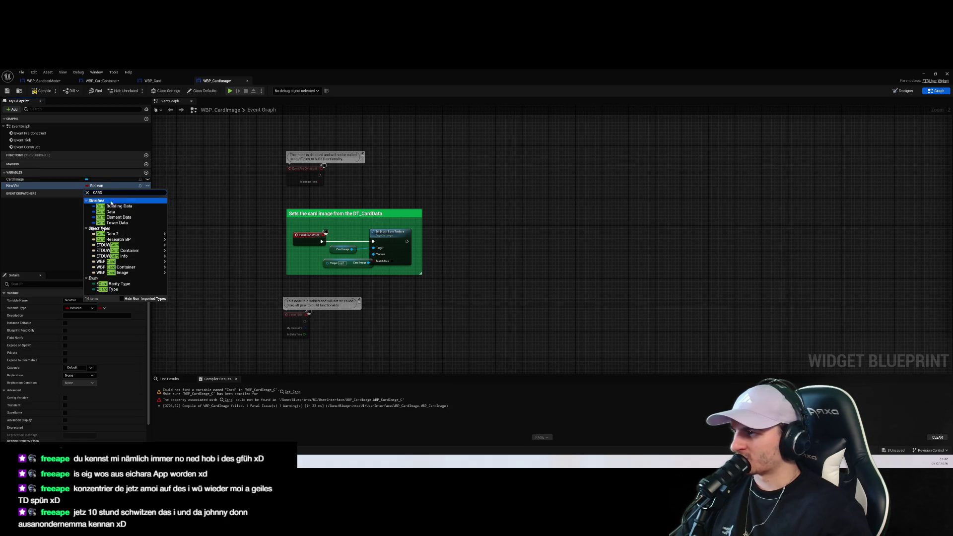
mouse_move(138, 236)
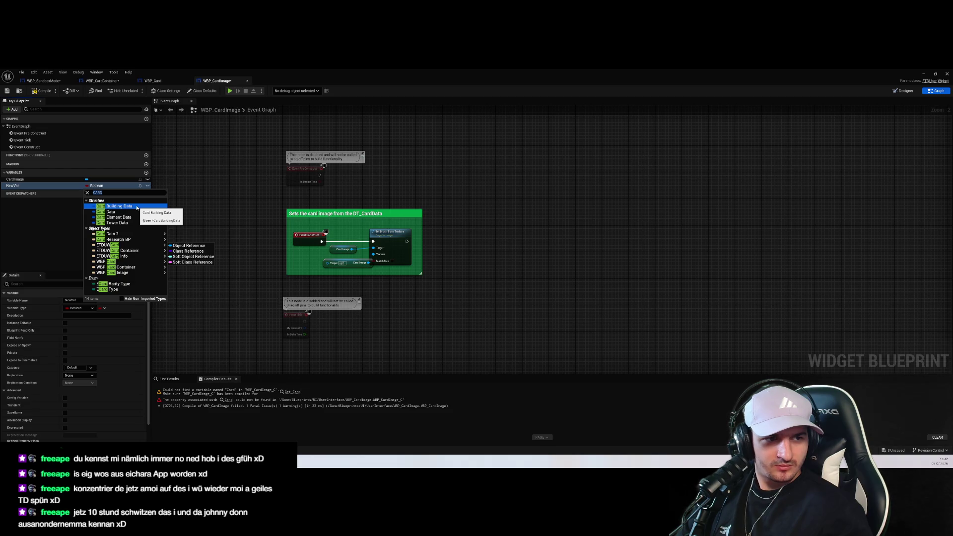
mouse_move(148, 258)
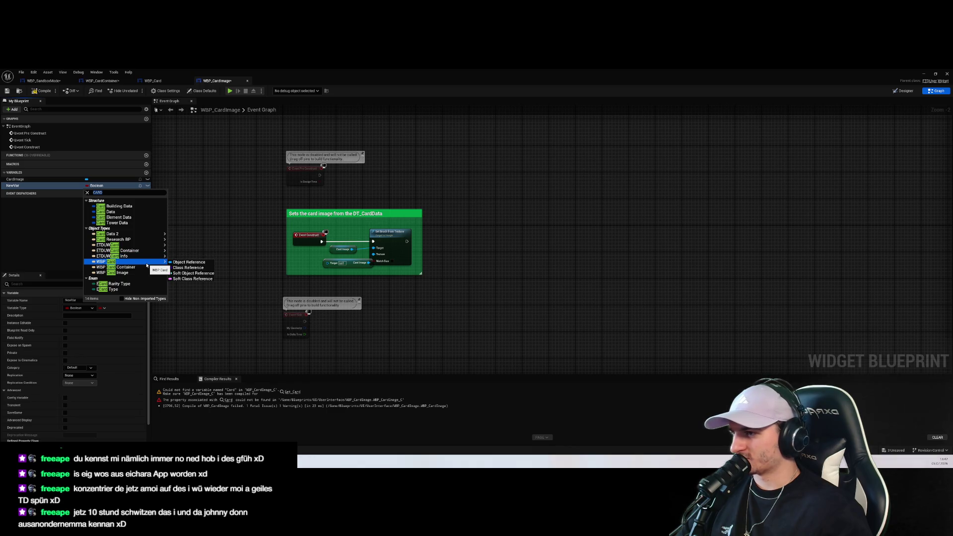
left_click(245, 237)
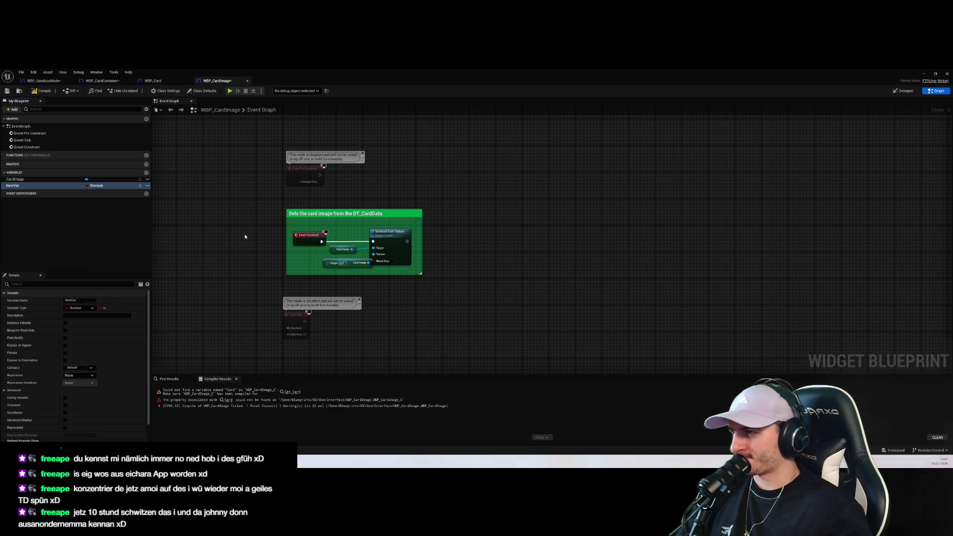
Compile and close WBP_CardImage, then minimize the Blueprint editor to reach the level editor
left_click(42, 90)
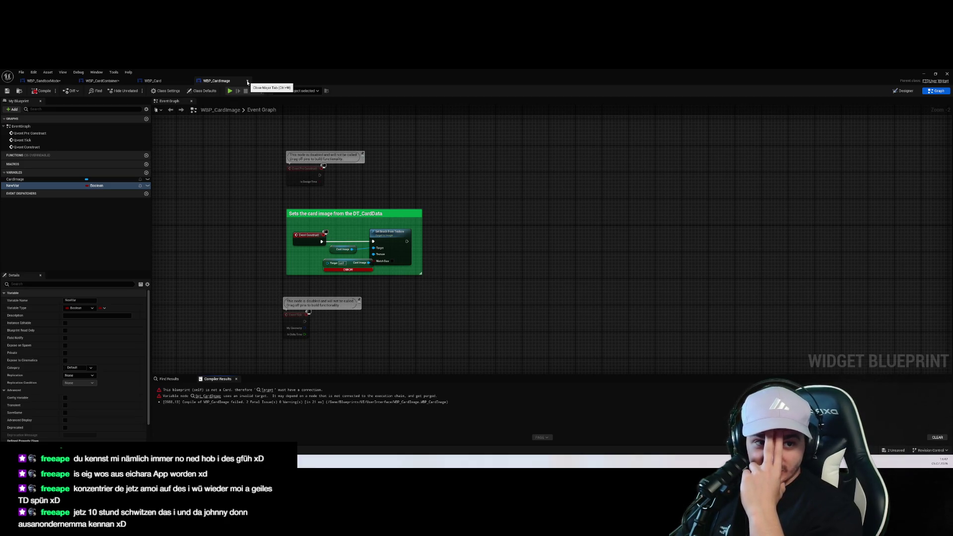
left_click(247, 83)
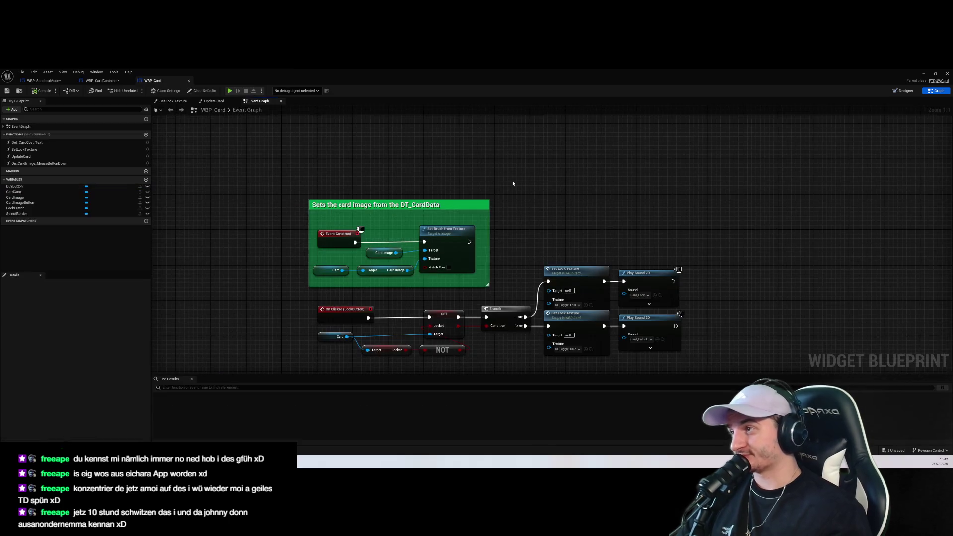
left_click(79, 73)
mouse_move(32, 72)
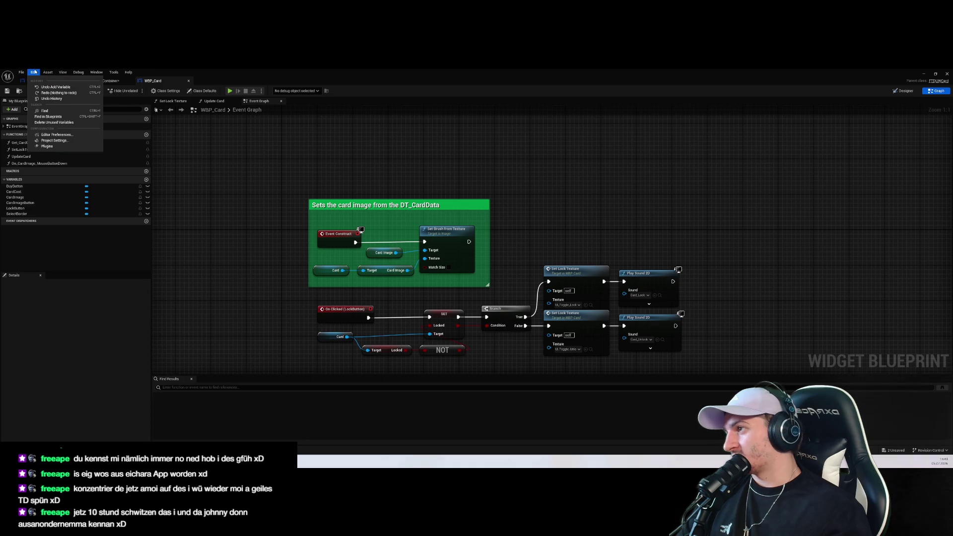
left_click(95, 72)
key("super+Down")
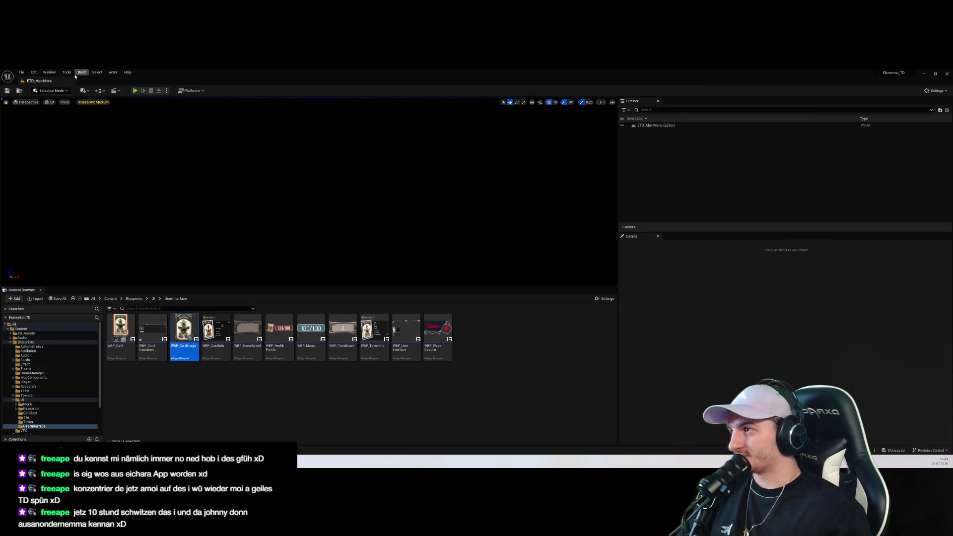
Start a new C++ class via Tools, picking ETDUserWidget from All Classes as parent
left_click(49, 72)
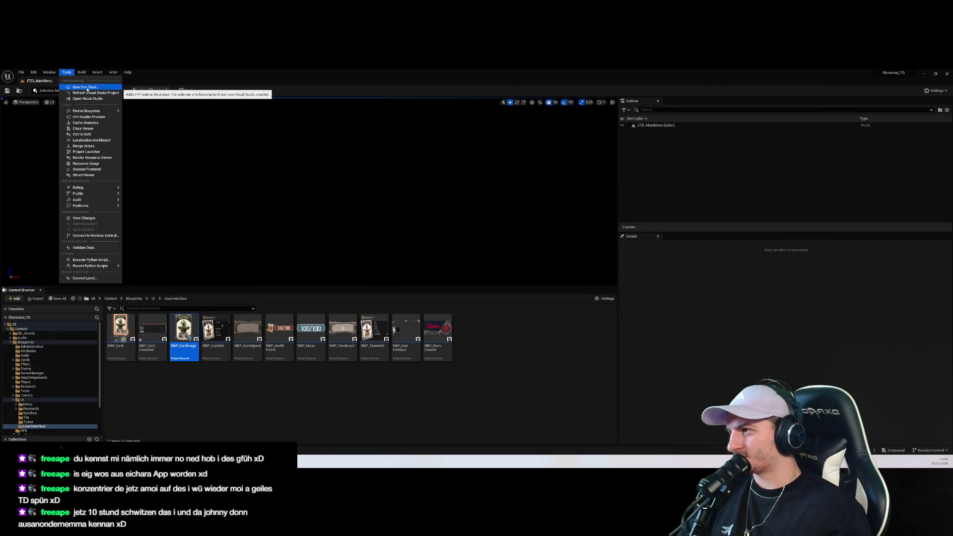
left_click(85, 87)
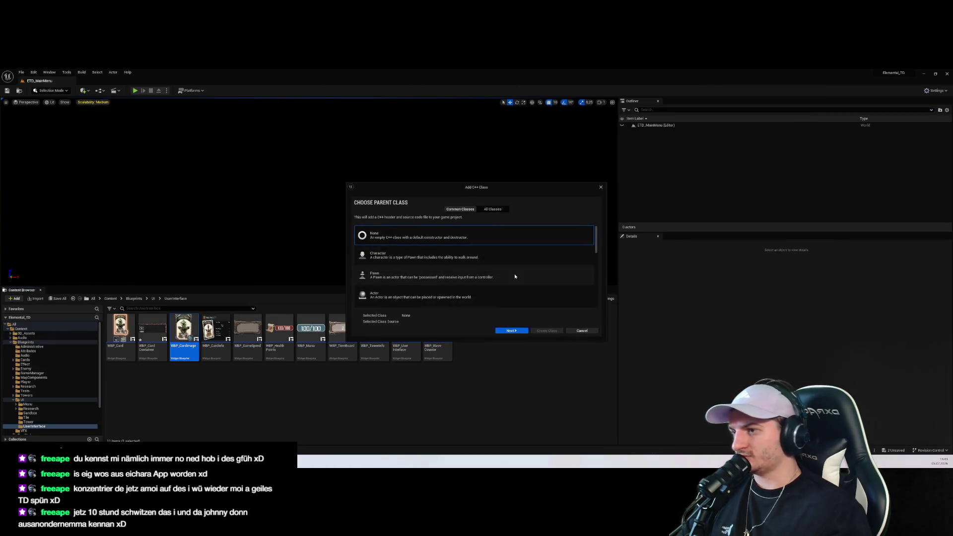
left_click(490, 211)
type("ETDUW")
left_click(464, 259)
scroll(463, 266, "down", 5)
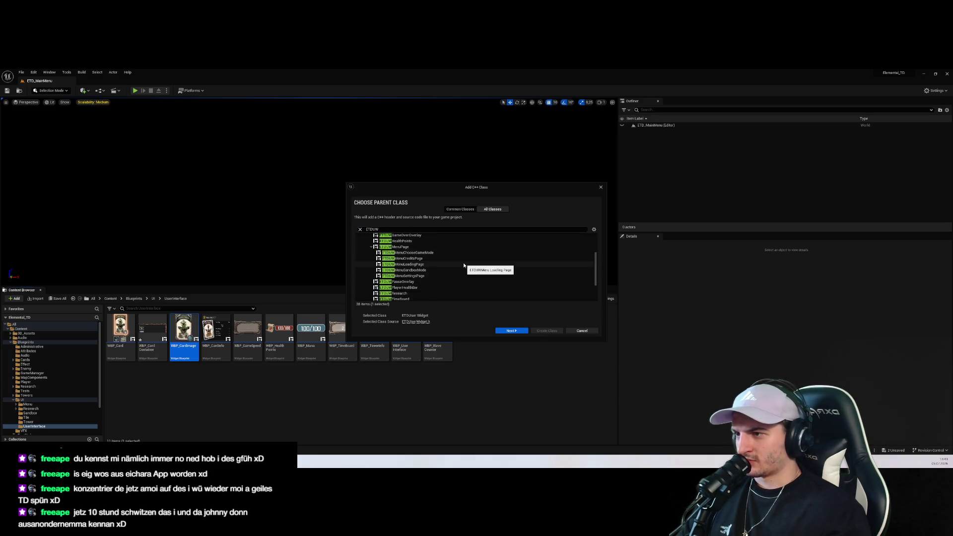
scroll(464, 266, "up", 5)
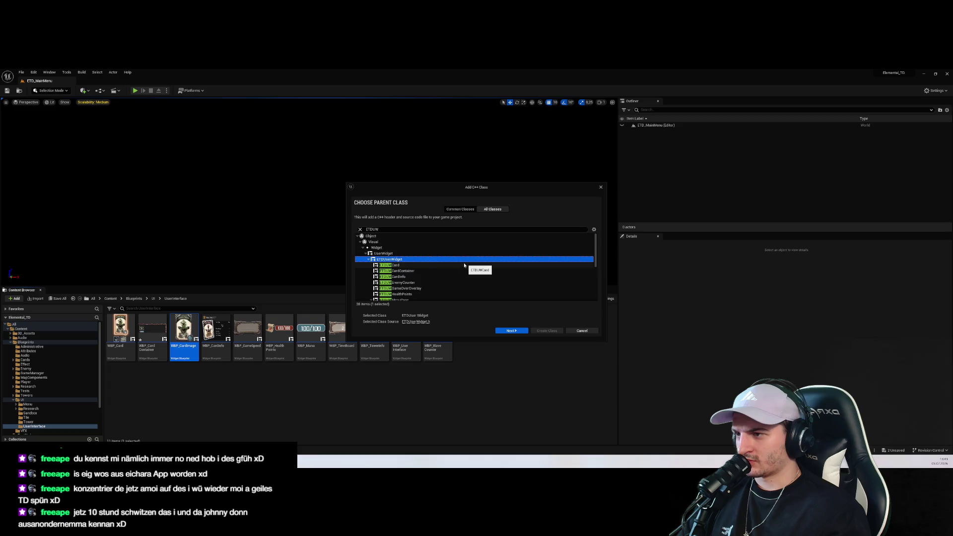
left_click(511, 330)
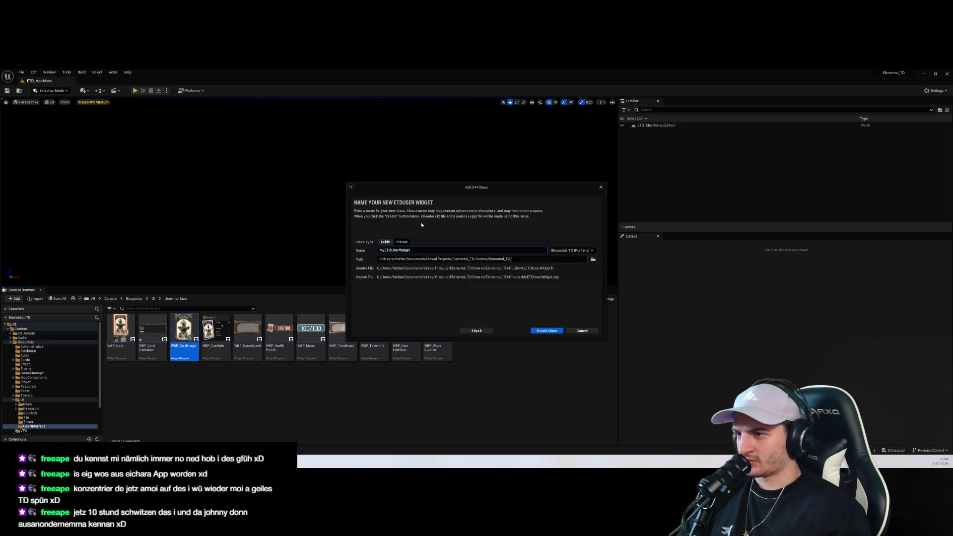
Create a Card folder inside Private/UI and choose it as the class path
left_click(592, 259)
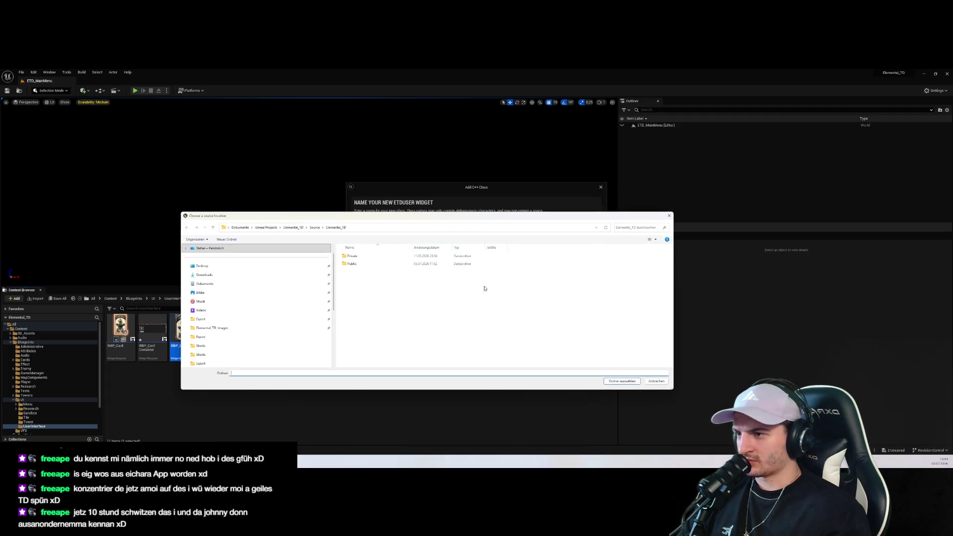
double_click(351, 256)
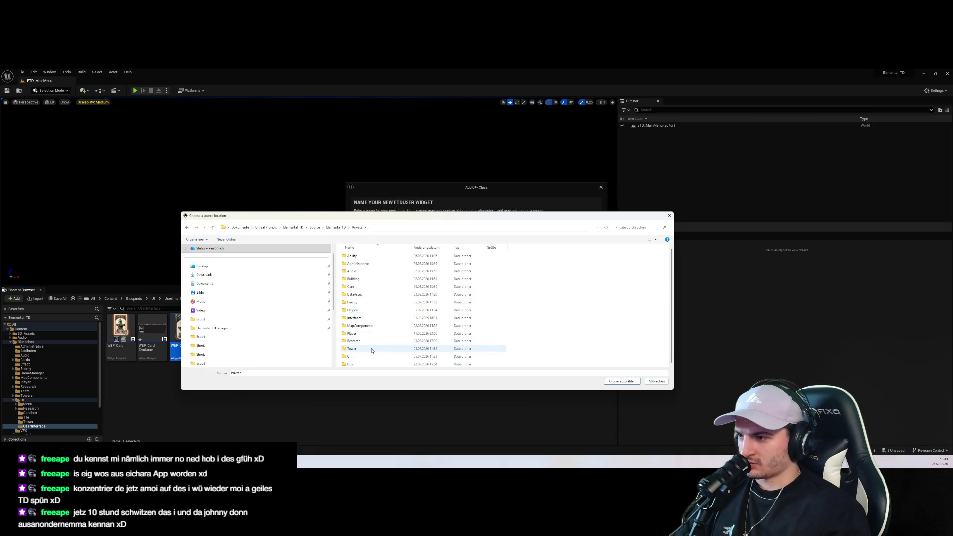
double_click(369, 356)
right_click(366, 298)
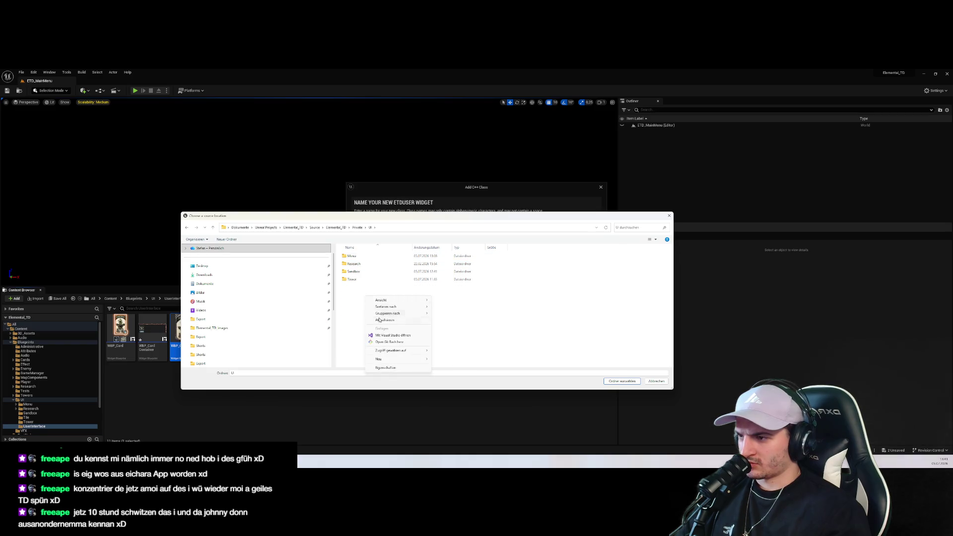
mouse_move(398, 359)
left_click(442, 359)
type("Card")
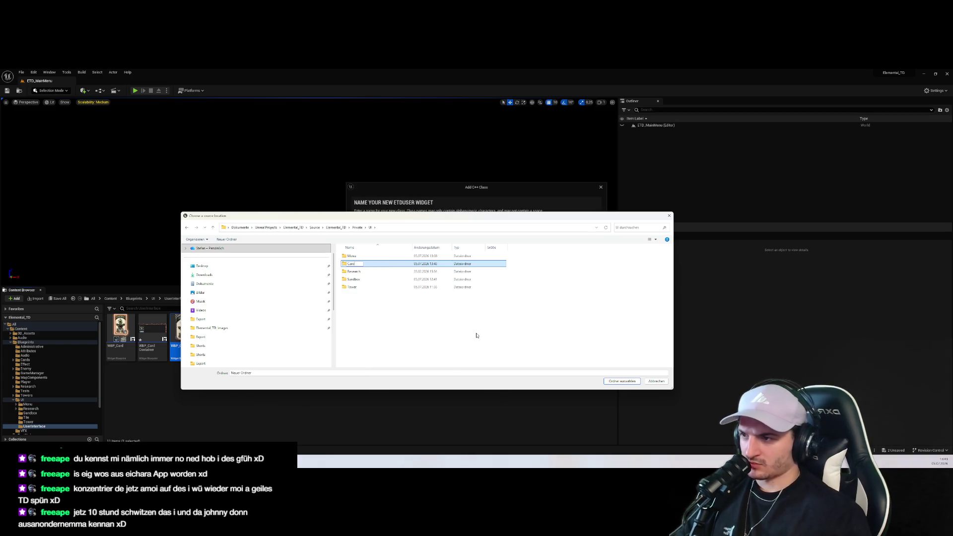
key("Return")
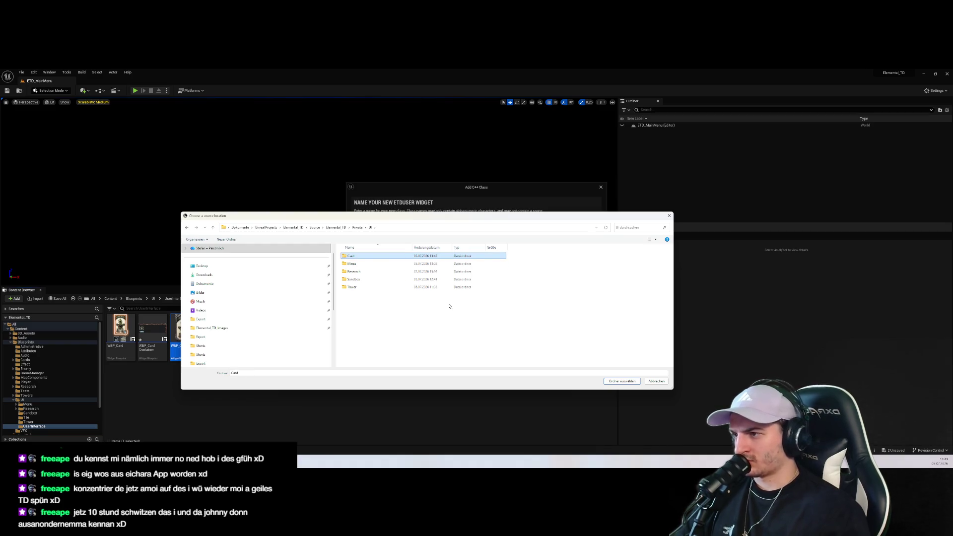
key("Return")
left_click(610, 383)
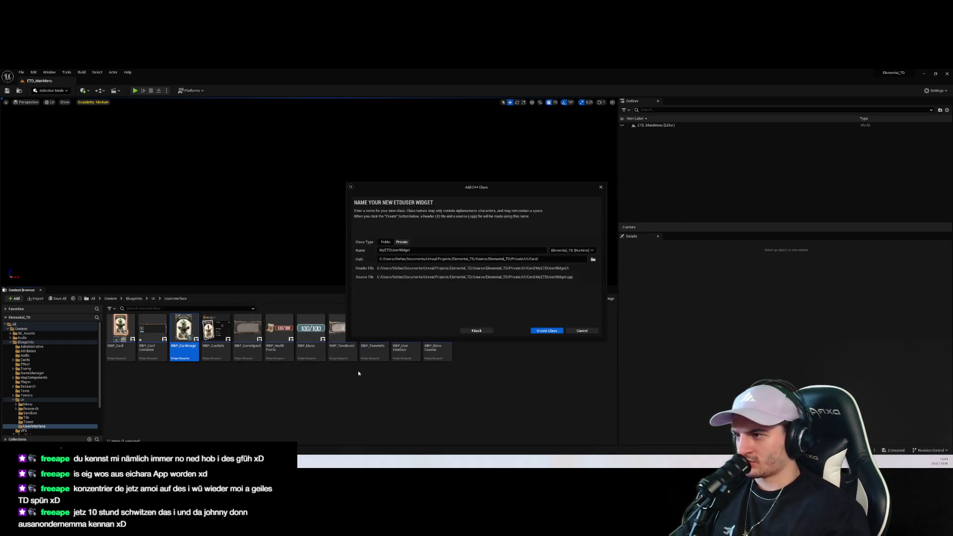
Name the class ETDUWCardImage, create it, and save all project content
left_click(409, 251)
left_click(417, 251)
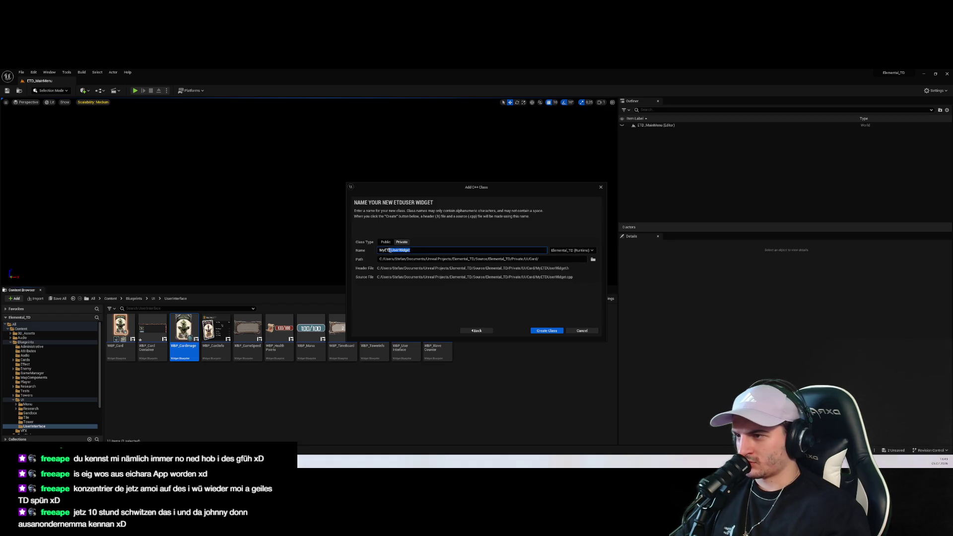
type("ETDUW")
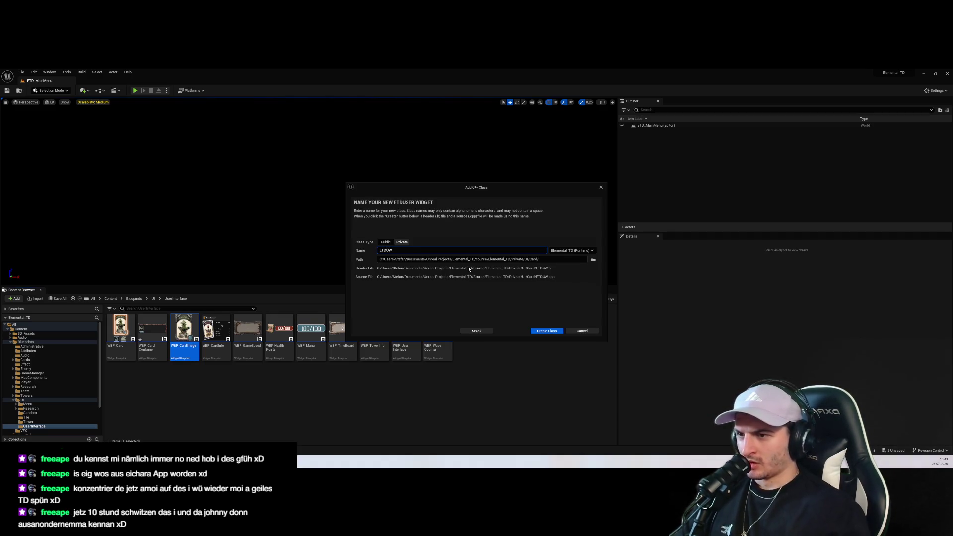
key("alt+Tab")
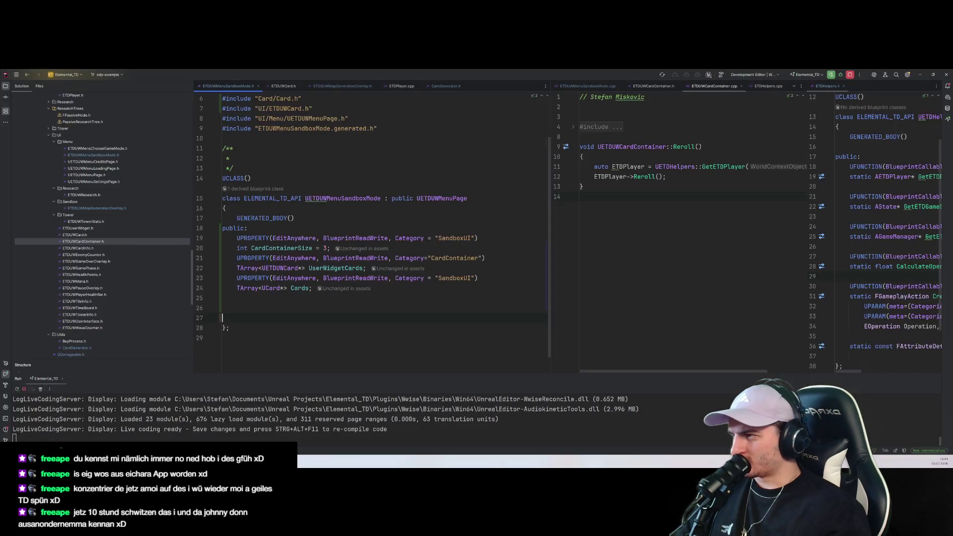
key("alt+Tab")
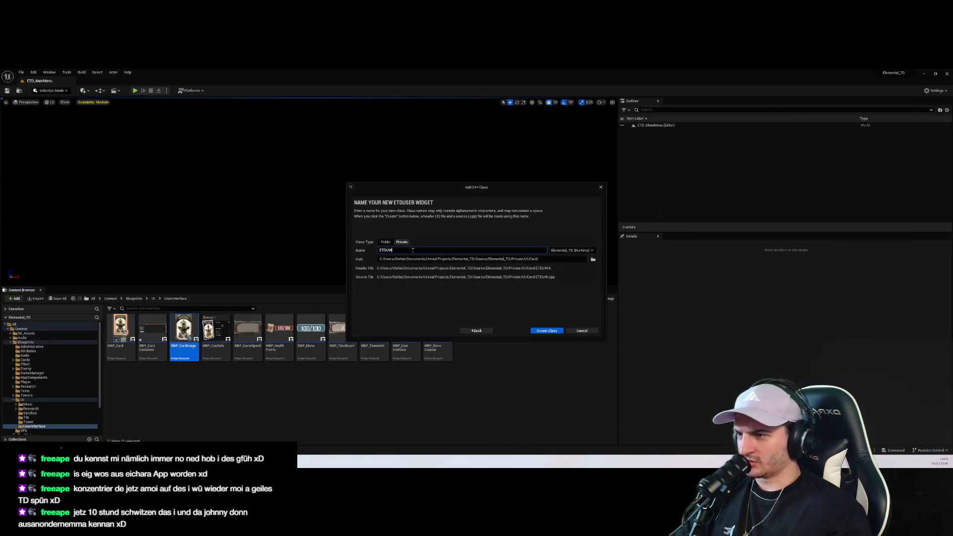
type("Card")
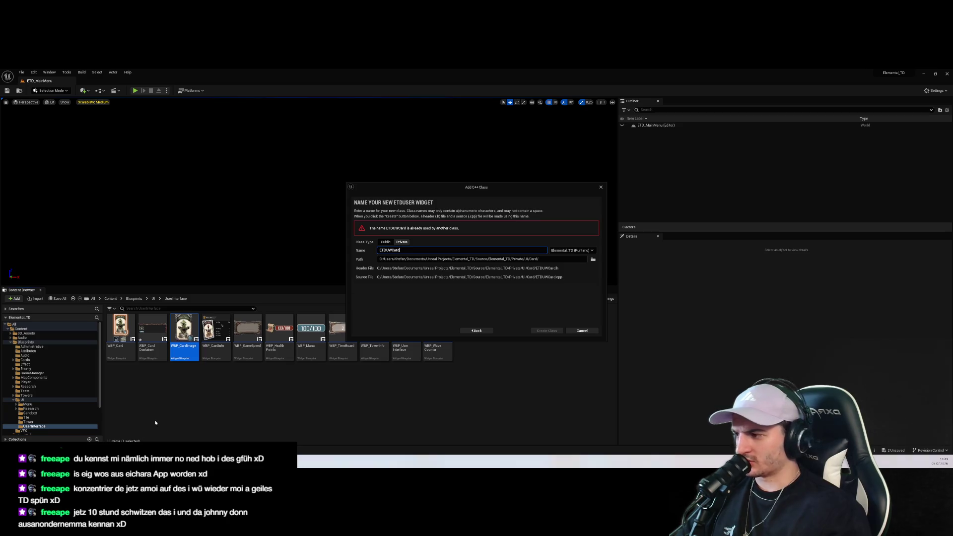
type("IMAG")
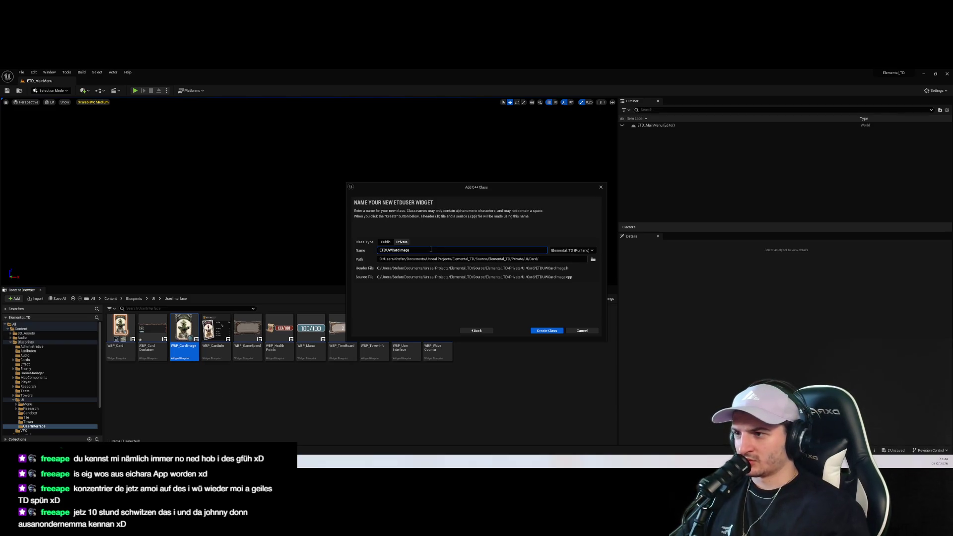
left_click(558, 332)
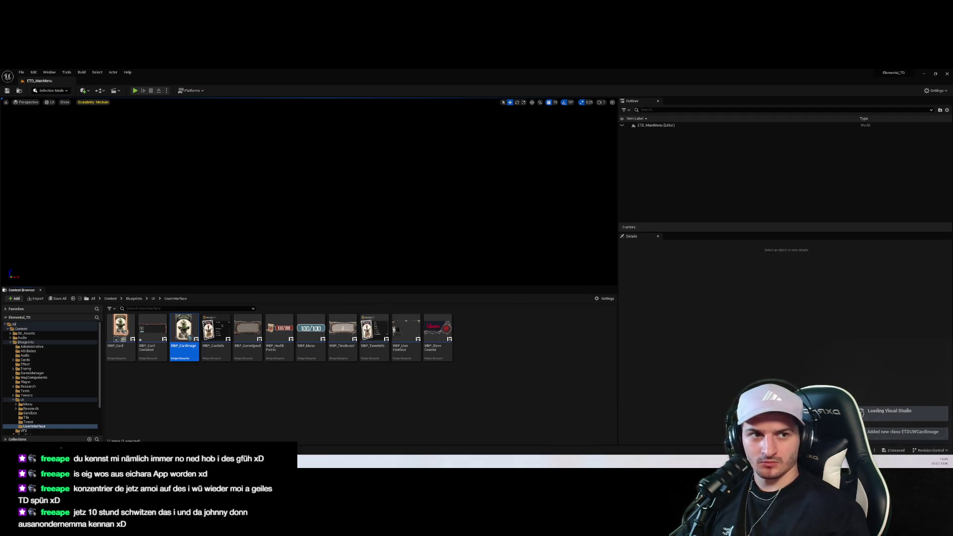
key("ctrl+shift+s")
Save the unsaved assets, then search Rider for ETDUWCARD files
left_click(506, 328)
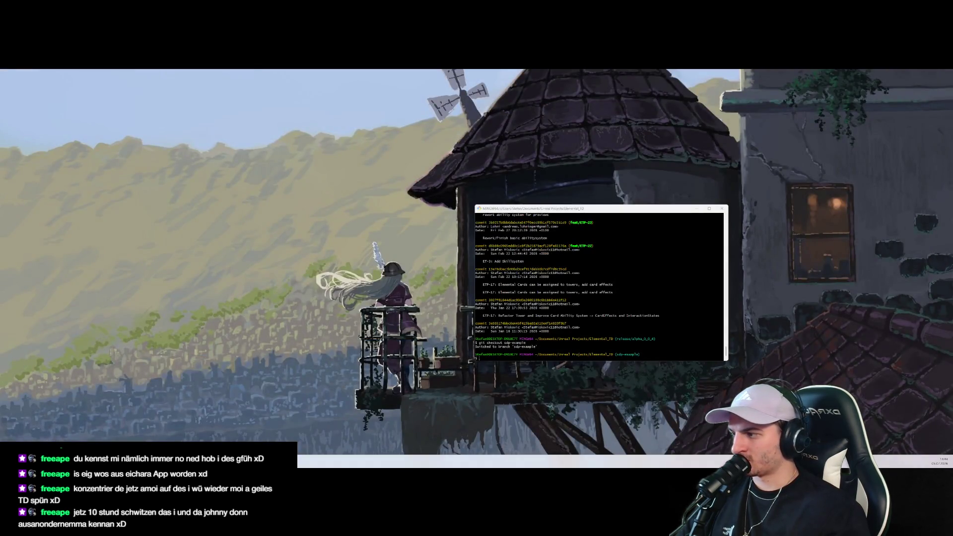
key("alt+Tab")
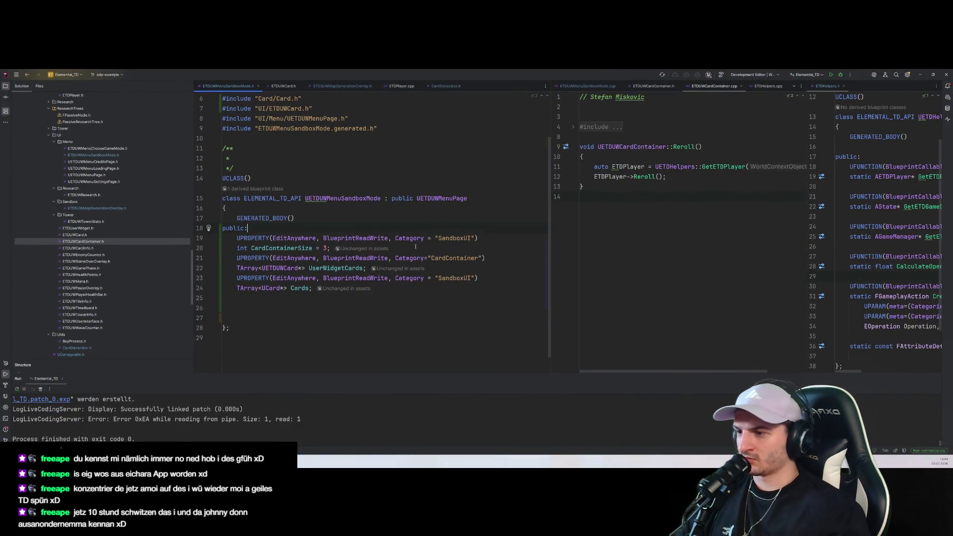
key("ctrl+t")
type("ETDUWCARD")
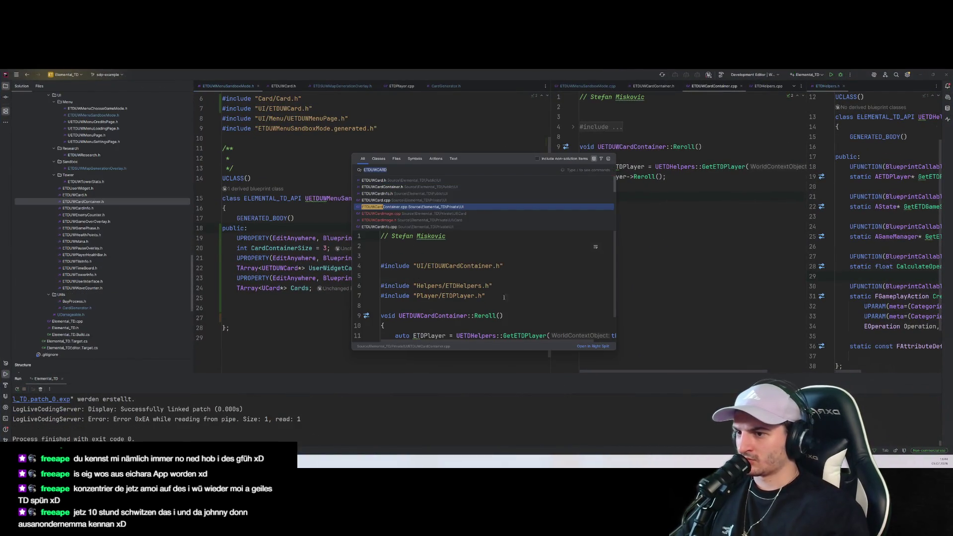
key("Escape")
Collapse the UI and Utils folders in Rider's tree and select ETDUWCard.h under Tower
scroll(55, 159, "up", 3)
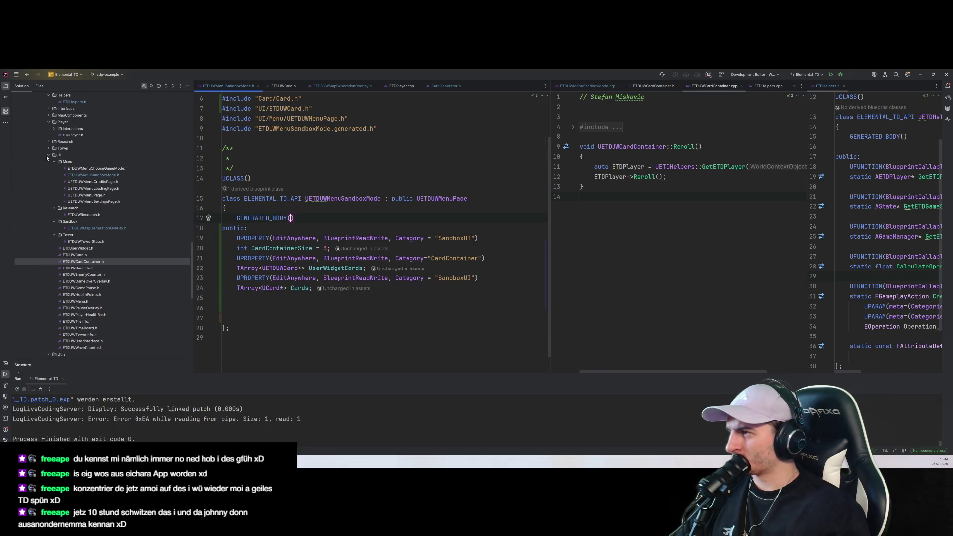
double_click(48, 156)
scroll(63, 183, "down", 2)
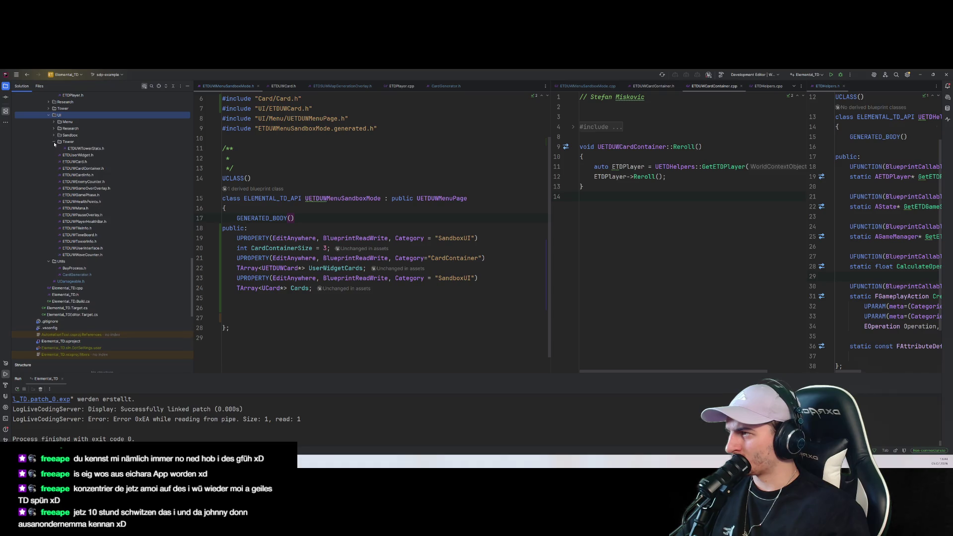
left_click(48, 255)
scroll(94, 245, "up", 3)
left_click(70, 202)
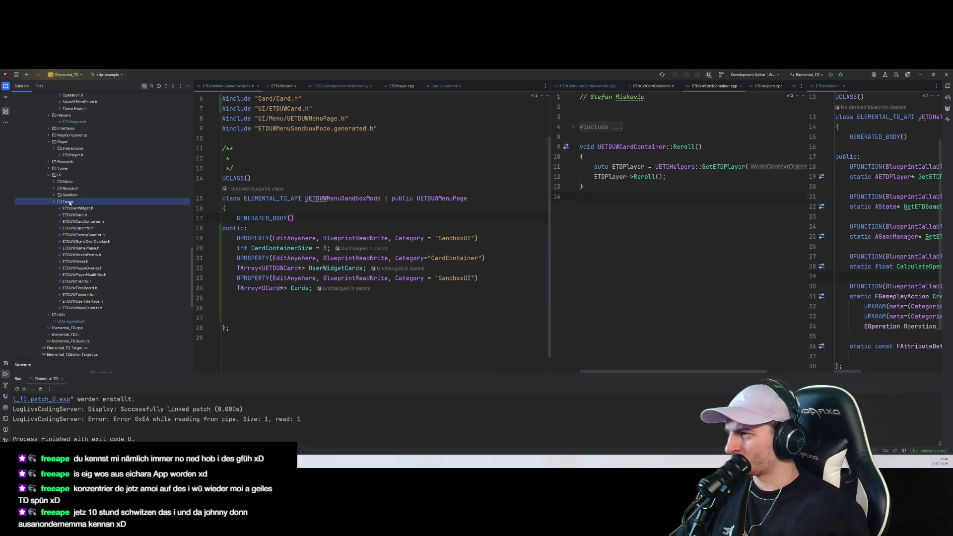
left_click(94, 216)
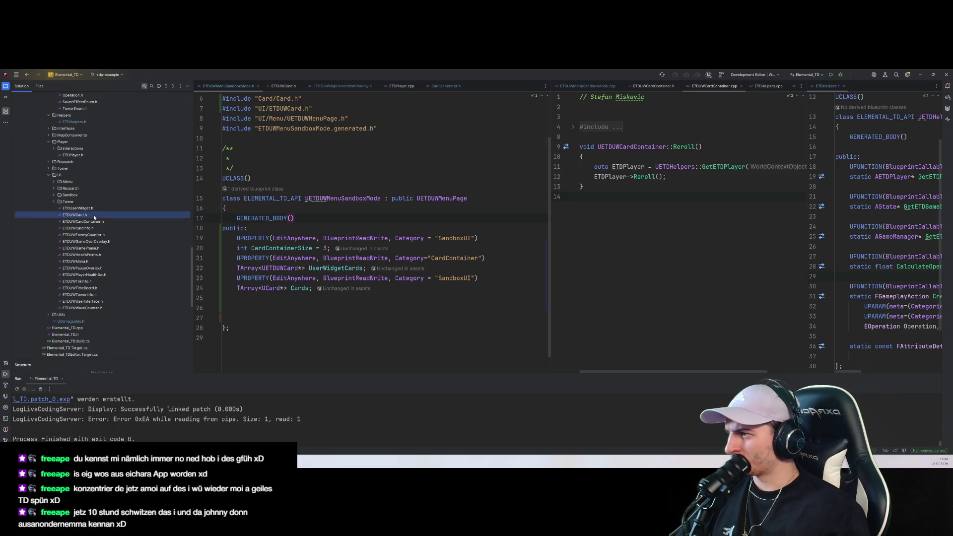
scroll(72, 186, "up", 5)
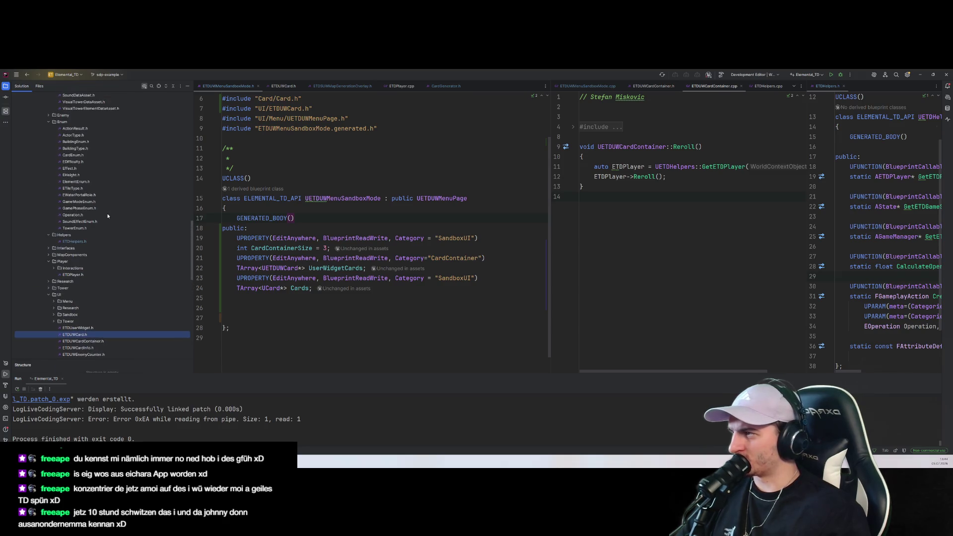
Search files for 'etduwCardIm' and open ETDUWCardImage.cpp
key("shift")
key("shift")
type("et")
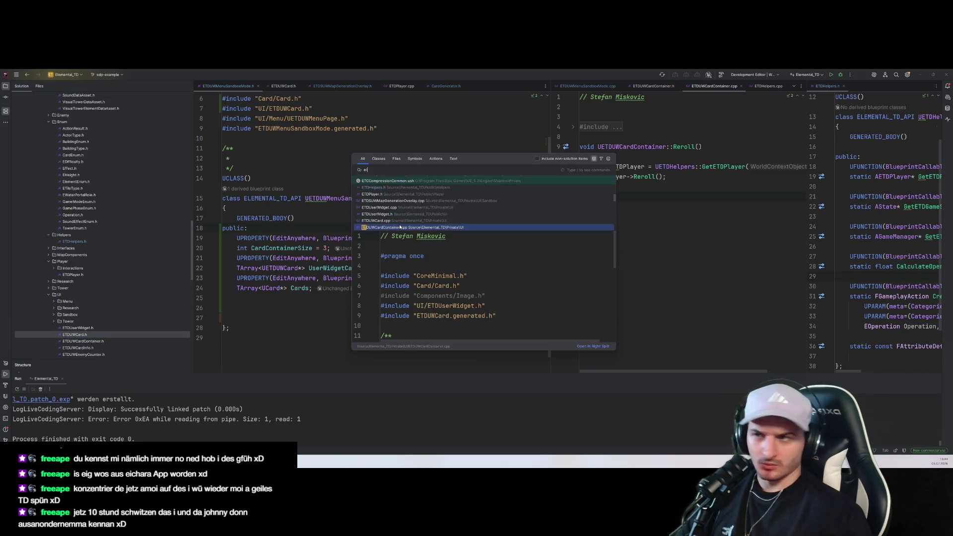
type("duwCardIm")
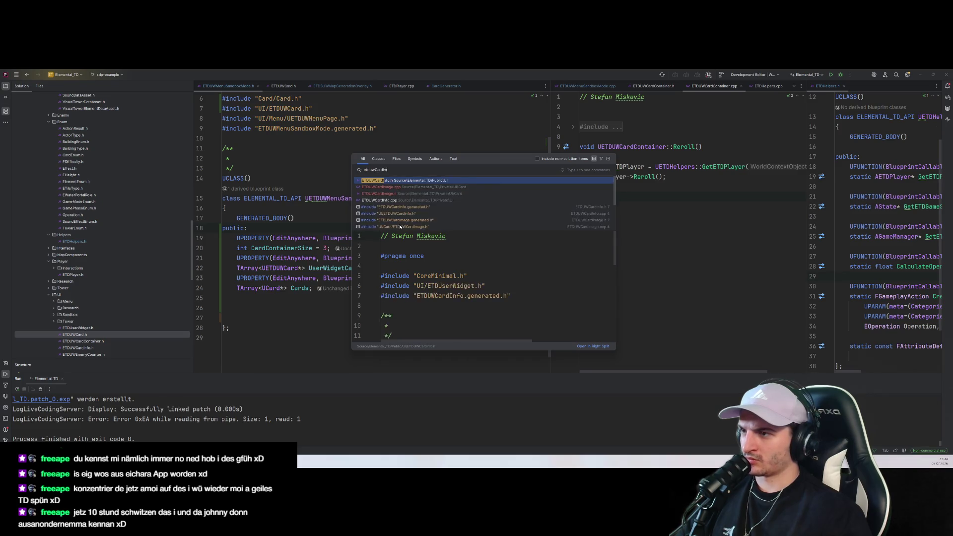
key("Return")
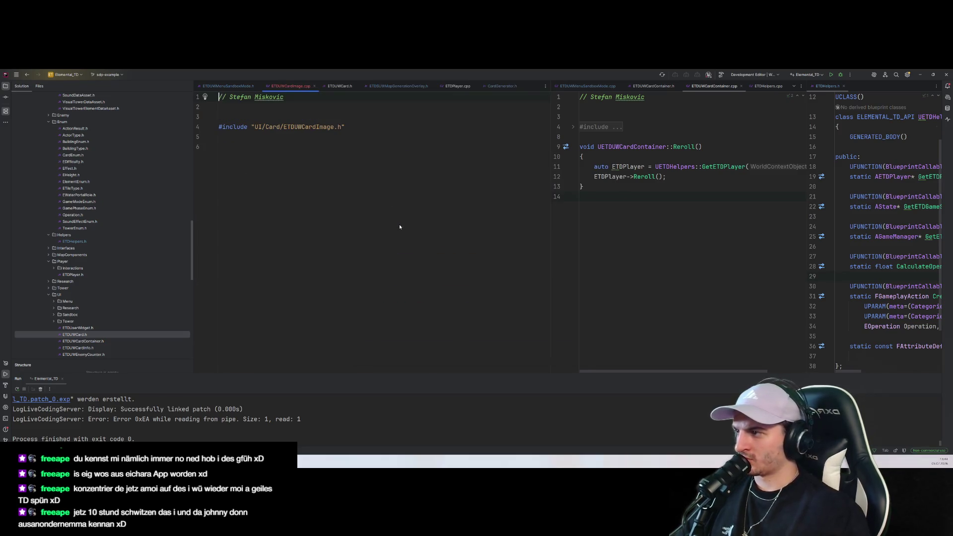
Expand Private/UI/Card in the Solution tree and bring up ETDUWCardImage.h's context menu
scroll(163, 304, "down", 3)
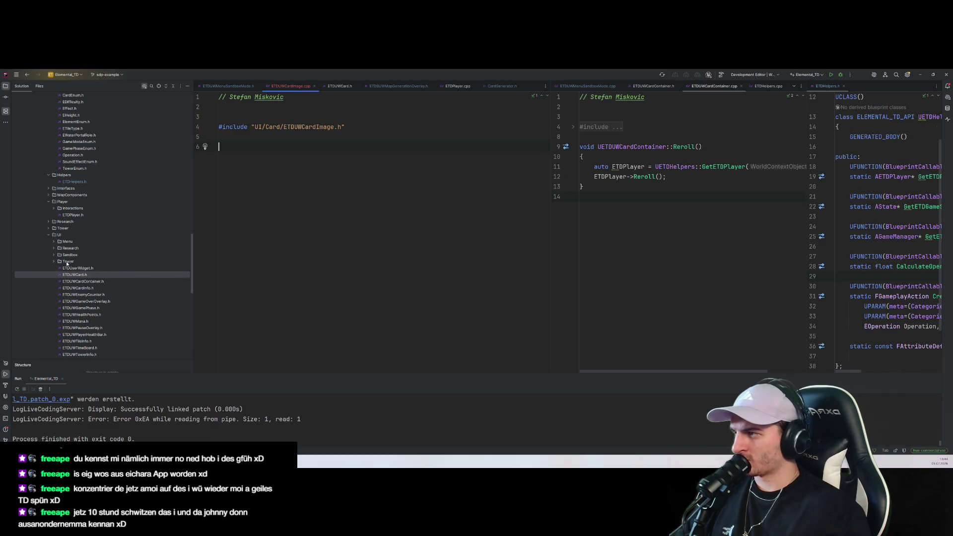
left_click(74, 274)
scroll(81, 260, "down", 5)
scroll(82, 262, "down", 1)
scroll(83, 267, "up", 5)
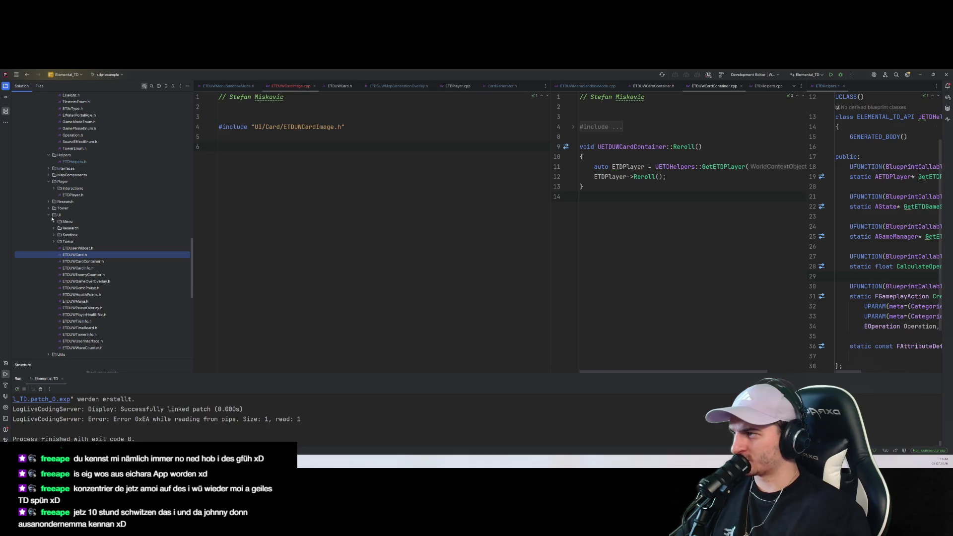
scroll(51, 218, "up", 10)
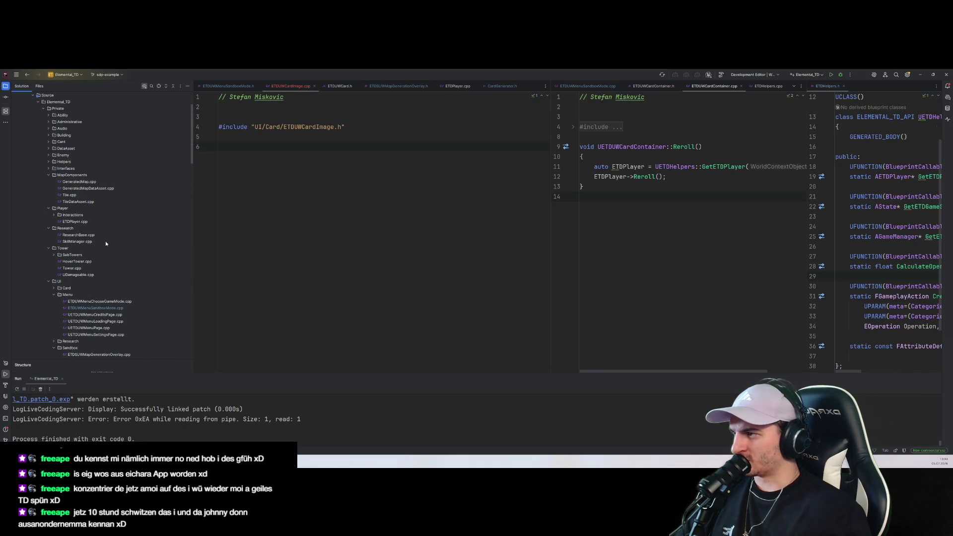
scroll(74, 239, "down", 3)
left_click(54, 229)
left_click(96, 241)
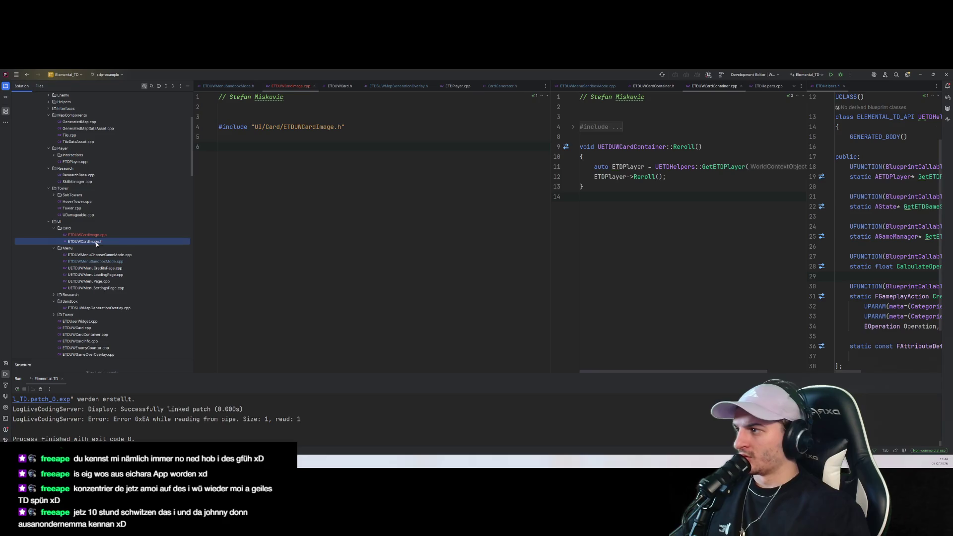
left_click(99, 261)
left_click(89, 242)
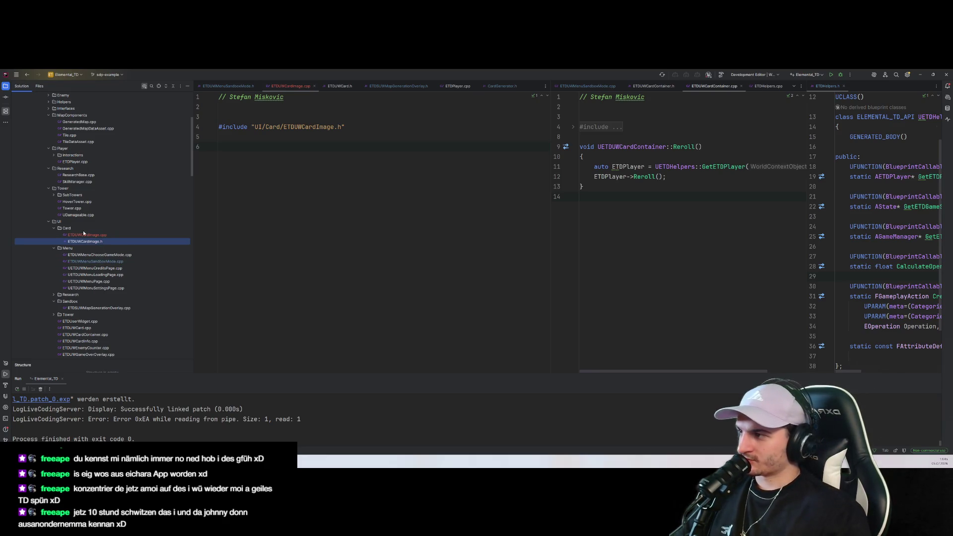
right_click(103, 244)
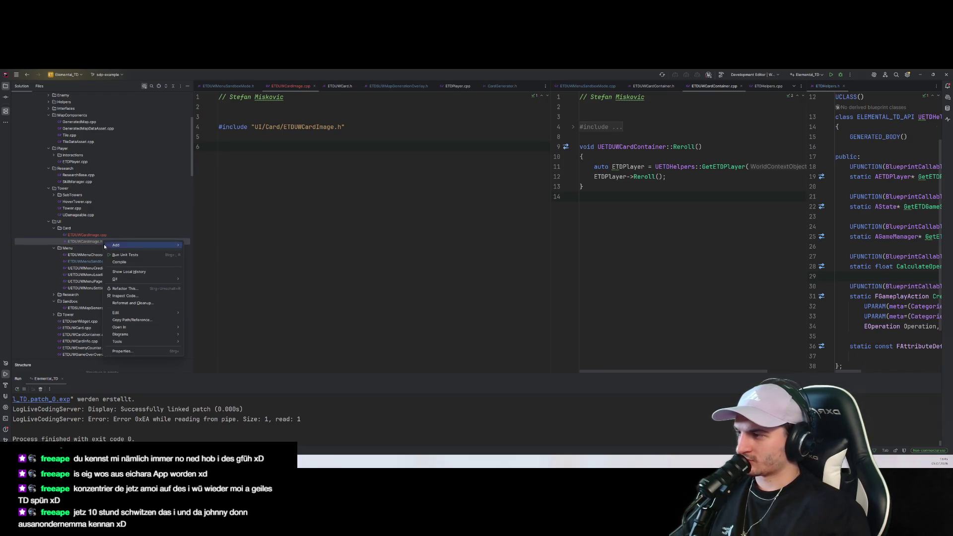